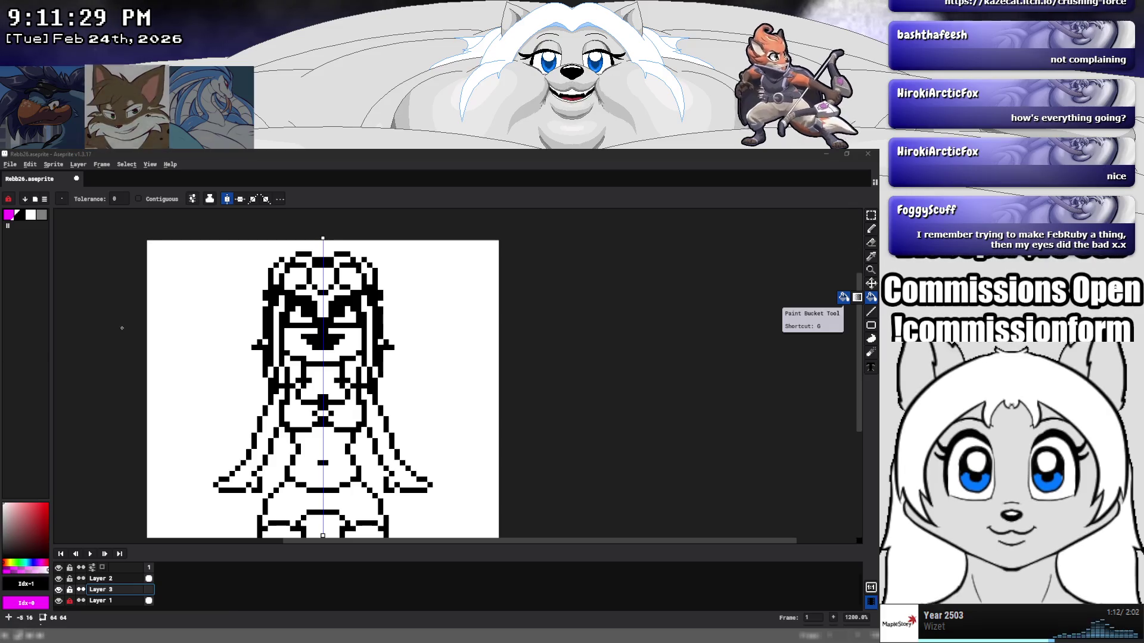
# Paste the copied reference illustration as a new sprite via Paste Special.
pyautogui.click(15, 168)
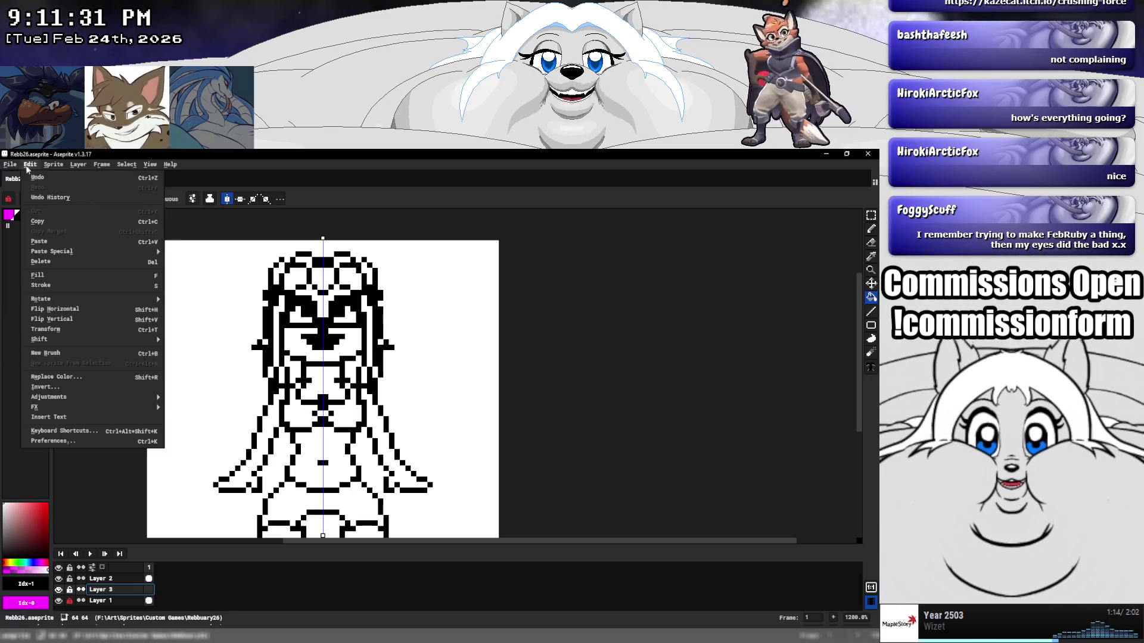
pyautogui.moveTo(124, 251)
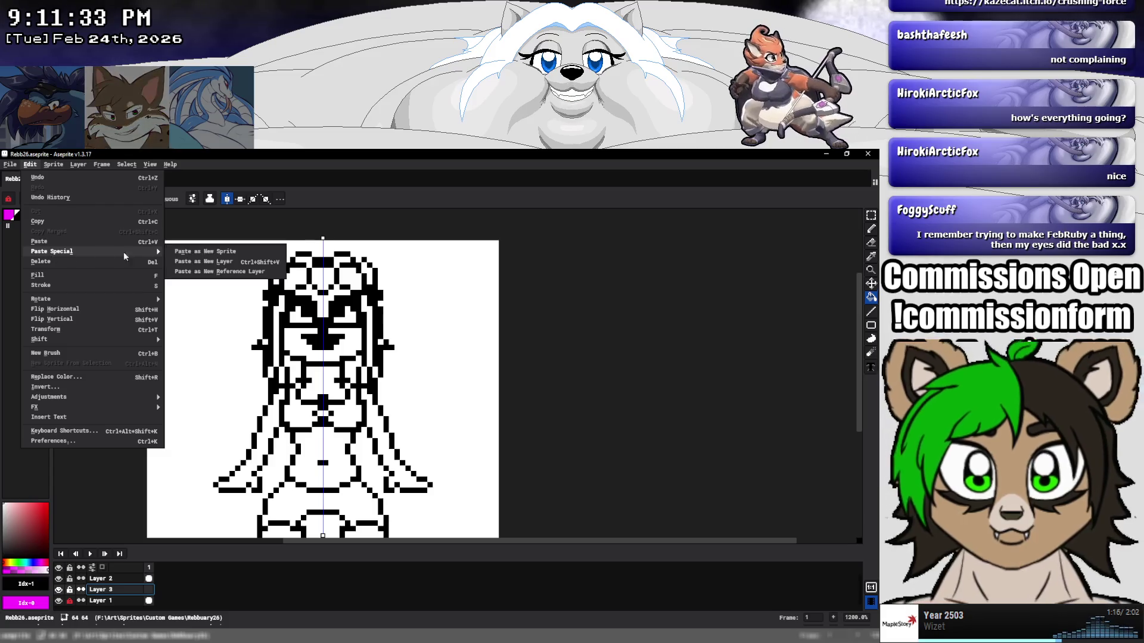
pyautogui.click(194, 251)
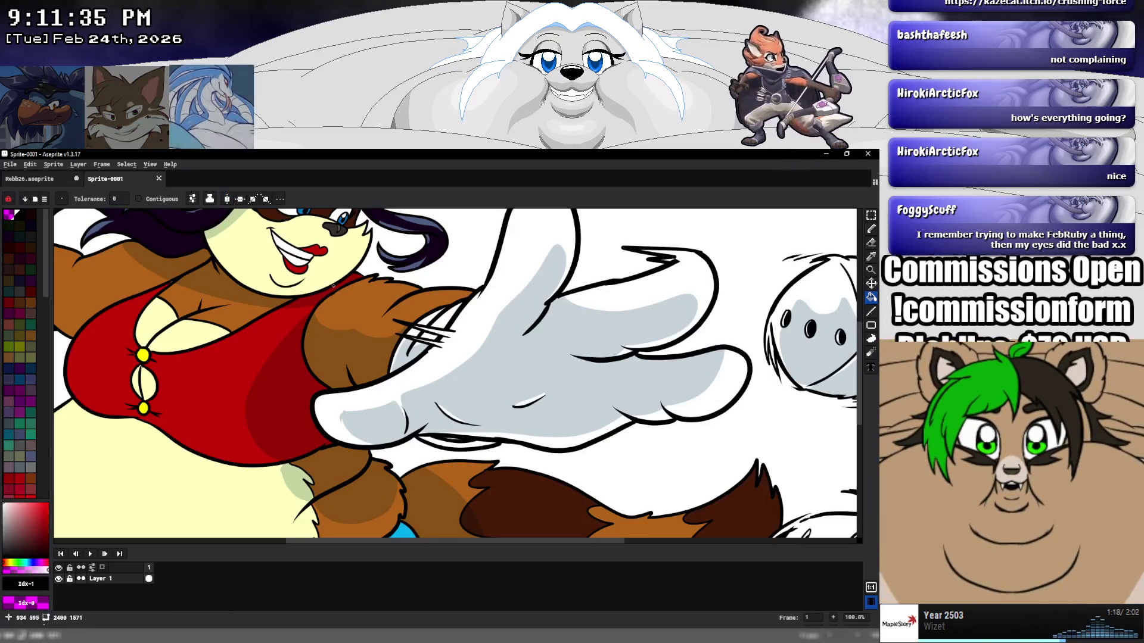
# Bring the character's face into view and sample its pale yellow colour with the eyedropper.
pyautogui.scroll(-2, 353, 283)
pyautogui.moveTo(352, 283); pyautogui.dragTo(345, 332)
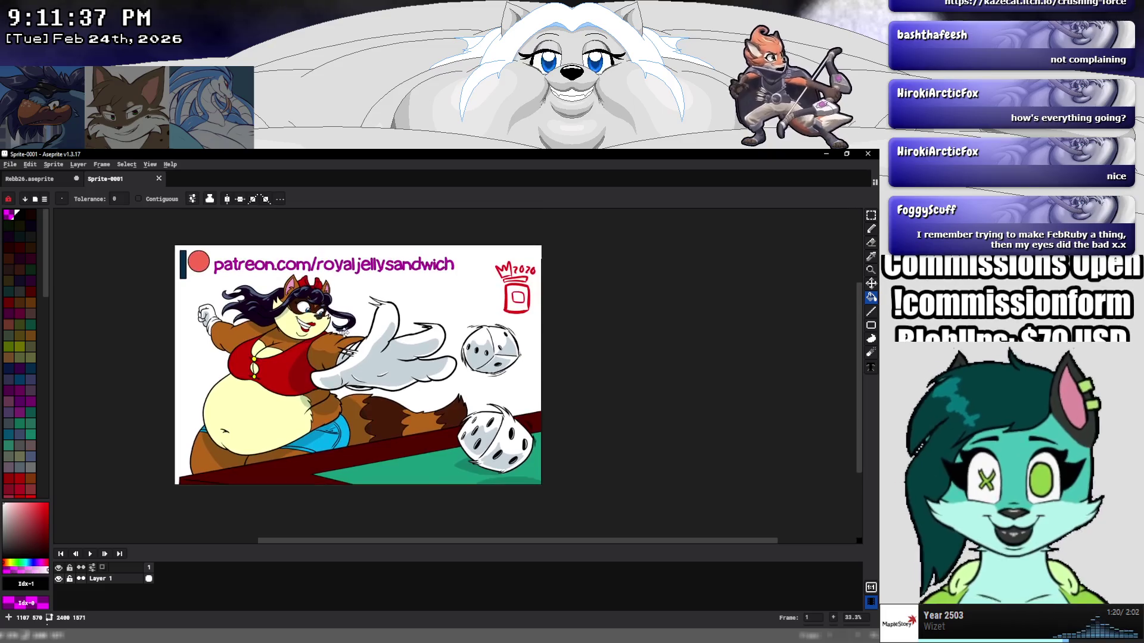
pyautogui.scroll(2, 331, 317)
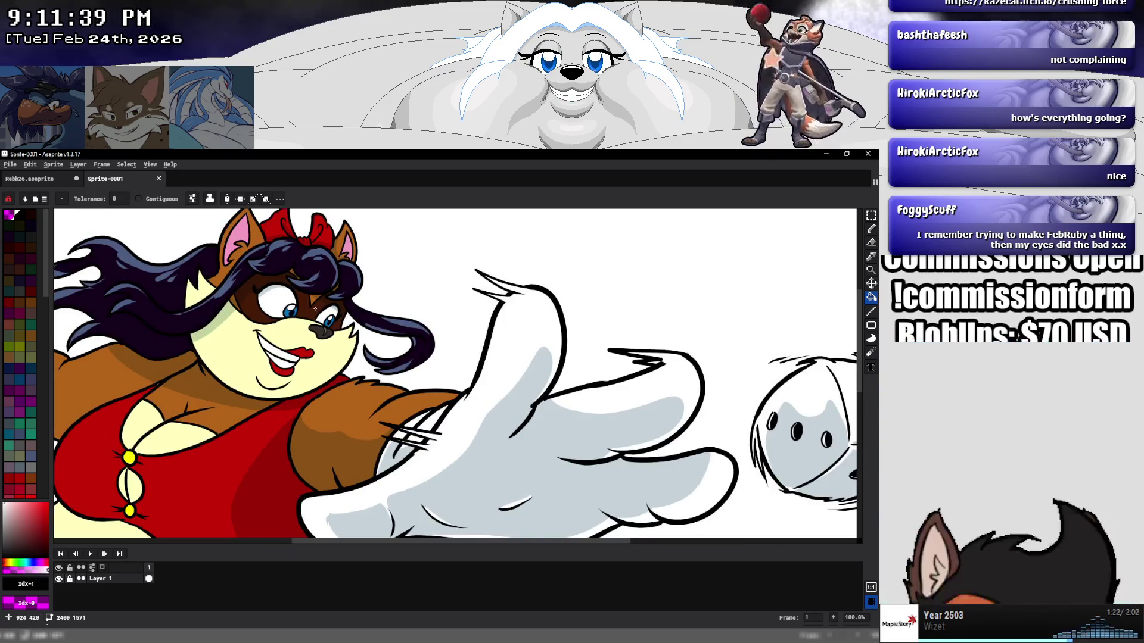
pyautogui.moveTo(320, 334); pyautogui.dragTo(395, 335)
pyautogui.press('i')
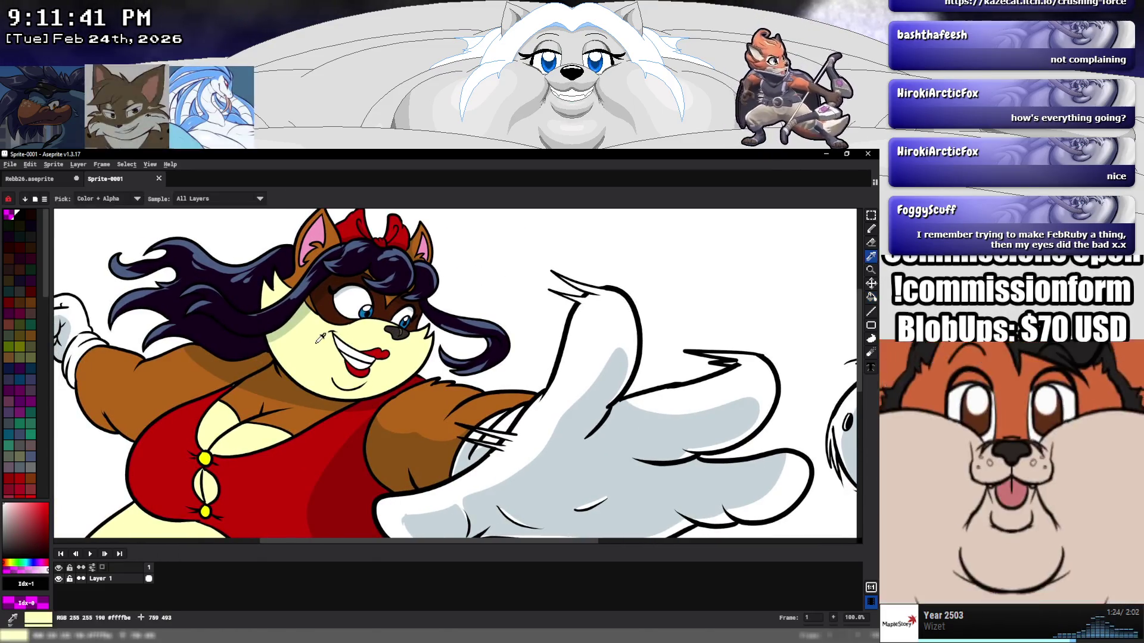
pyautogui.click(292, 340)
pyautogui.click(34, 179)
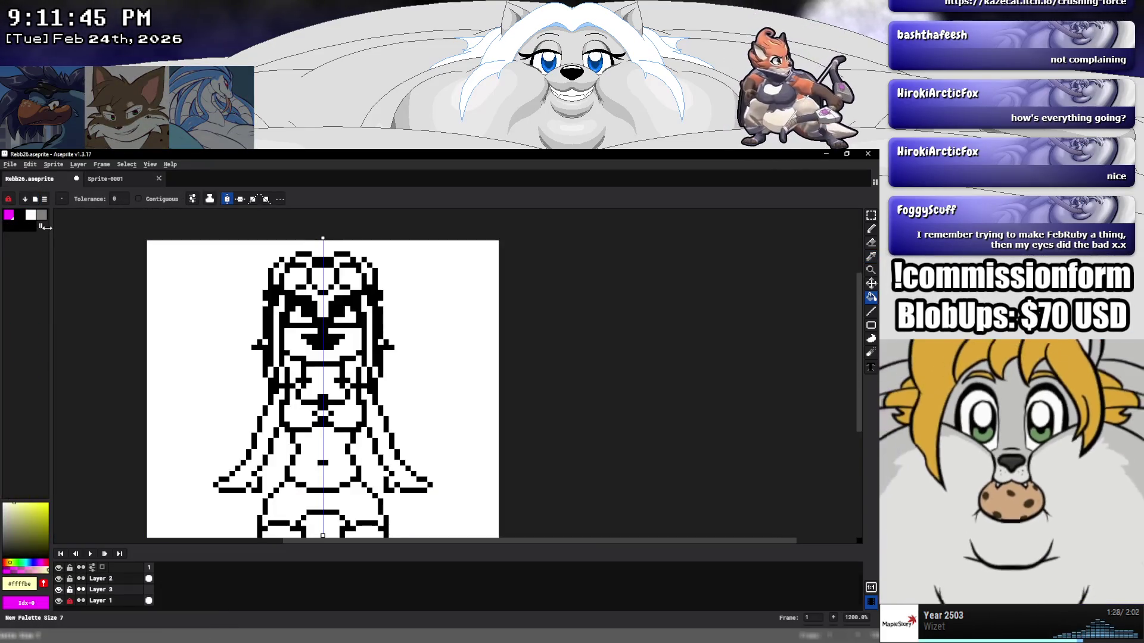
# Pick the pale yellow #ffffbe from the reference and add it as a new Rebb26 palette entry.
pyautogui.moveTo(44, 227); pyautogui.dragTo(48, 226)
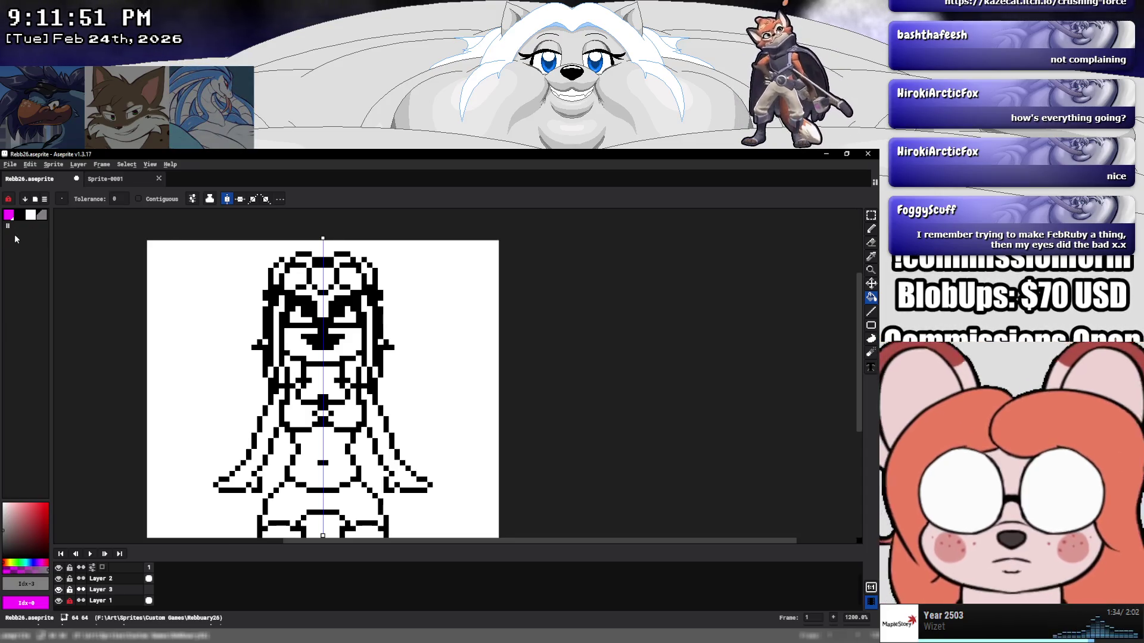
pyautogui.hotkey('ctrl', 'v')
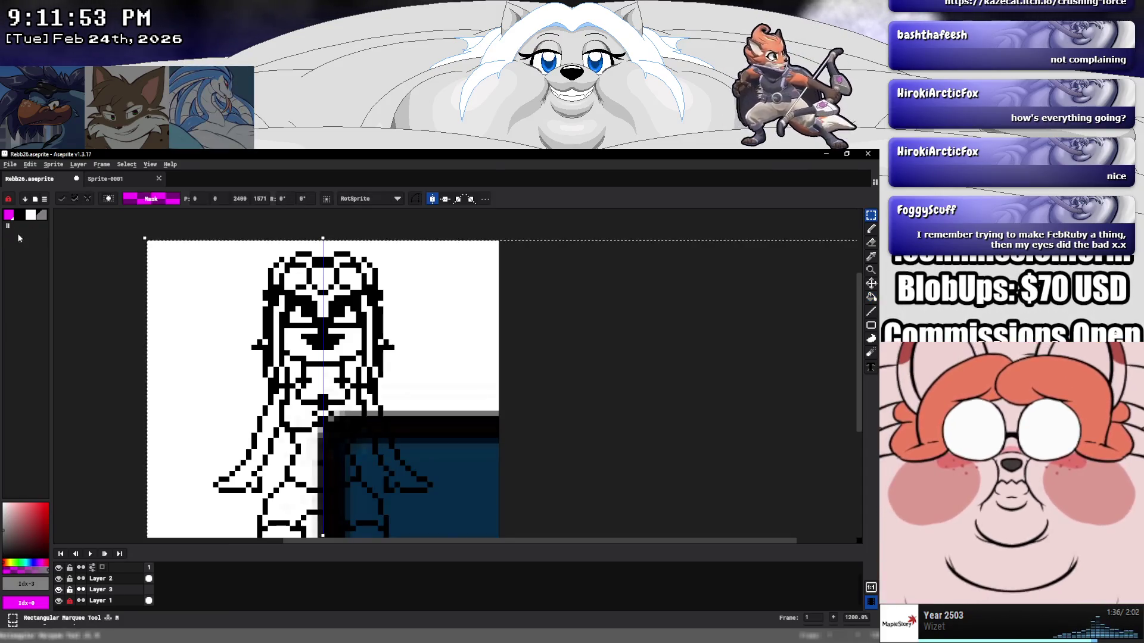
pyautogui.press('Escape')
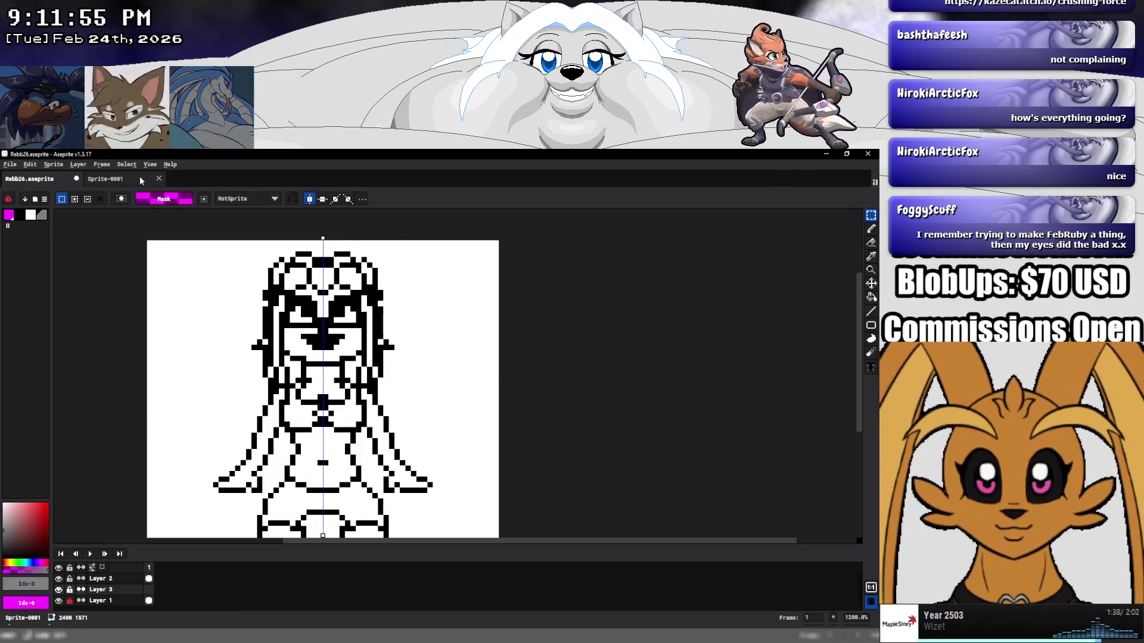
pyautogui.click(134, 177)
pyautogui.scroll(-5, 24, 358)
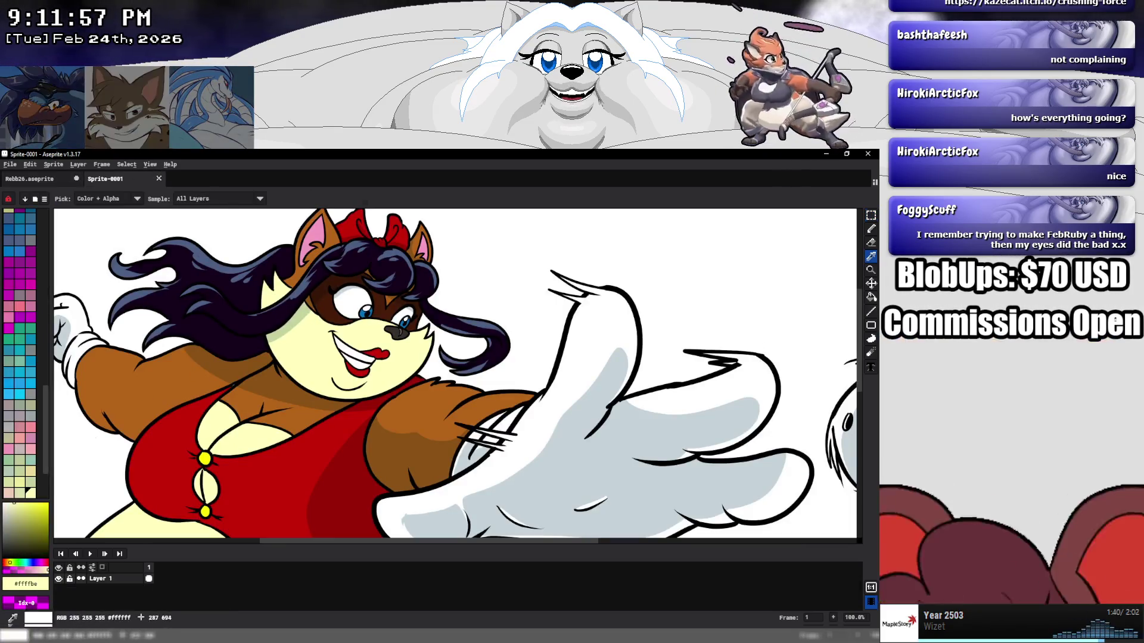
pyautogui.click(34, 495)
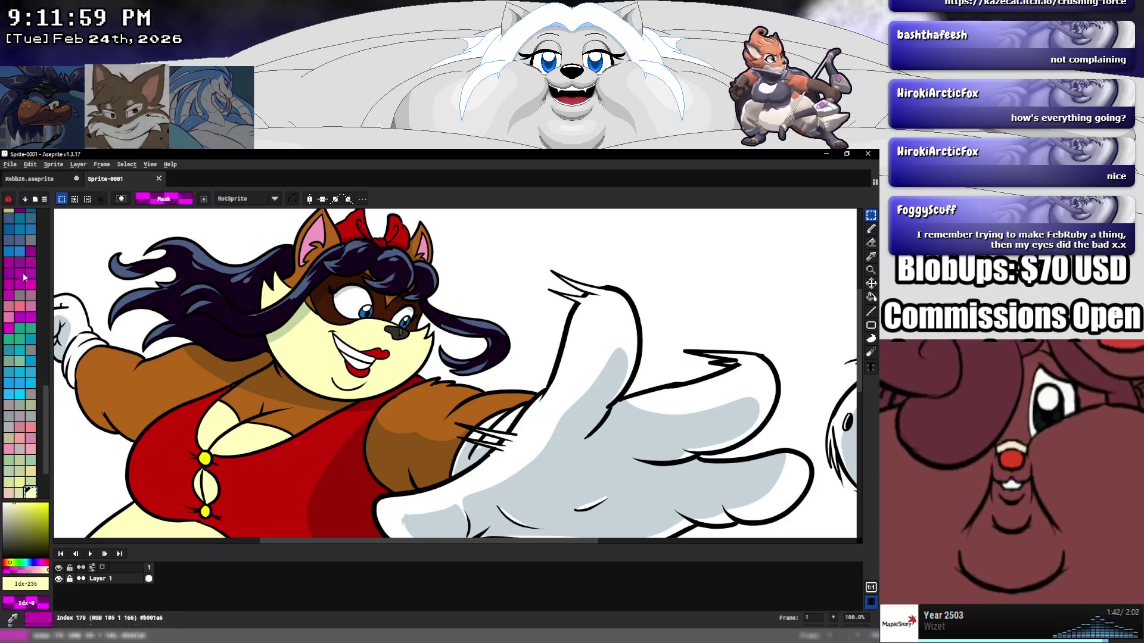
pyautogui.click(26, 179)
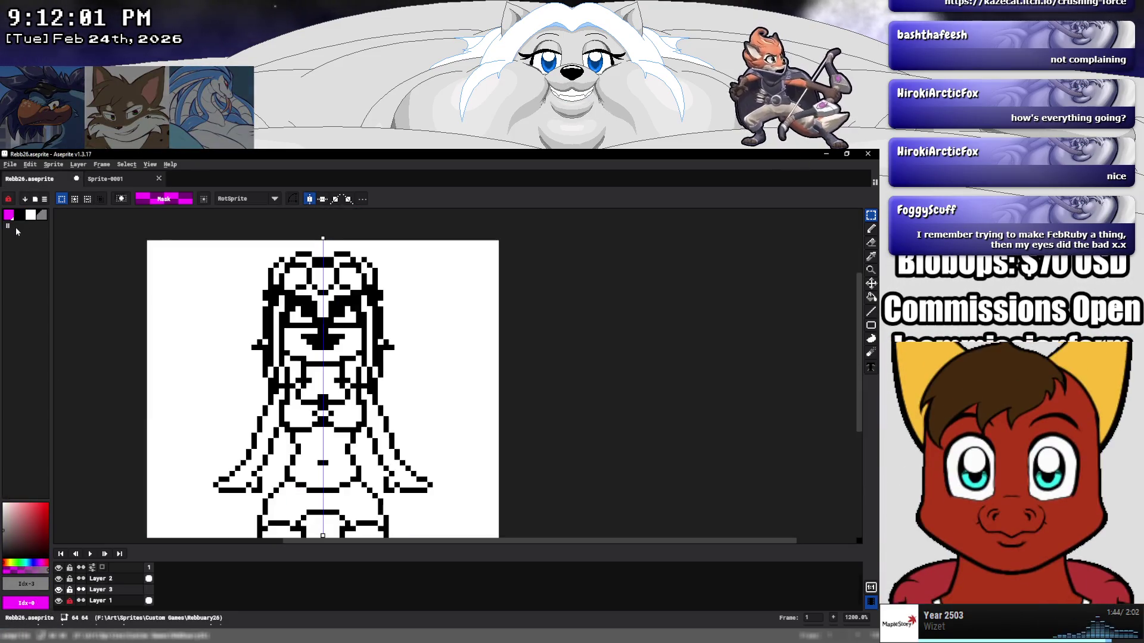
pyautogui.moveTo(10, 225); pyautogui.dragTo(41, 227)
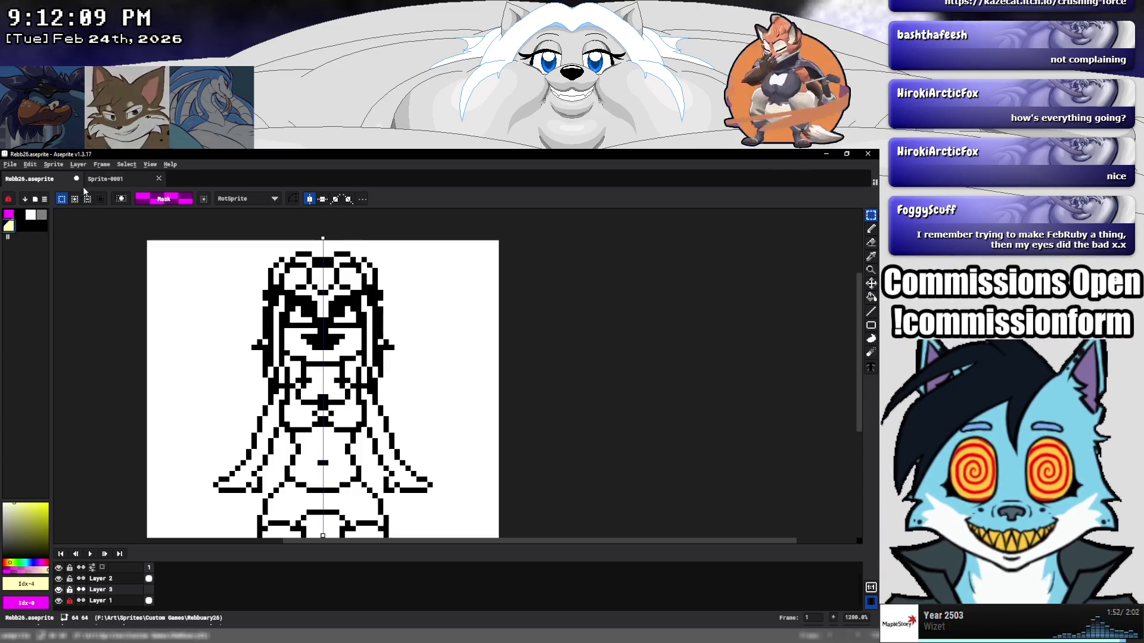
# Sample the brown #b36419 from the reference character's sleeve and return to Rebb26.
pyautogui.click(107, 179)
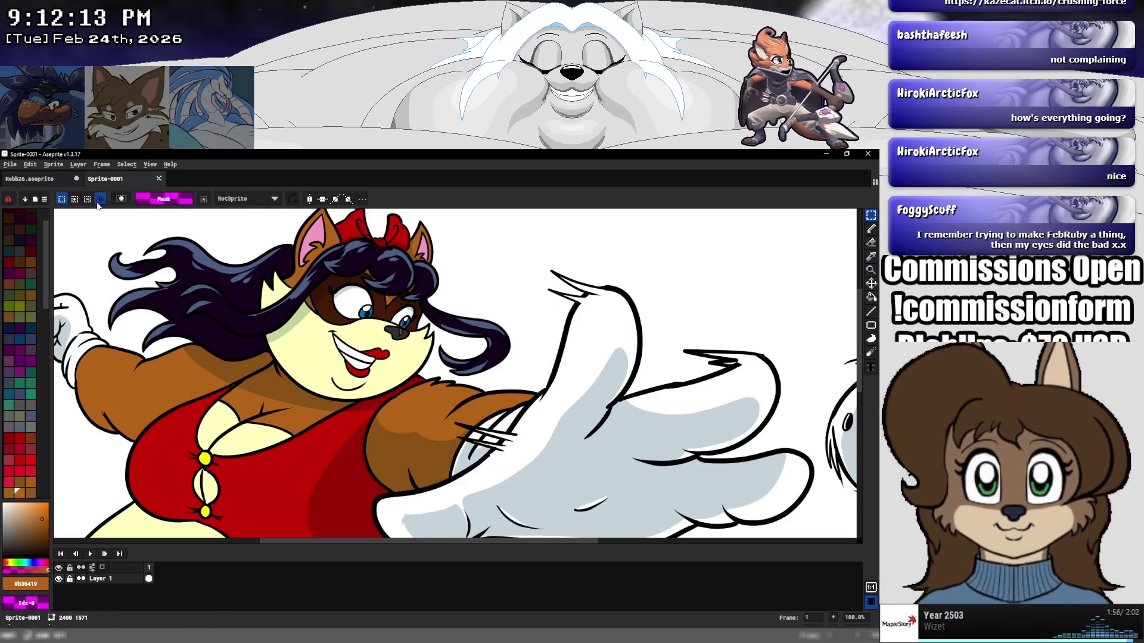
pyautogui.click(40, 181)
pyautogui.click(115, 179)
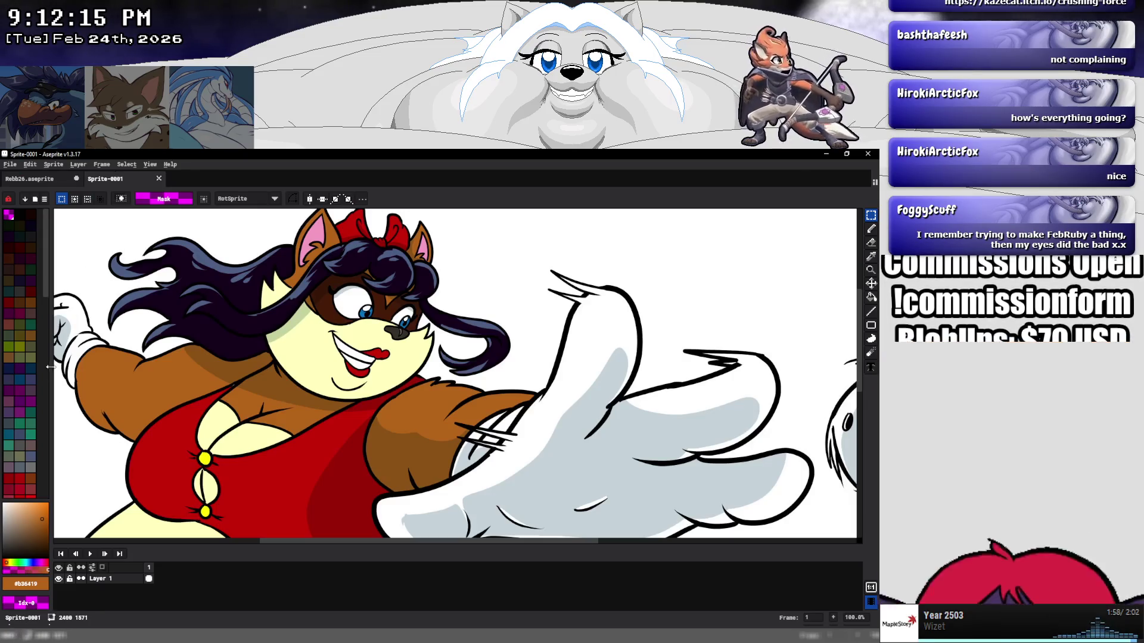
pyautogui.press('i')
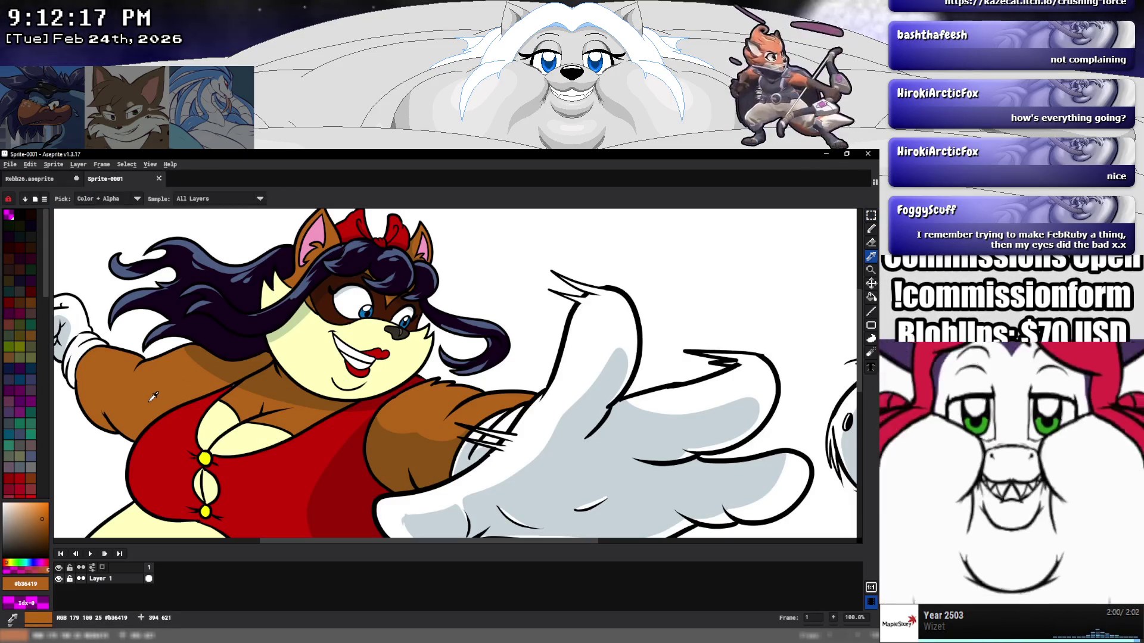
pyautogui.press('m')
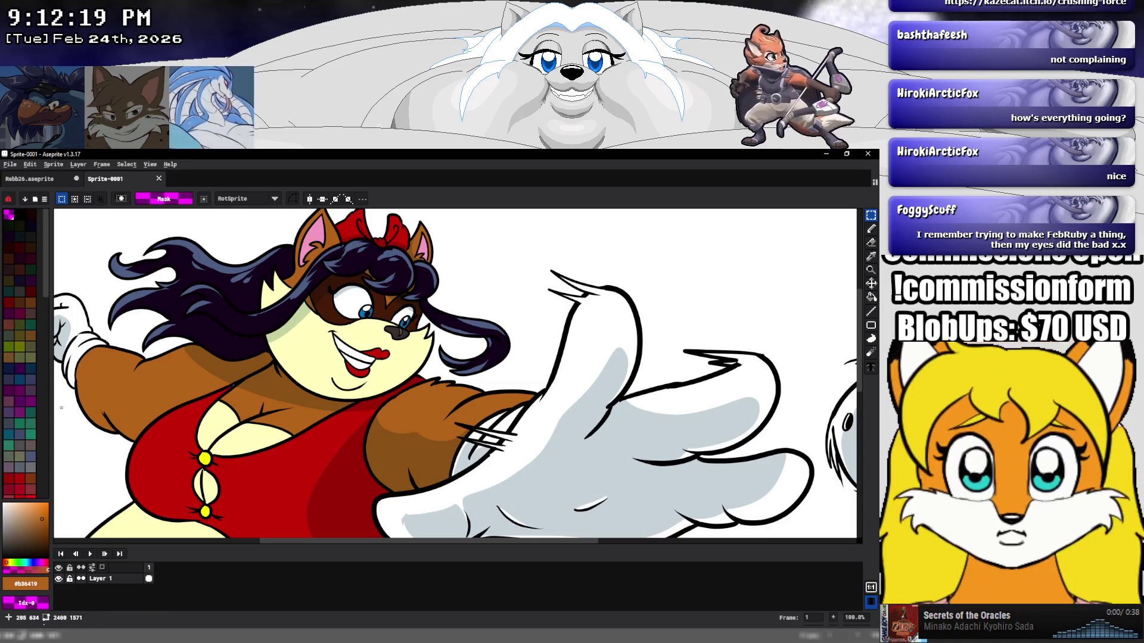
pyautogui.press('i')
pyautogui.click(125, 323)
pyautogui.click(117, 379)
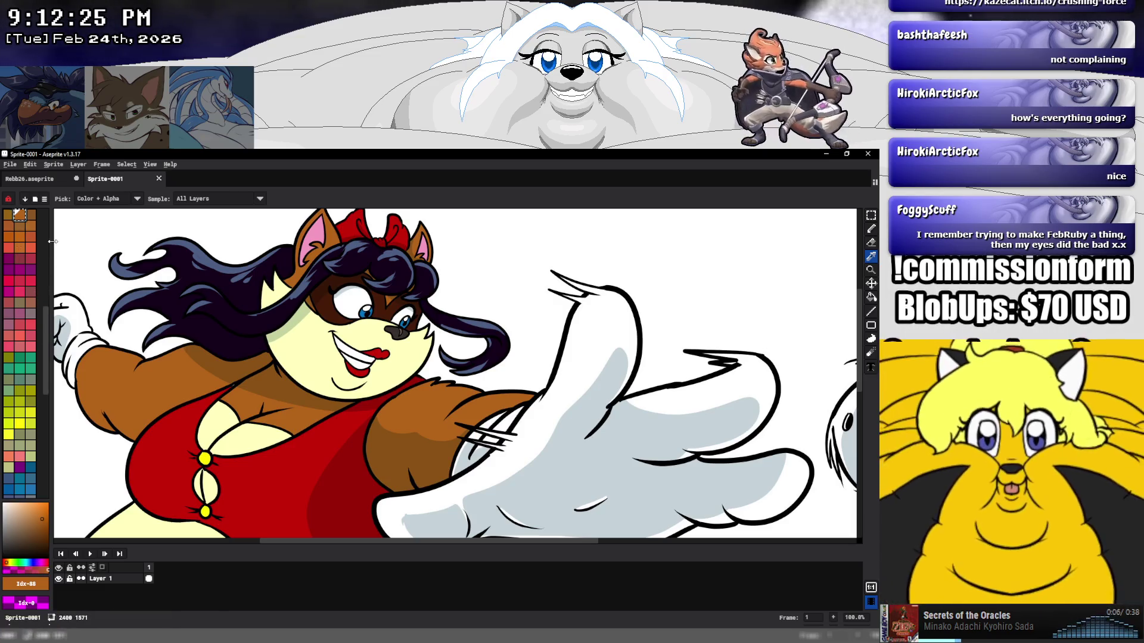
pyautogui.press('m')
pyautogui.hotkey('ctrl', 'Tab')
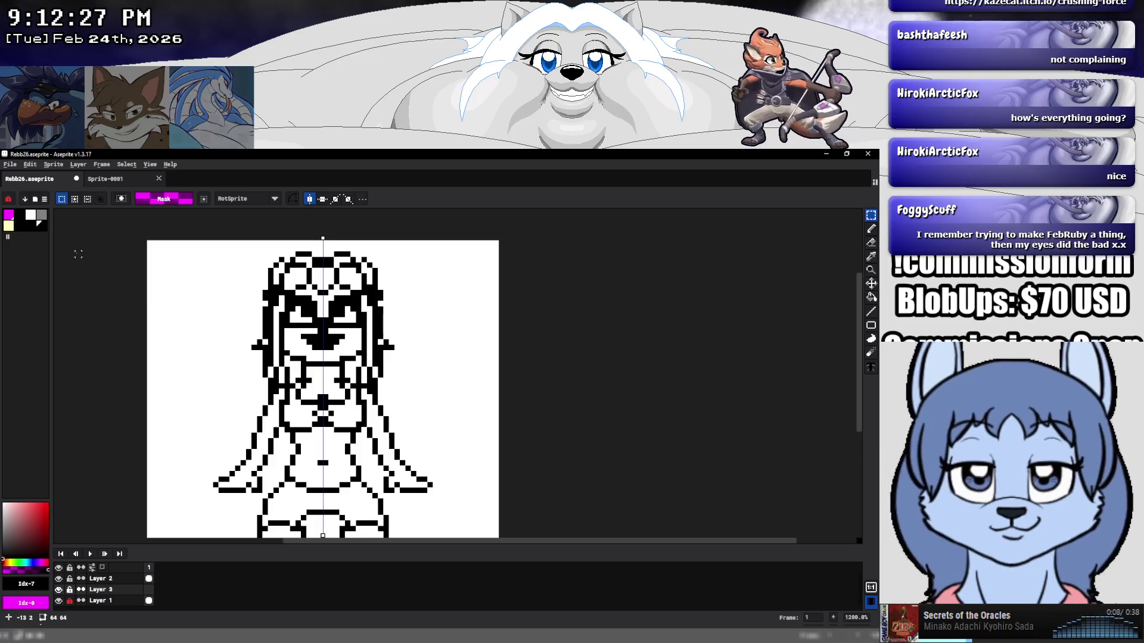
# Sample the dark brown #461b08 from beside the reference character's eye.
pyautogui.click(20, 227)
pyautogui.click(30, 227)
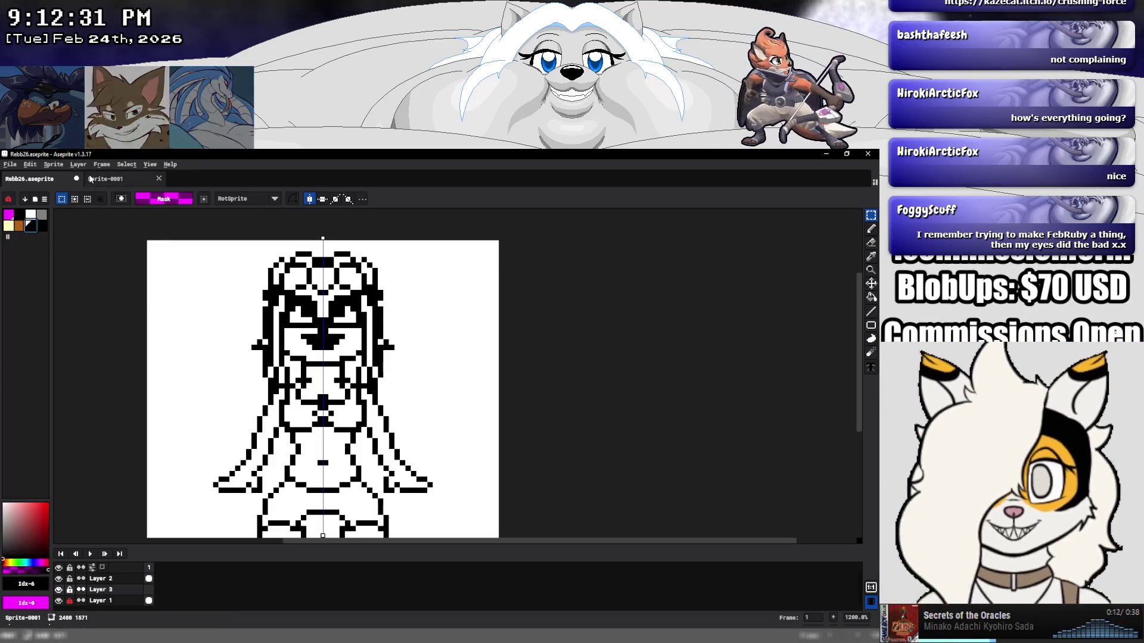
pyautogui.hotkey('ctrl', 'Tab')
pyautogui.press('i')
pyautogui.click(326, 303)
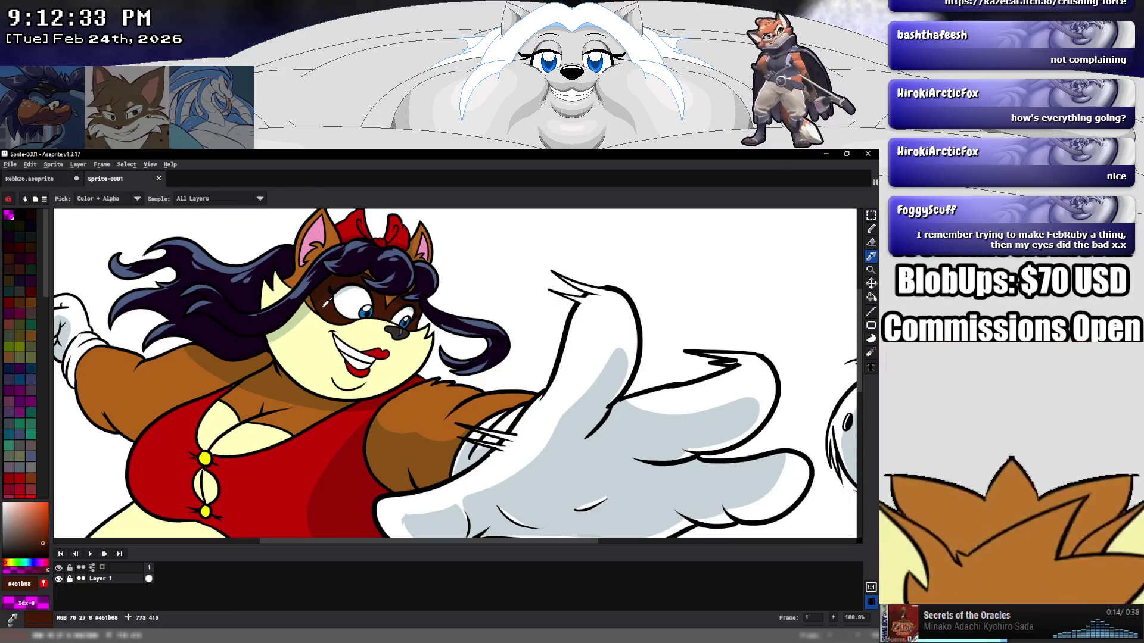
pyautogui.click(329, 300)
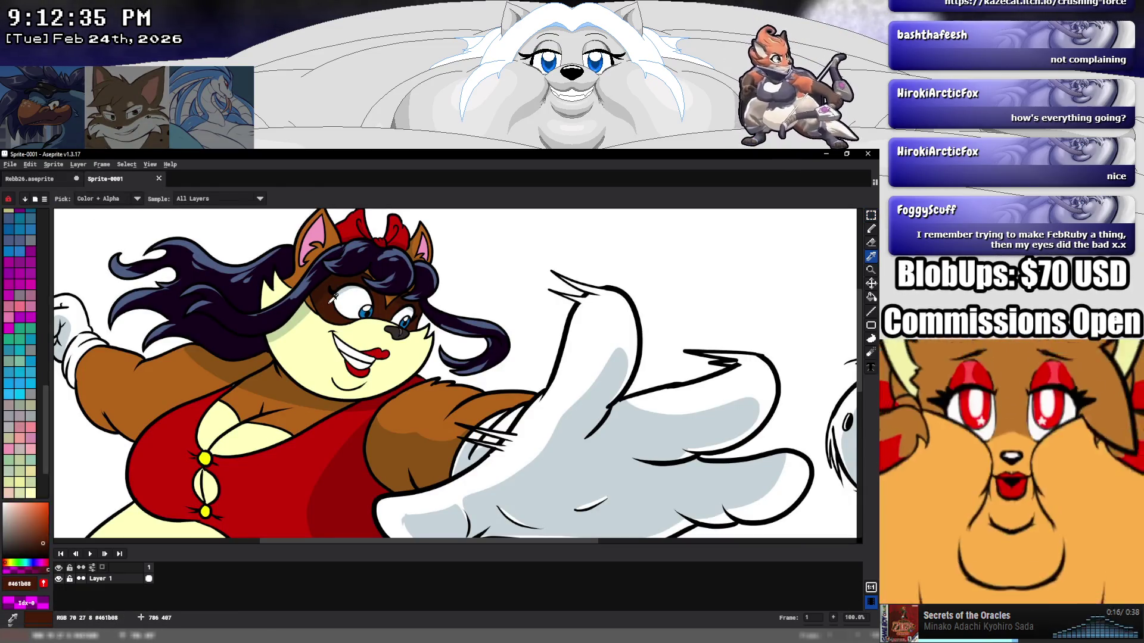
pyautogui.press('m')
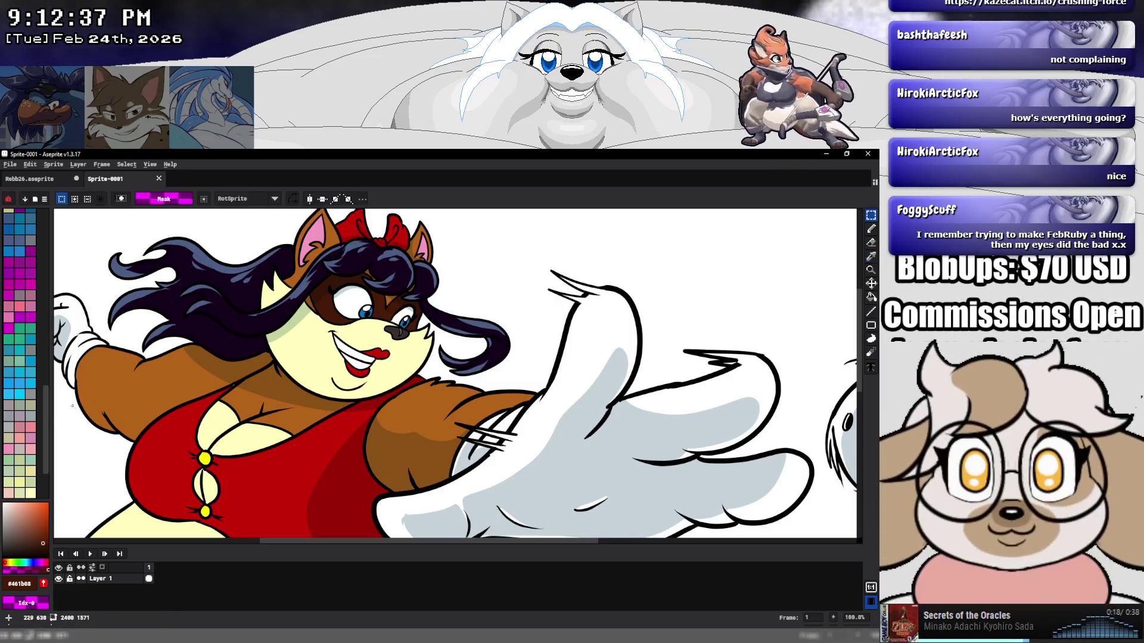
pyautogui.moveTo(44, 413); pyautogui.dragTo(57, 230)
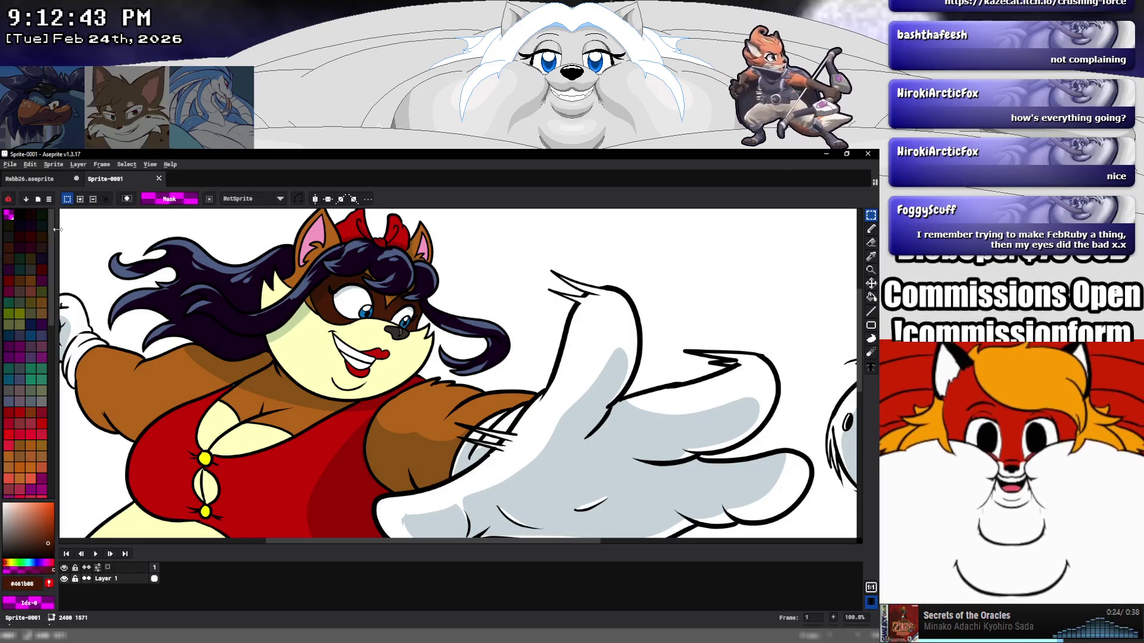
pyautogui.press('i')
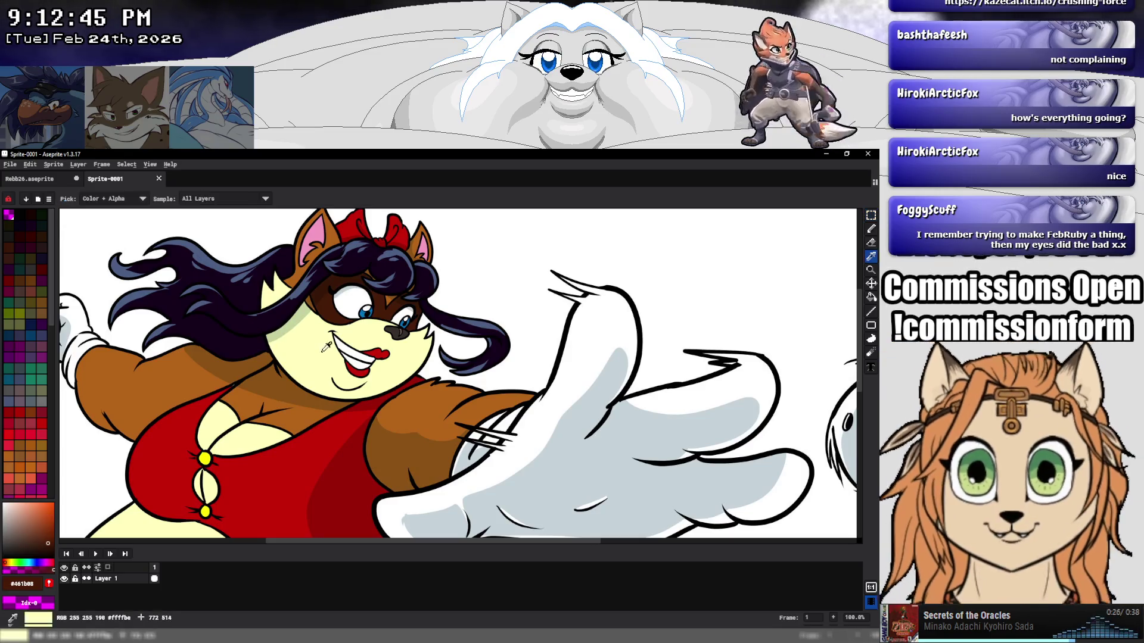
pyautogui.press('m')
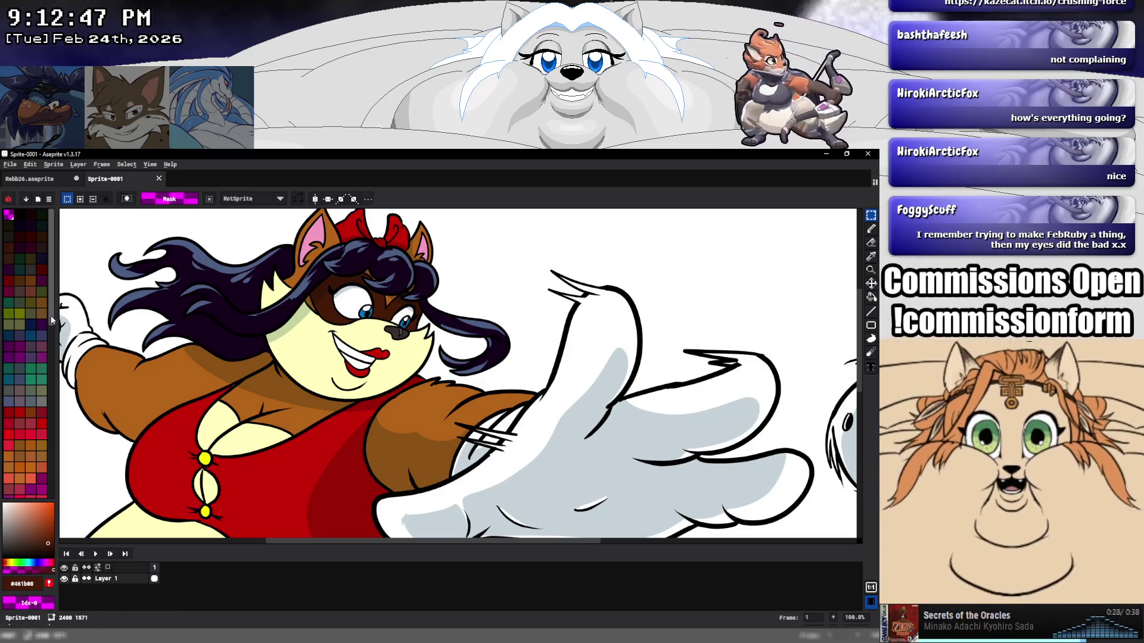
pyautogui.moveTo(51, 315)
pyautogui.mouseDown()
pyautogui.moveTo(52, 512)
pyautogui.moveTo(62, 314)
pyautogui.mouseUp()
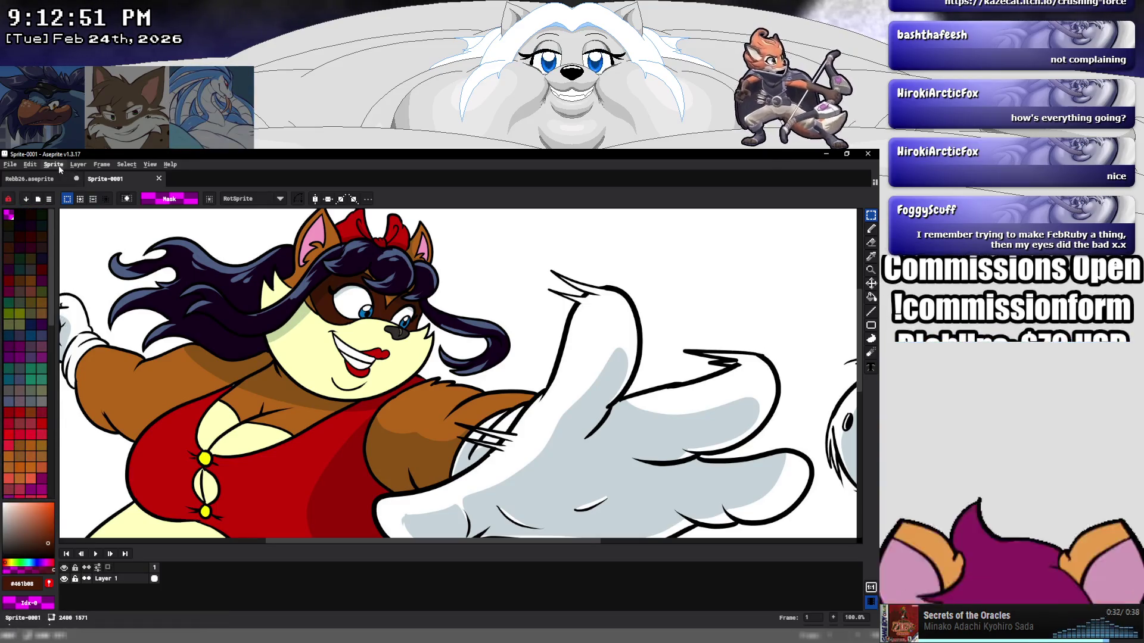
# Convert the Sprite-0001 reference to indexed colour, then select palette colour 6 in Rebb26.
pyautogui.click(59, 167)
pyautogui.moveTo(90, 187)
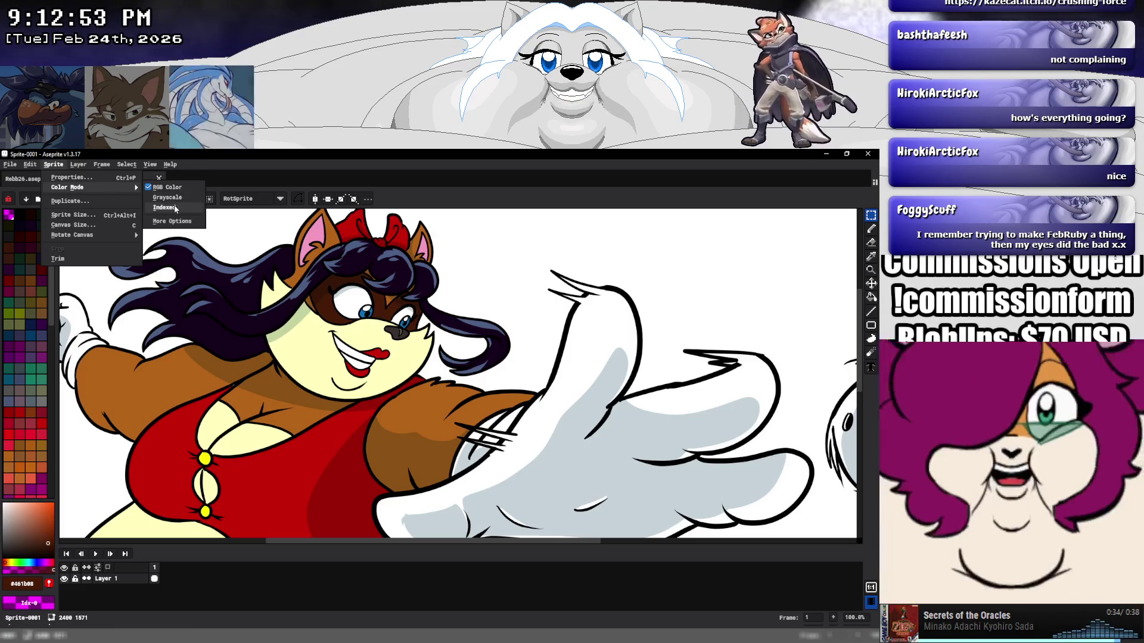
pyautogui.click(174, 208)
pyautogui.press('i')
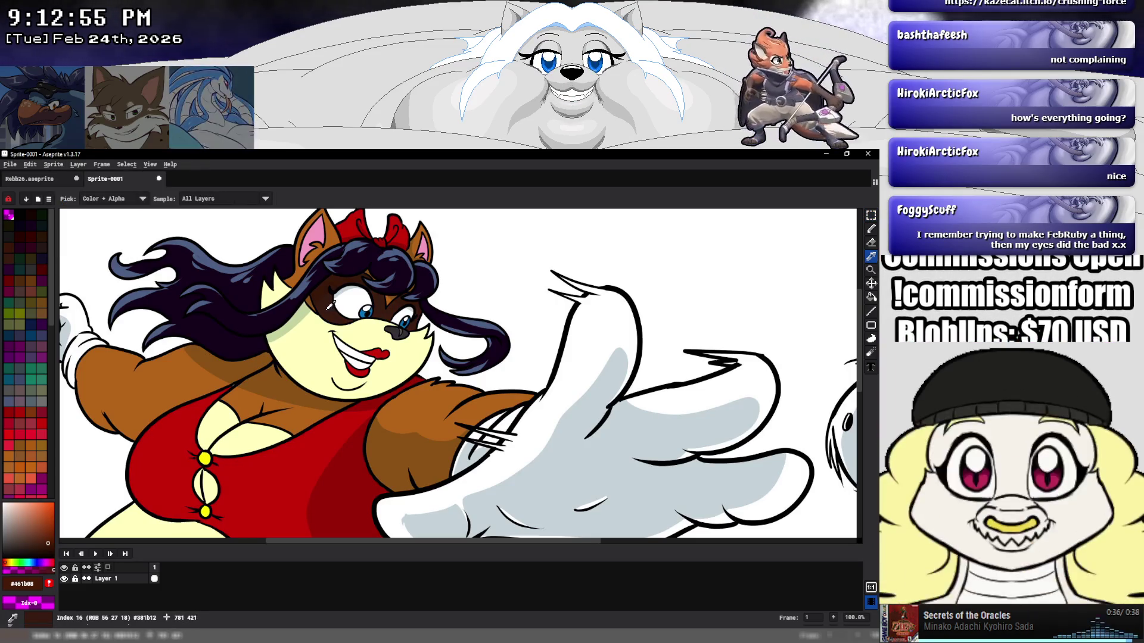
pyautogui.press('m')
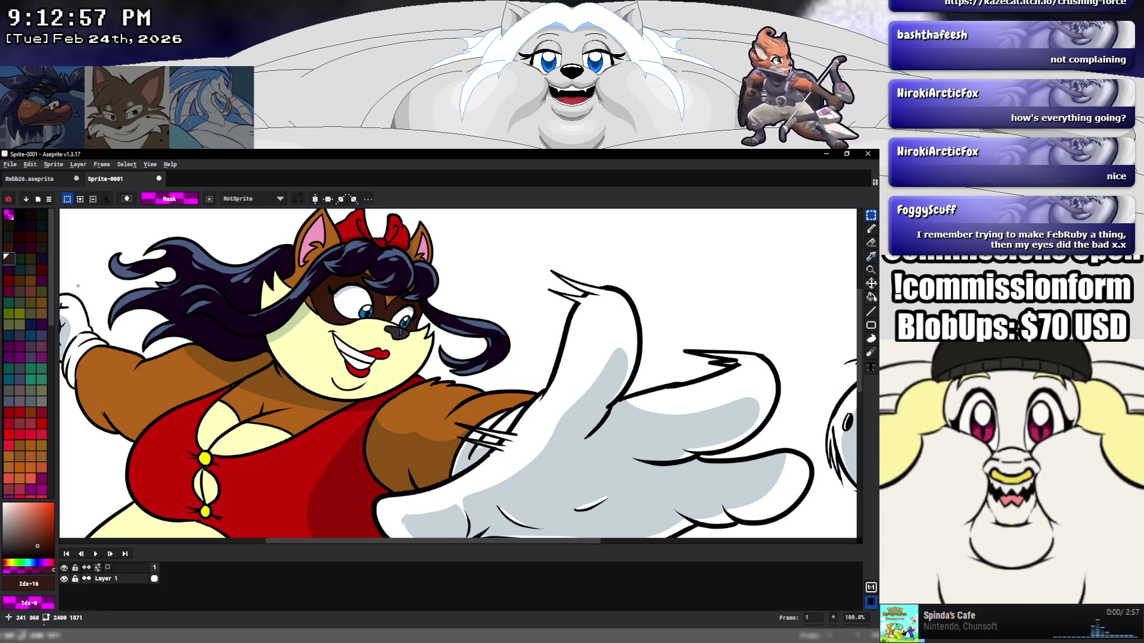
pyautogui.click(36, 179)
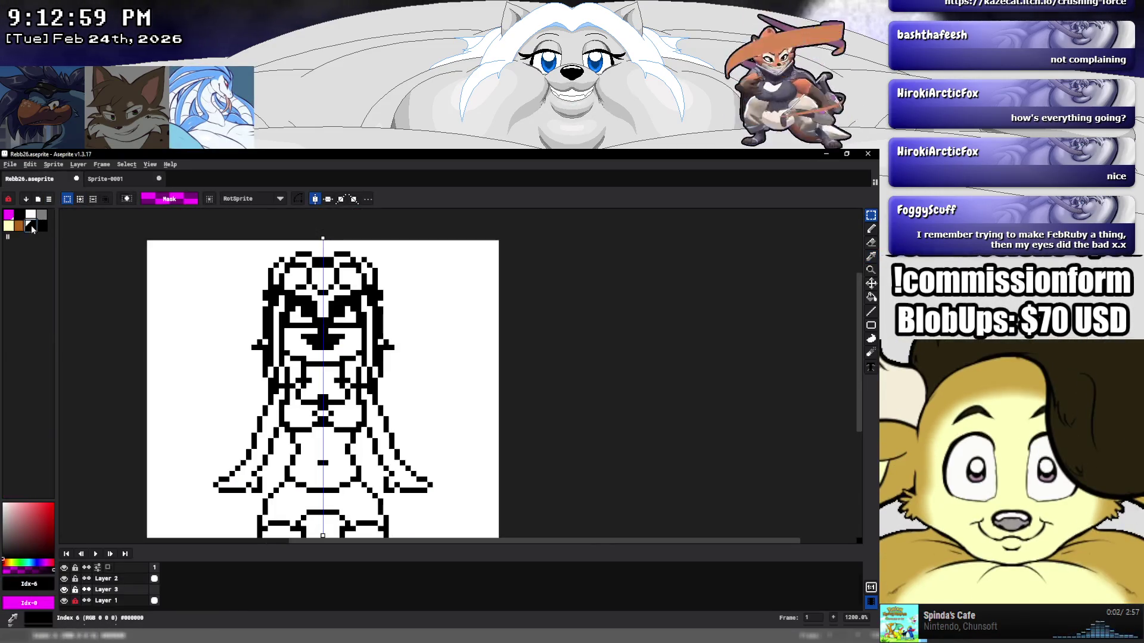
pyautogui.click(31, 225)
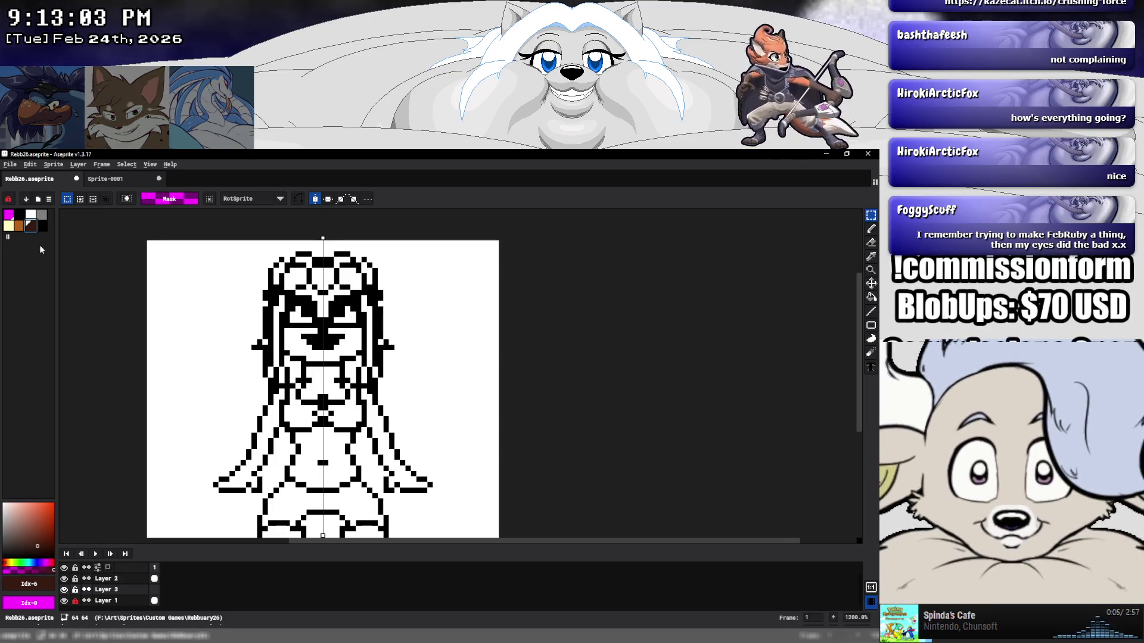
# Sample the blue eye colour and the red lip colour from the reference.
pyautogui.click(89, 179)
pyautogui.press('i')
pyautogui.click(365, 310)
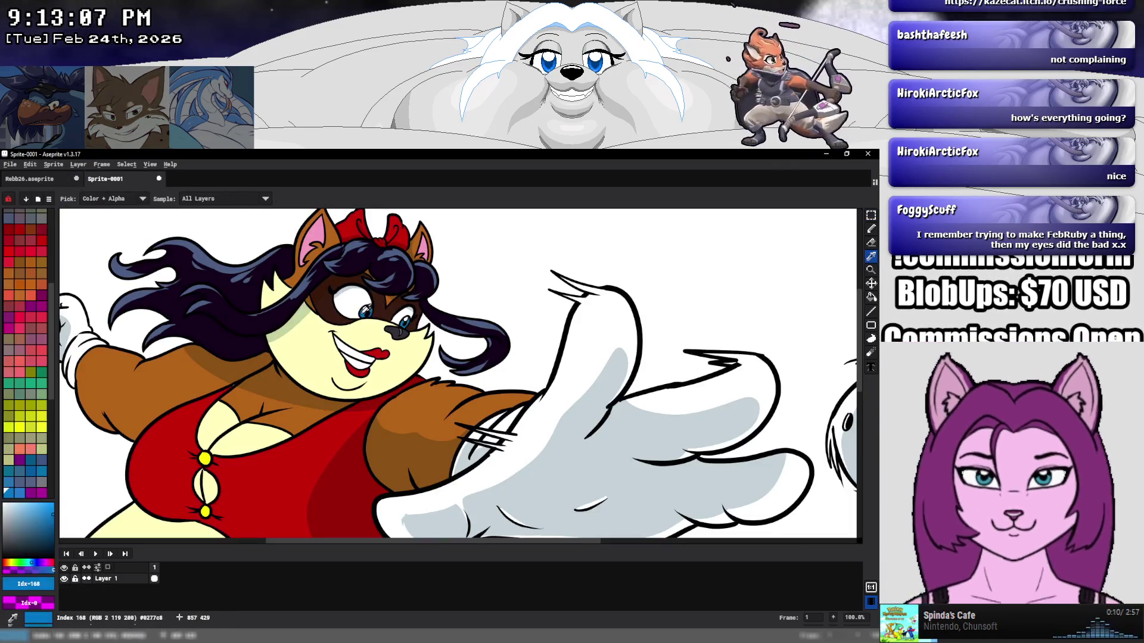
pyautogui.press('m')
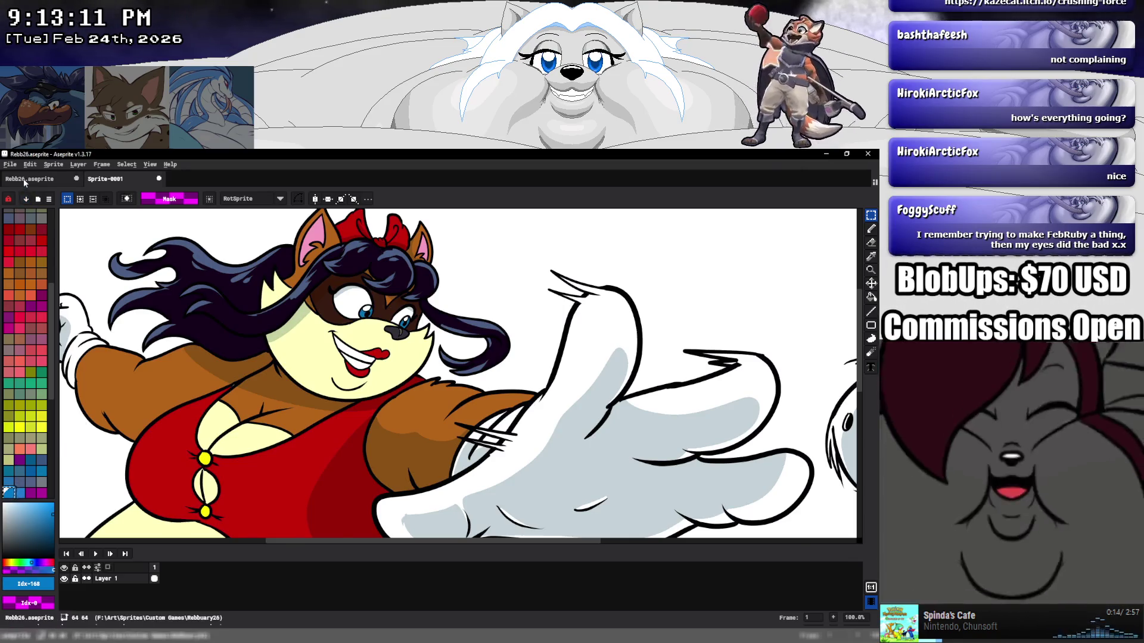
pyautogui.click(24, 180)
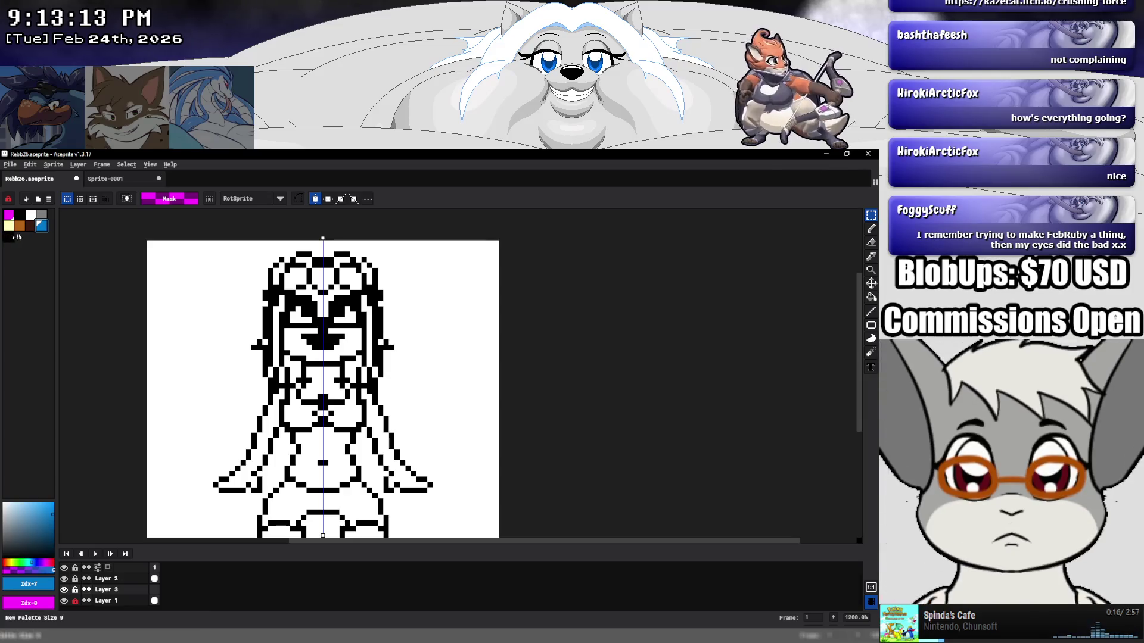
pyautogui.click(122, 180)
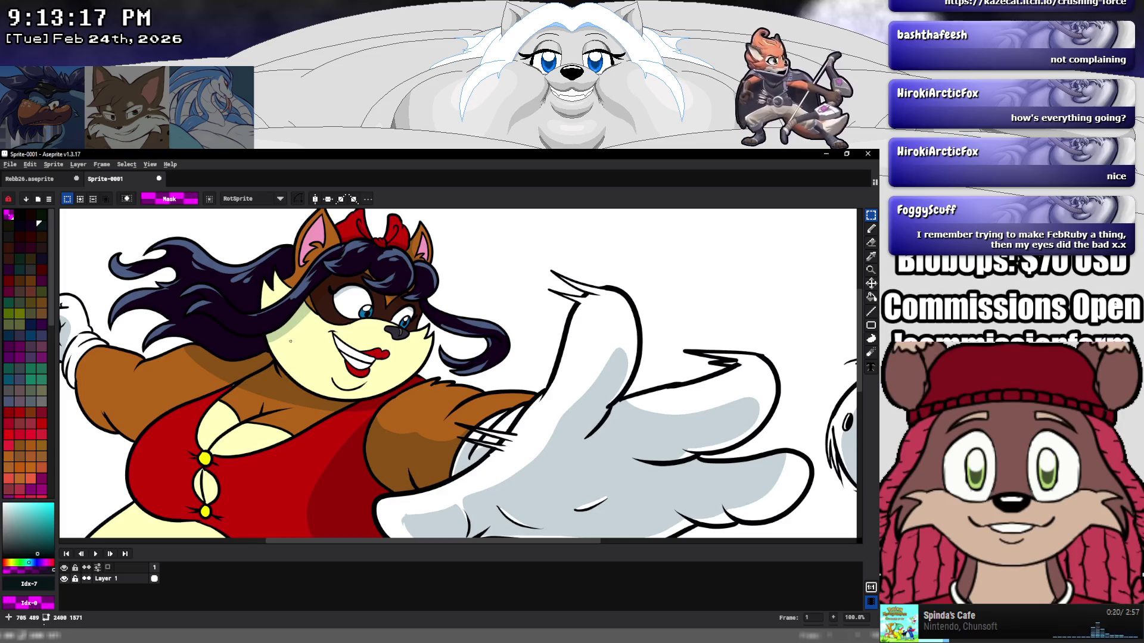
pyautogui.press('i')
pyautogui.click(384, 348)
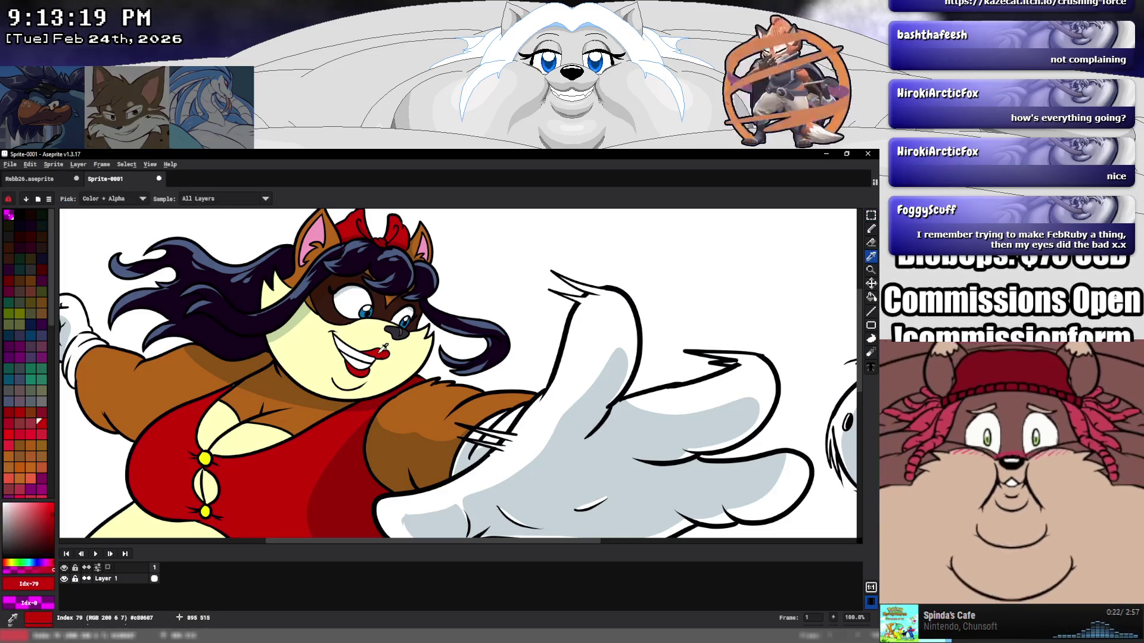
pyautogui.click(45, 178)
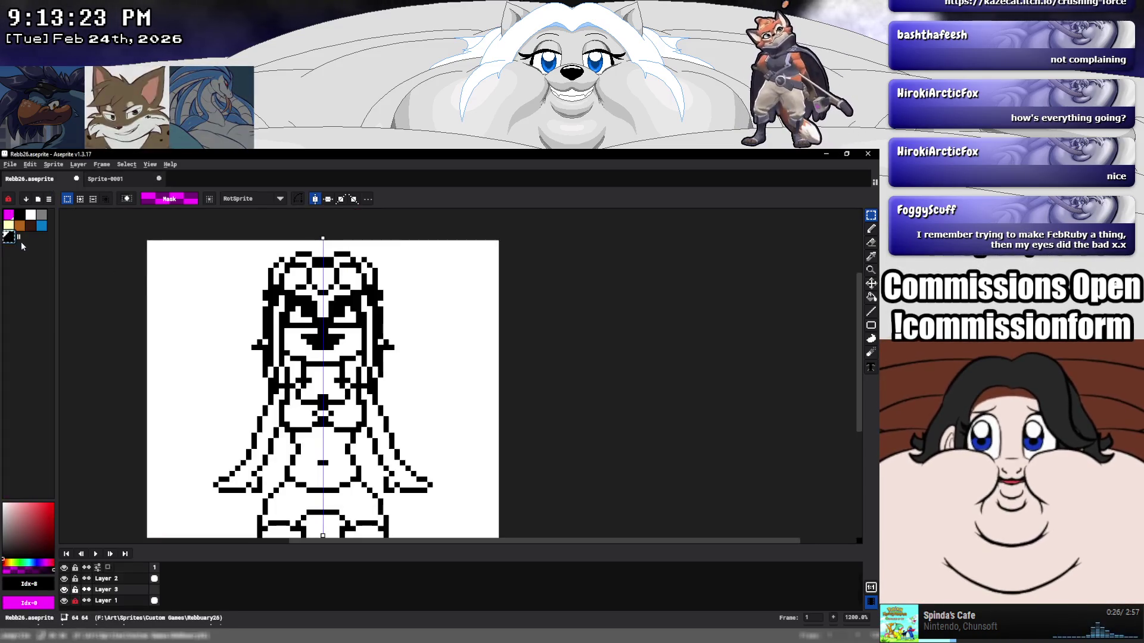
# Sample the hair bow's red and add it to the Rebb26 palette.
pyautogui.click(107, 180)
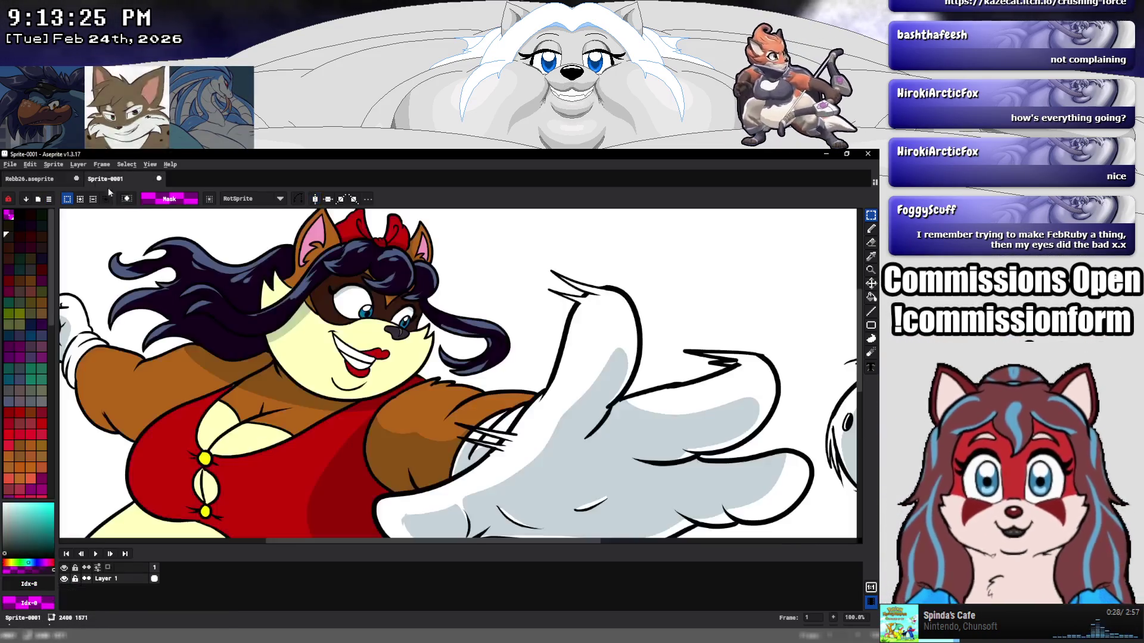
pyautogui.press('i')
pyautogui.click(353, 223)
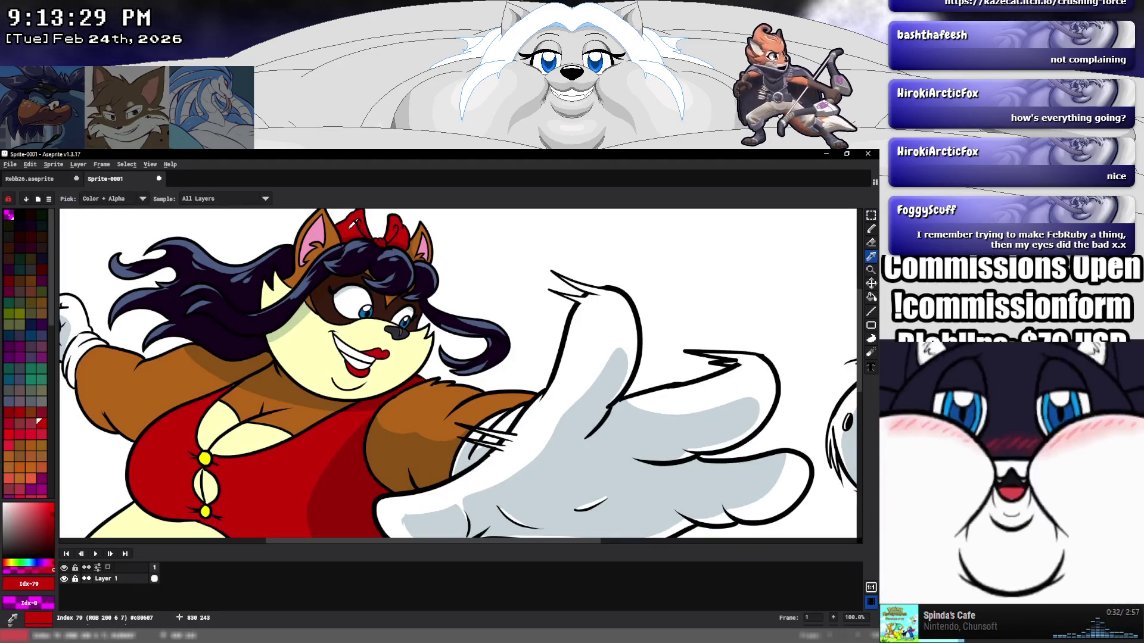
pyautogui.press('m')
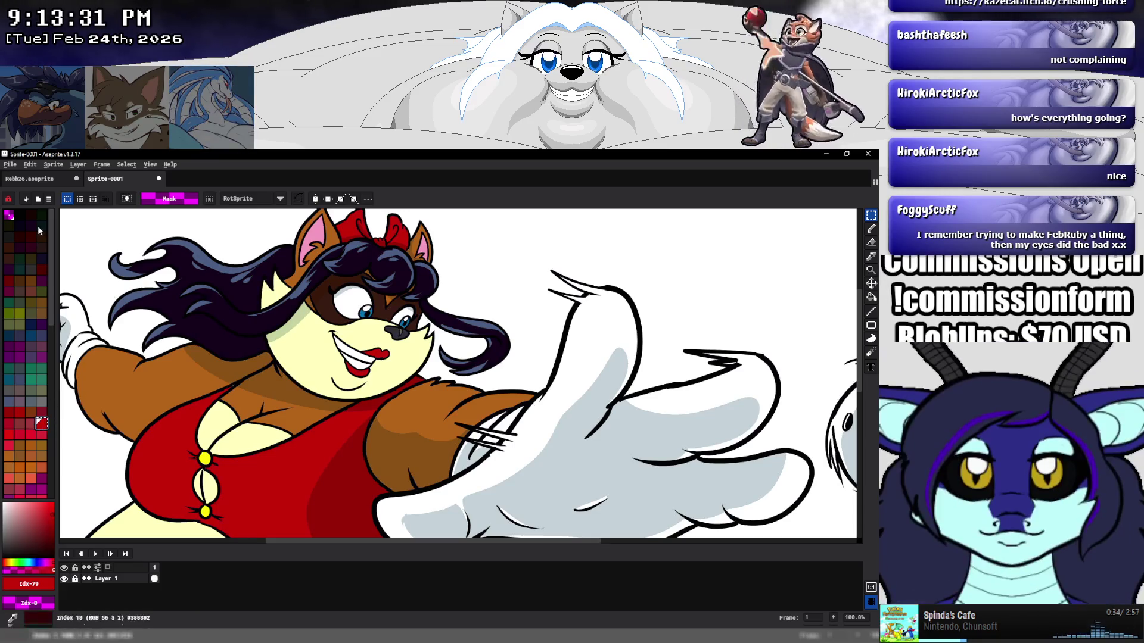
pyautogui.hotkey('ctrl', 'Tab')
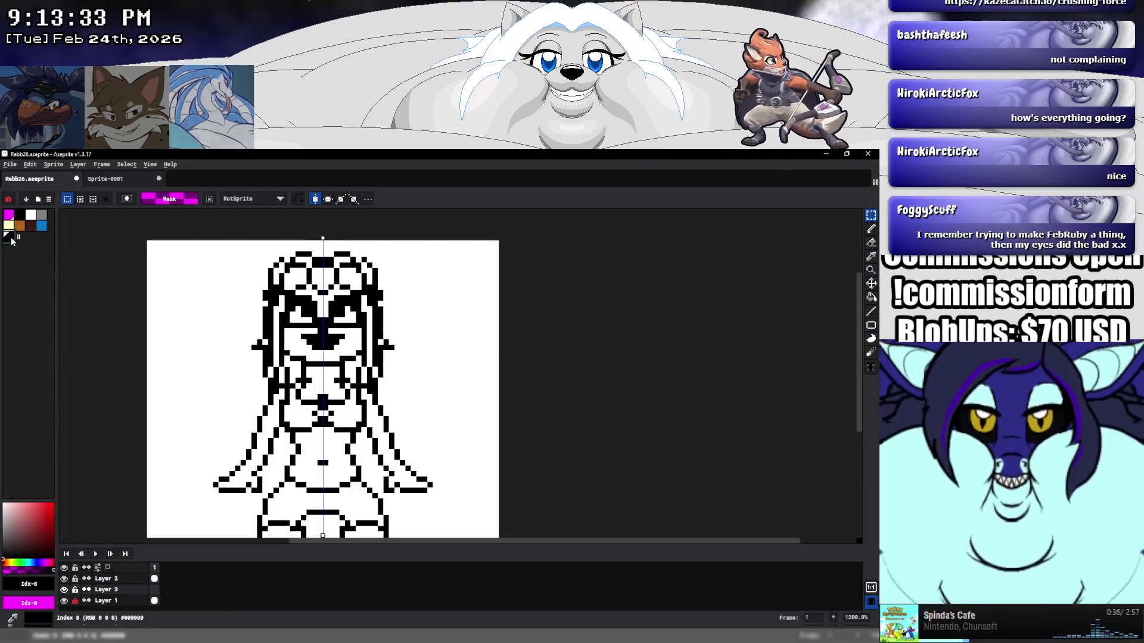
pyautogui.click(8, 237)
# Sample the cyan from the reference, then make black the foreground colour in Rebb26.
pyautogui.click(103, 183)
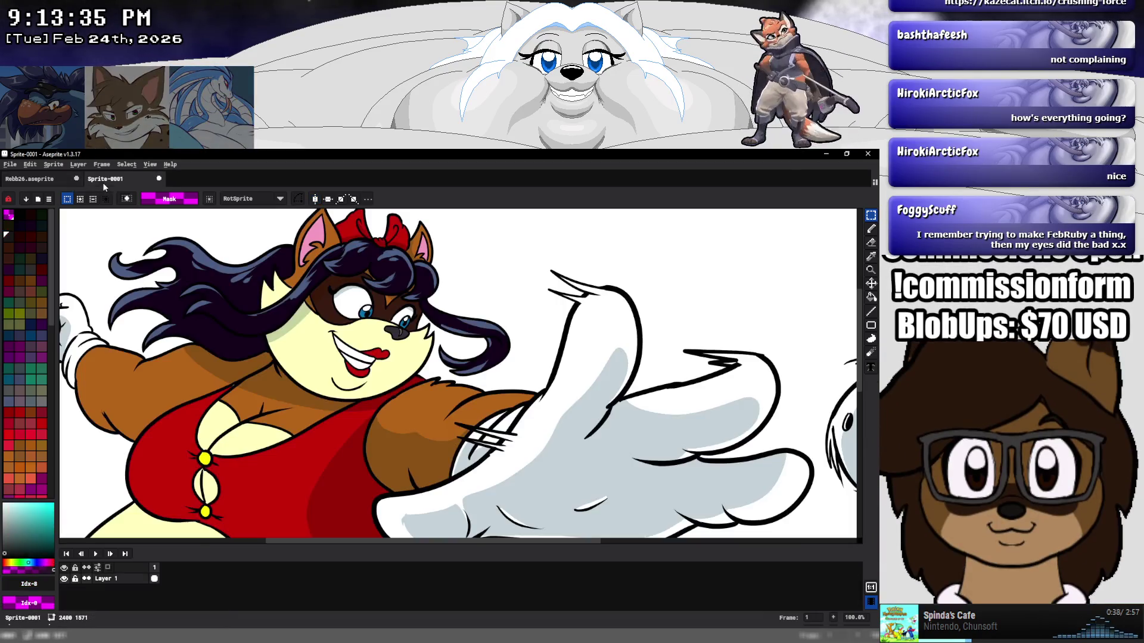
pyautogui.scroll(-2, 213, 448)
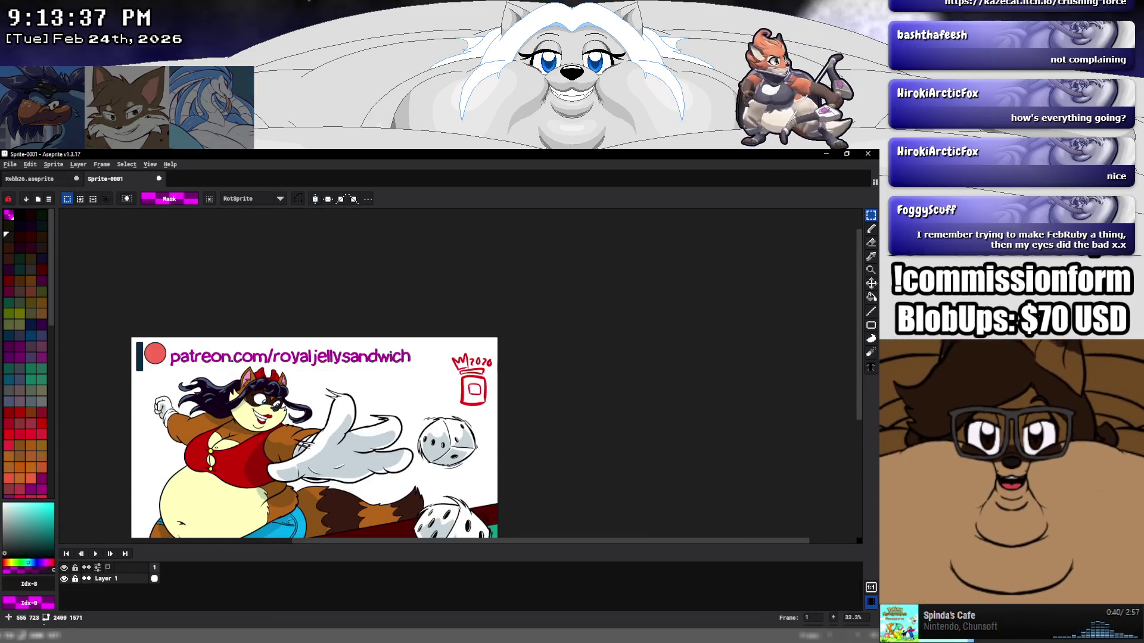
pyautogui.press('i')
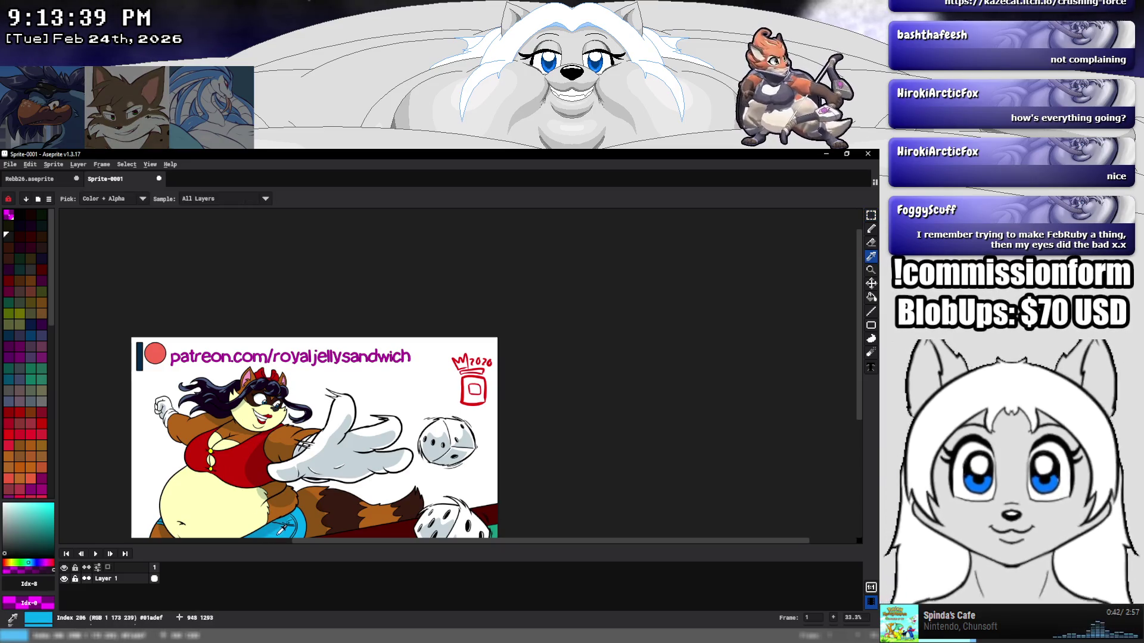
pyautogui.click(283, 529)
pyautogui.press('m')
pyautogui.hotkey('ctrl', 'Tab')
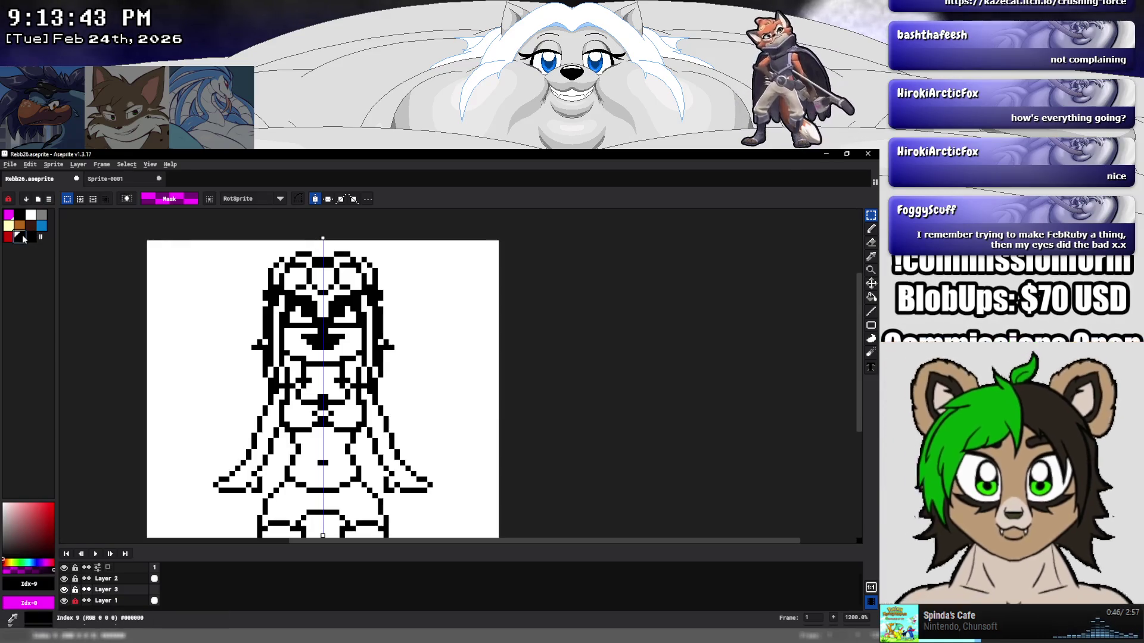
pyautogui.click(30, 240)
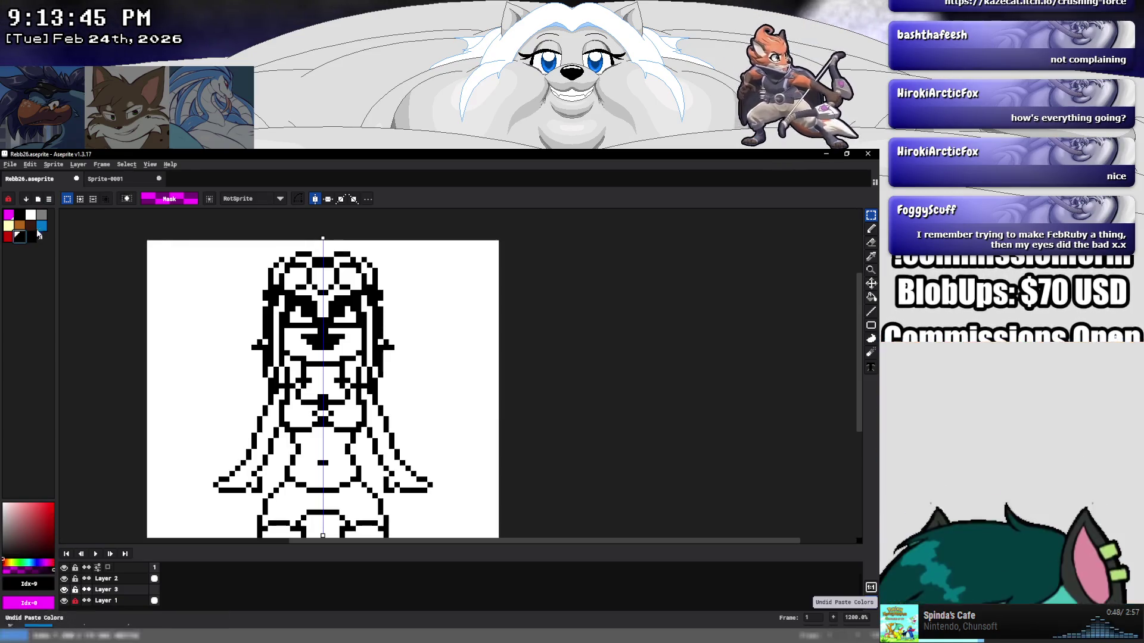
# Choose cyan Idx-206 from the reference palette, then reselect black in Rebb26.
pyautogui.hotkey('ctrl', 'Tab')
pyautogui.press('i')
pyautogui.scroll(-5, 17, 234)
pyautogui.press('m')
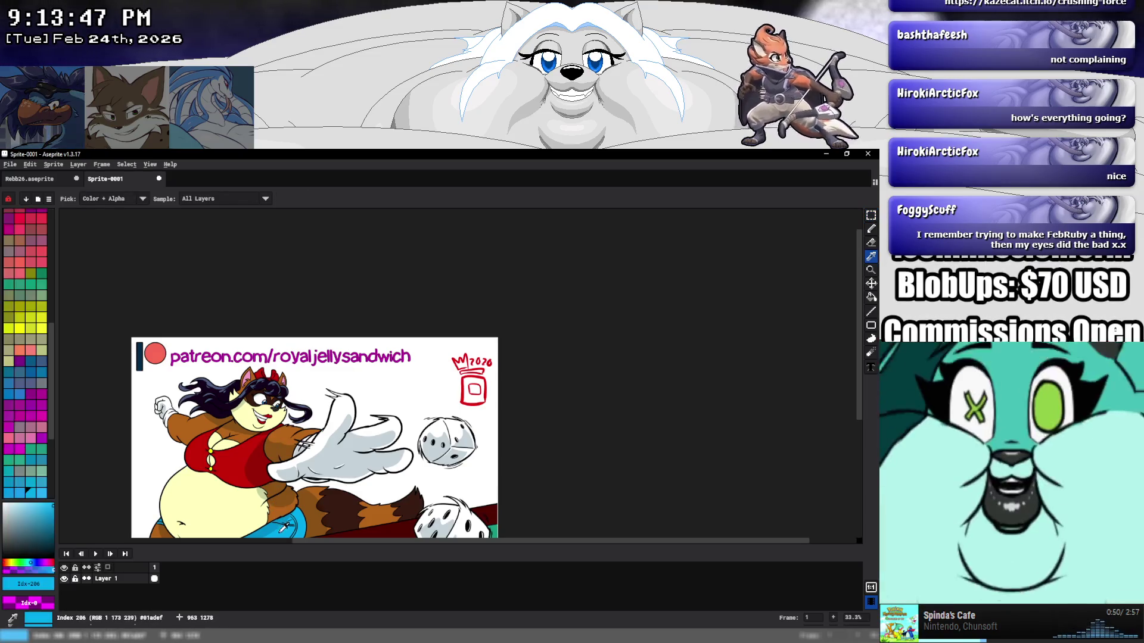
pyautogui.click(31, 492)
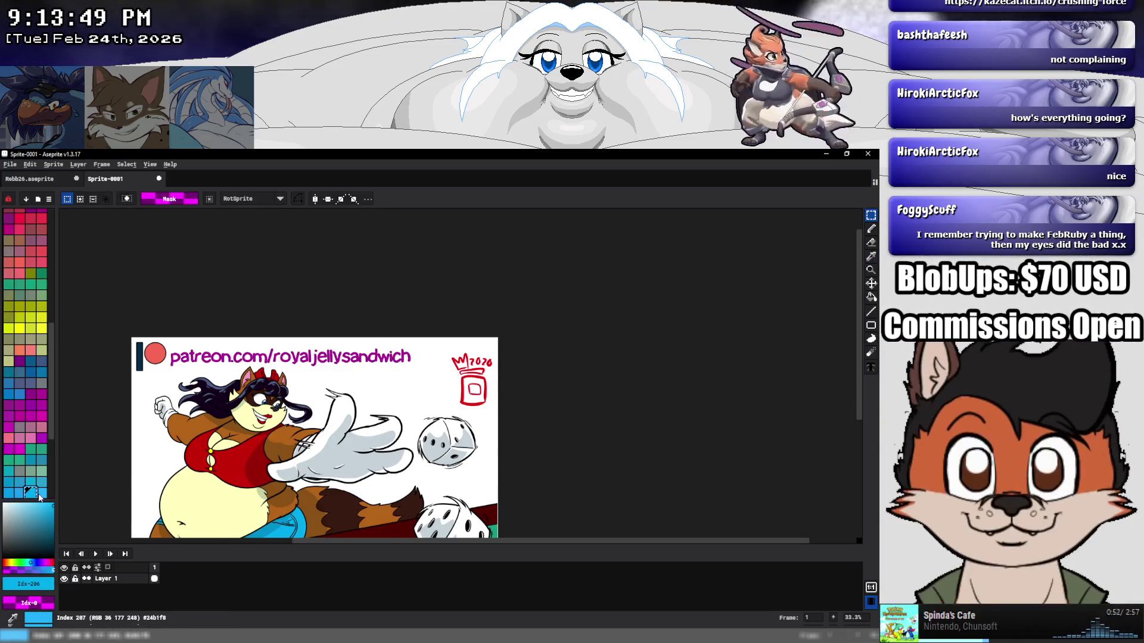
pyautogui.click(53, 178)
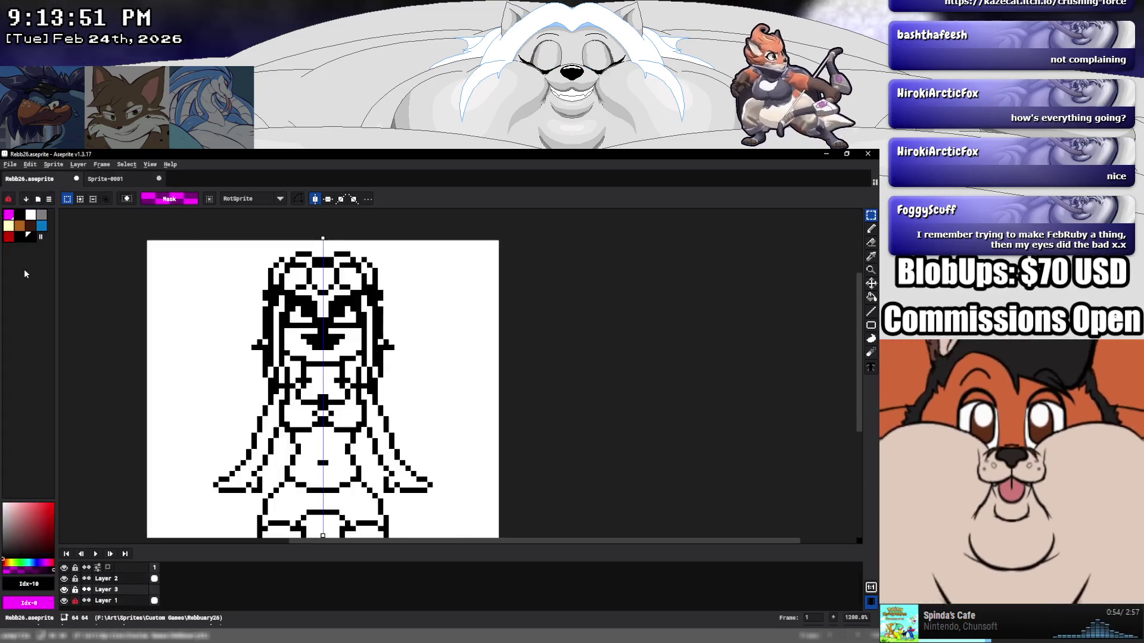
pyautogui.press('[')
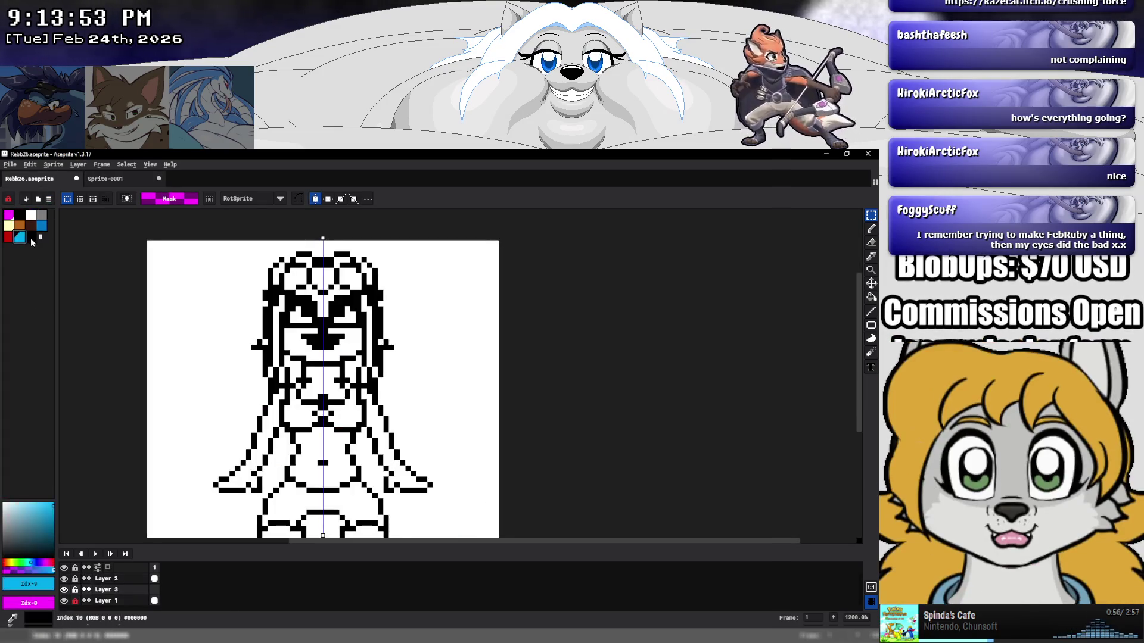
pyautogui.click(30, 238)
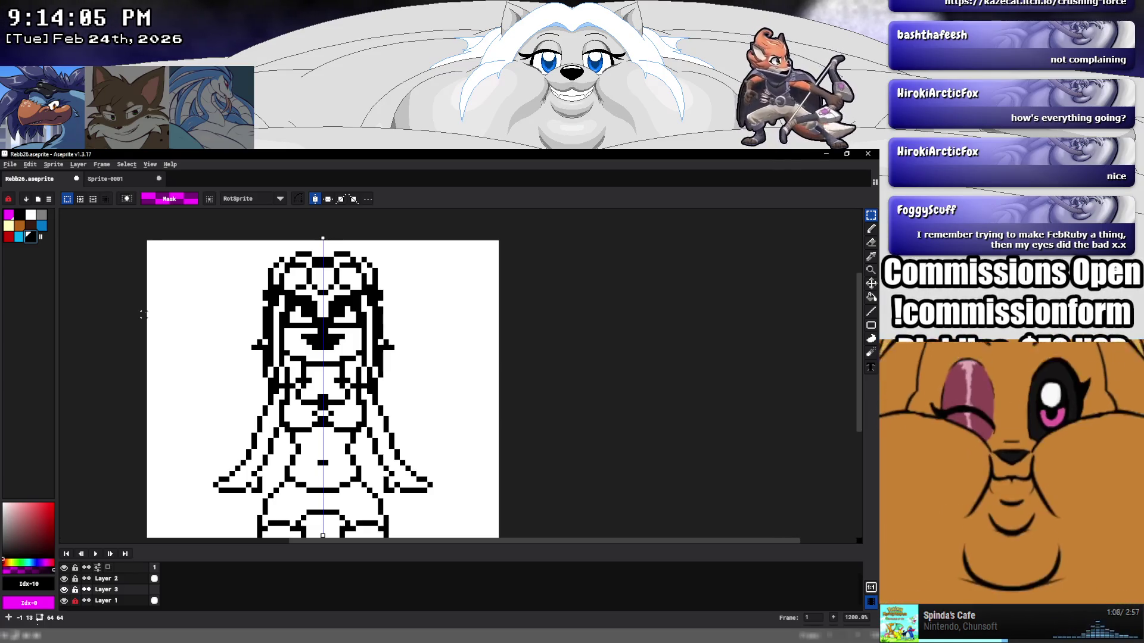
# Add yellow Idx-145 from the reference to the Rebb26 palette, then undo the palette change.
pyautogui.click(127, 178)
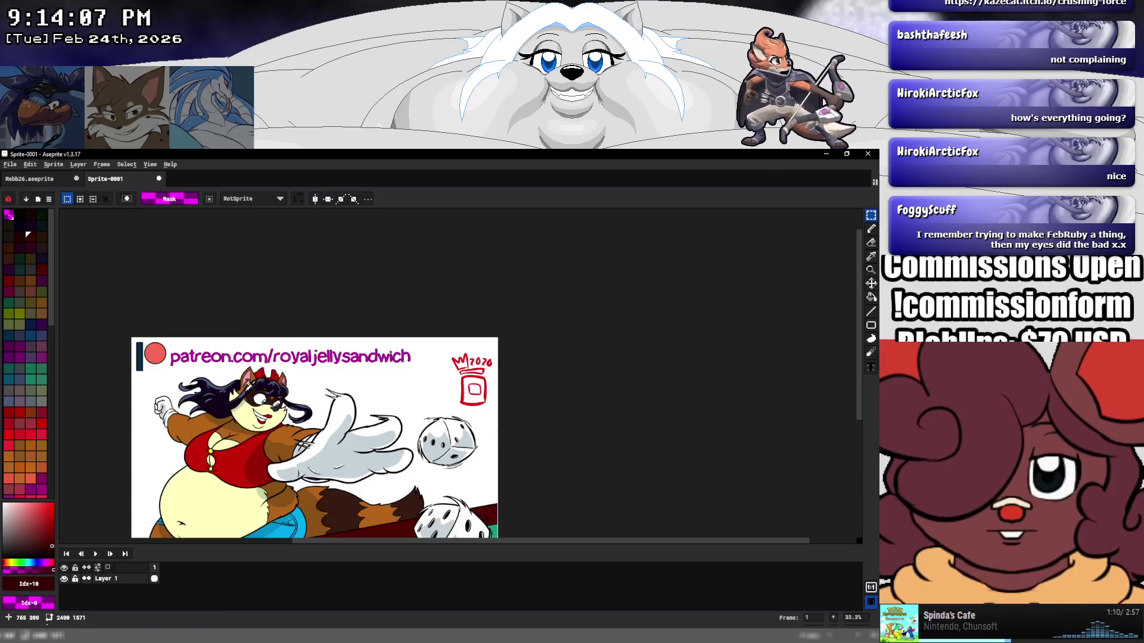
pyautogui.scroll(-5, 27, 235)
pyautogui.press('m')
pyautogui.click(19, 493)
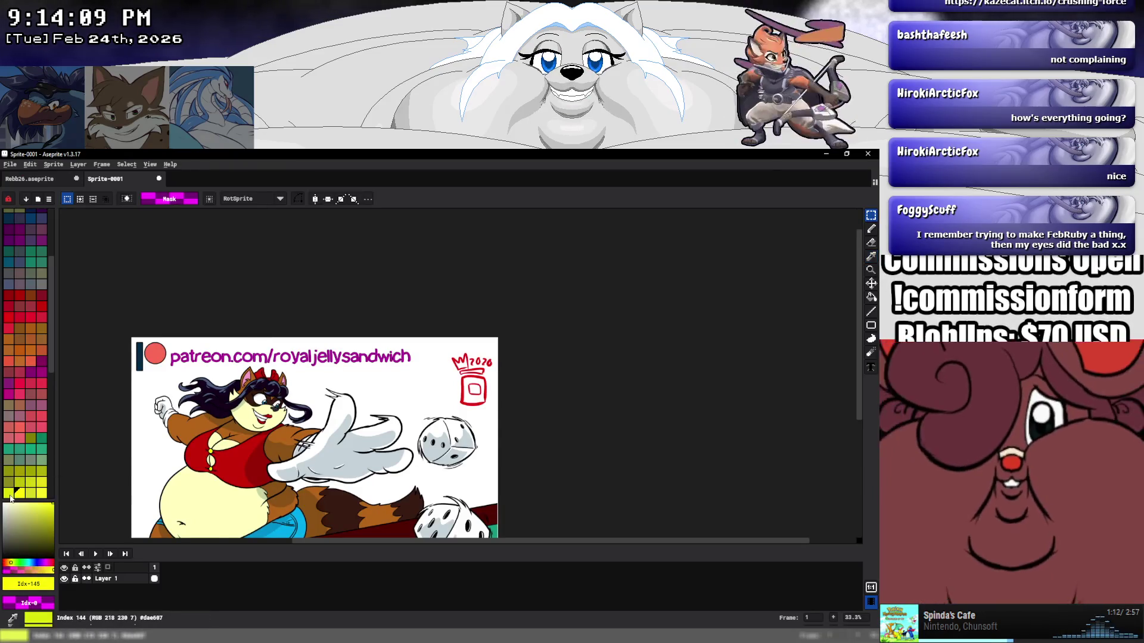
pyautogui.click(42, 179)
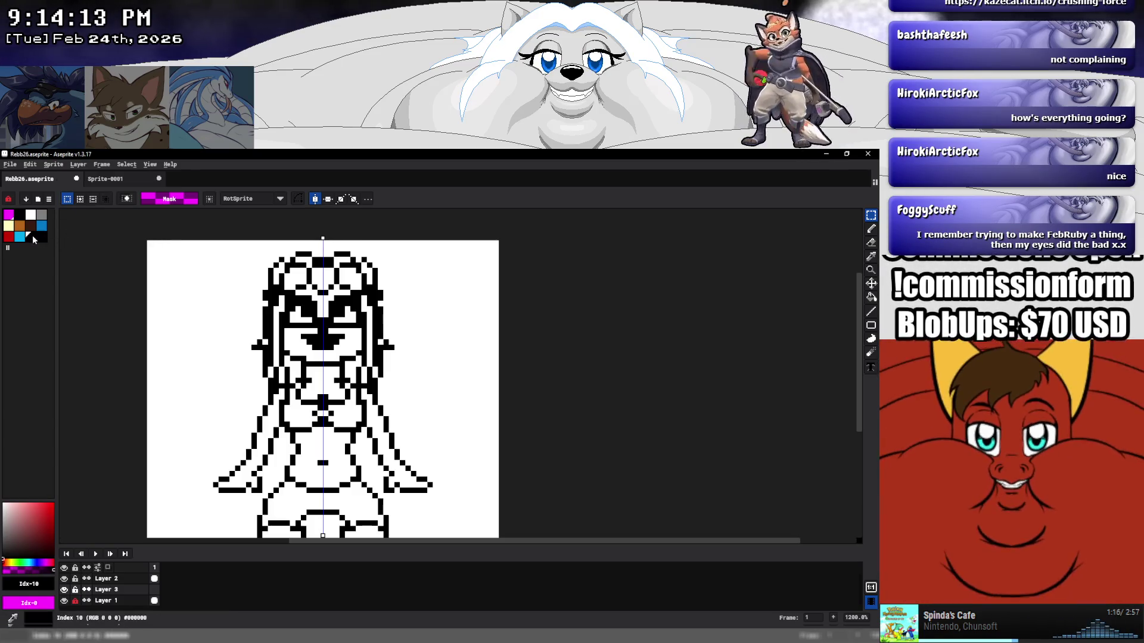
pyautogui.click(41, 237)
pyautogui.click(106, 179)
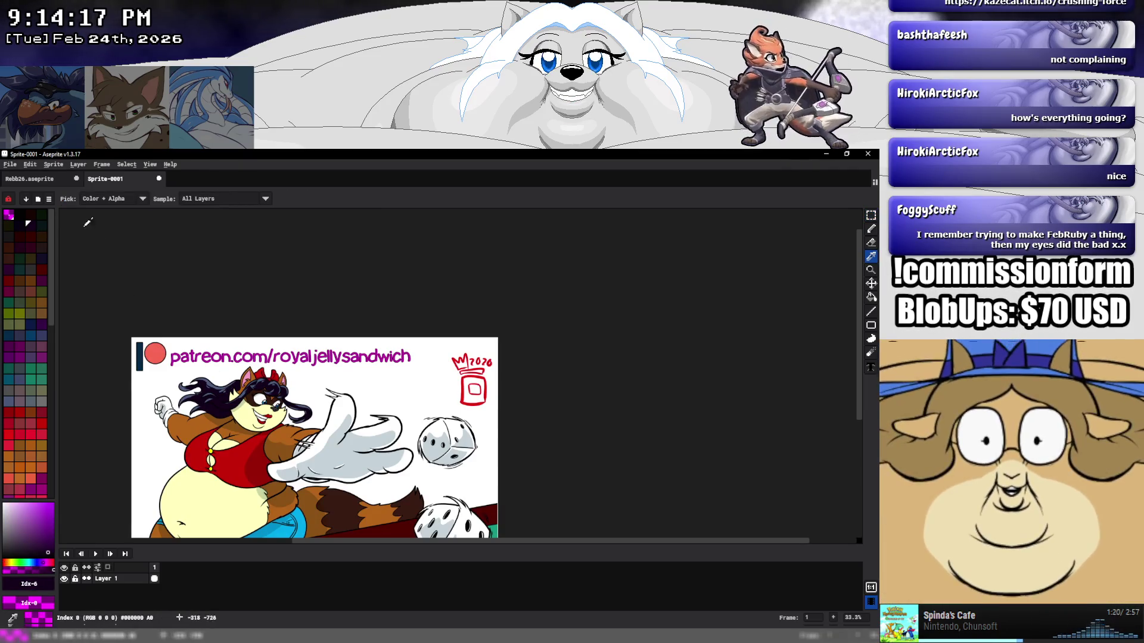
pyautogui.click(52, 179)
pyautogui.click(41, 237)
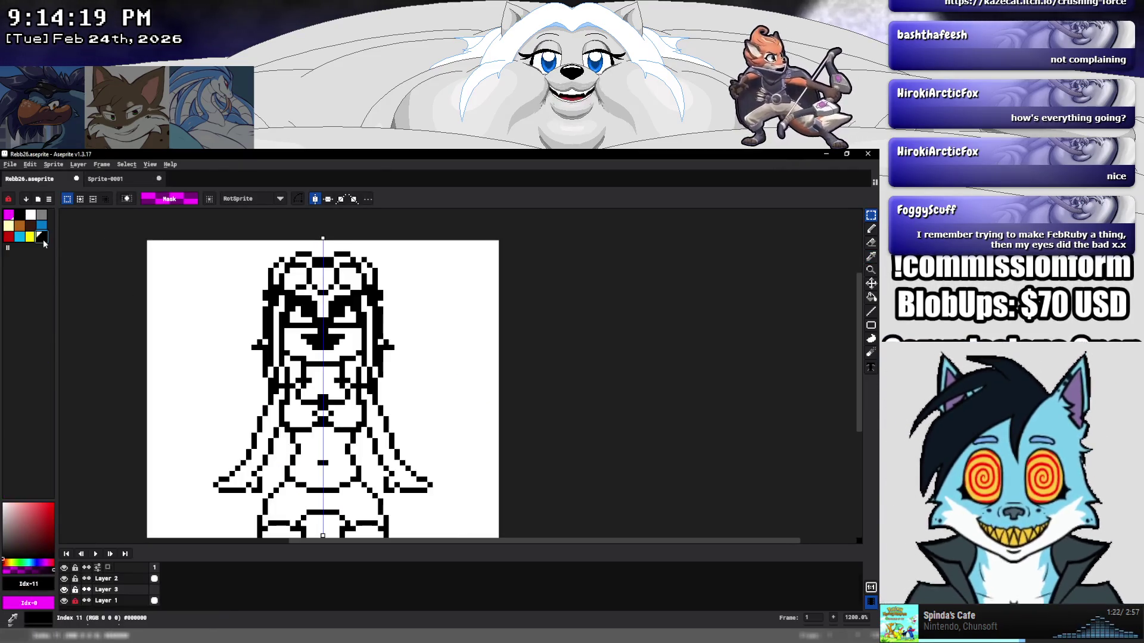
pyautogui.hotkey('ctrl', 'z')
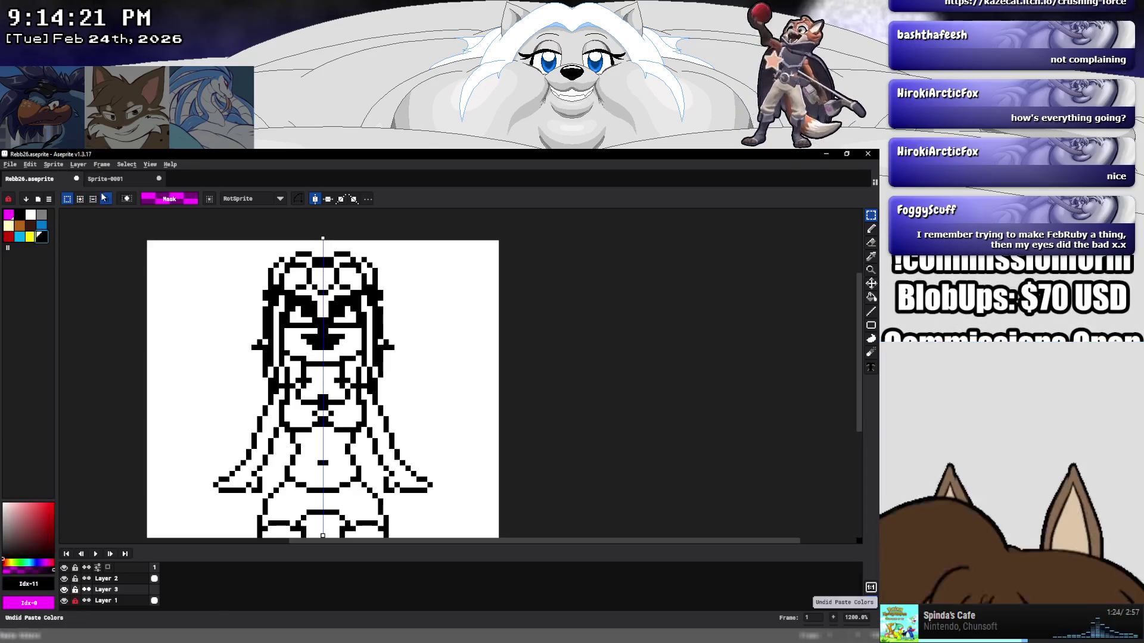
# Sample the dark hair colour from the reference and pick black in Rebb26.
pyautogui.click(106, 178)
pyautogui.press('i')
pyautogui.click(212, 385)
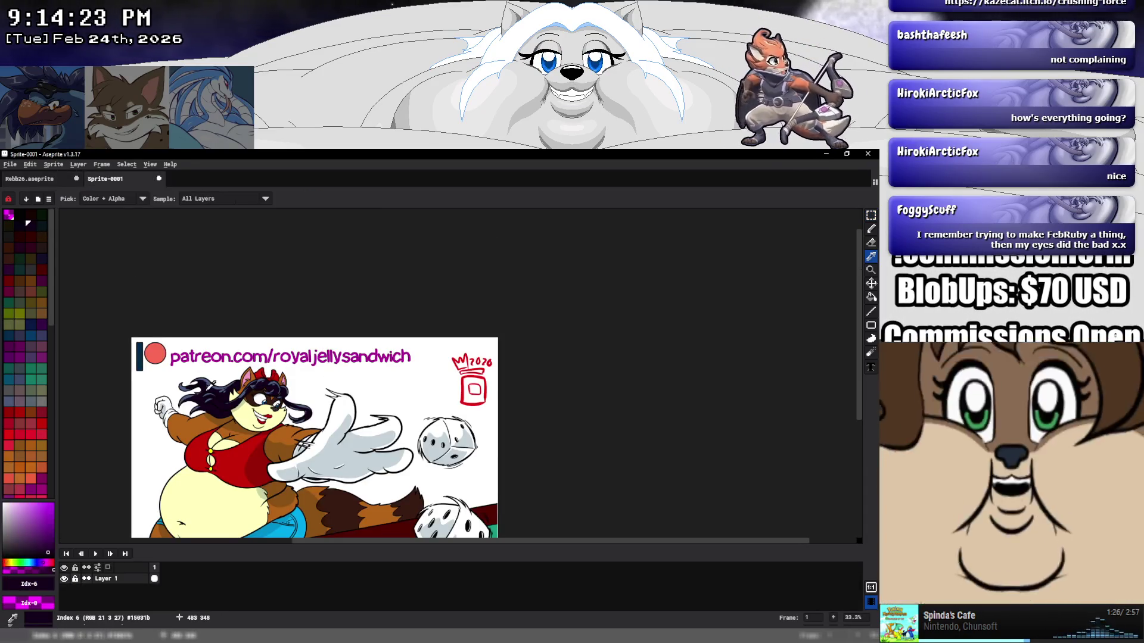
pyautogui.press('m')
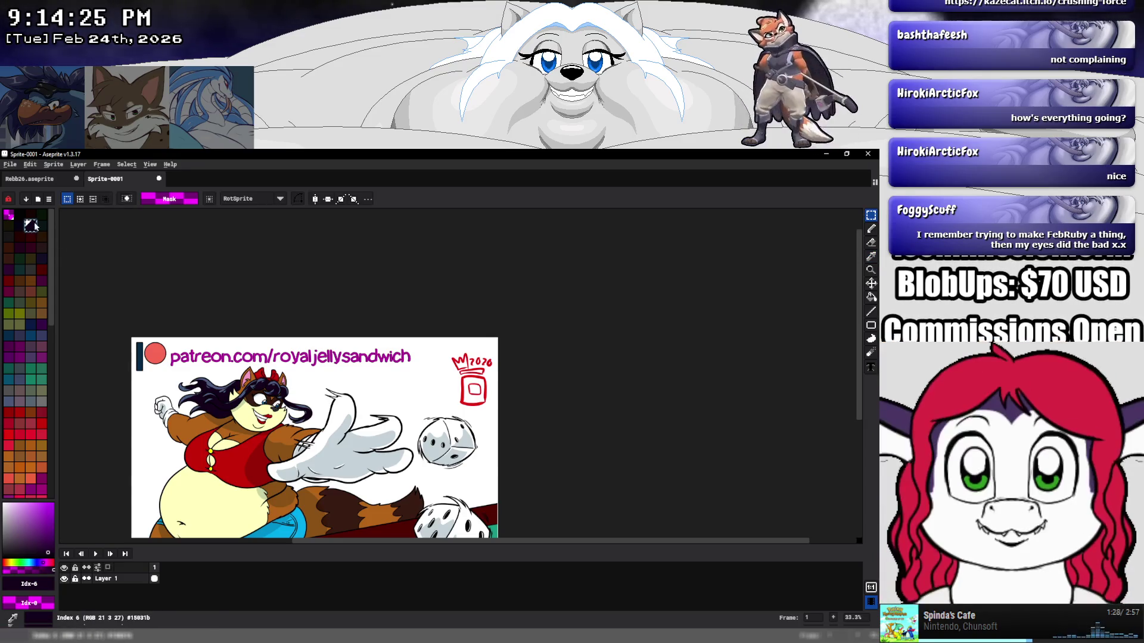
pyautogui.hotkey('ctrl', 'Tab')
pyautogui.click(41, 237)
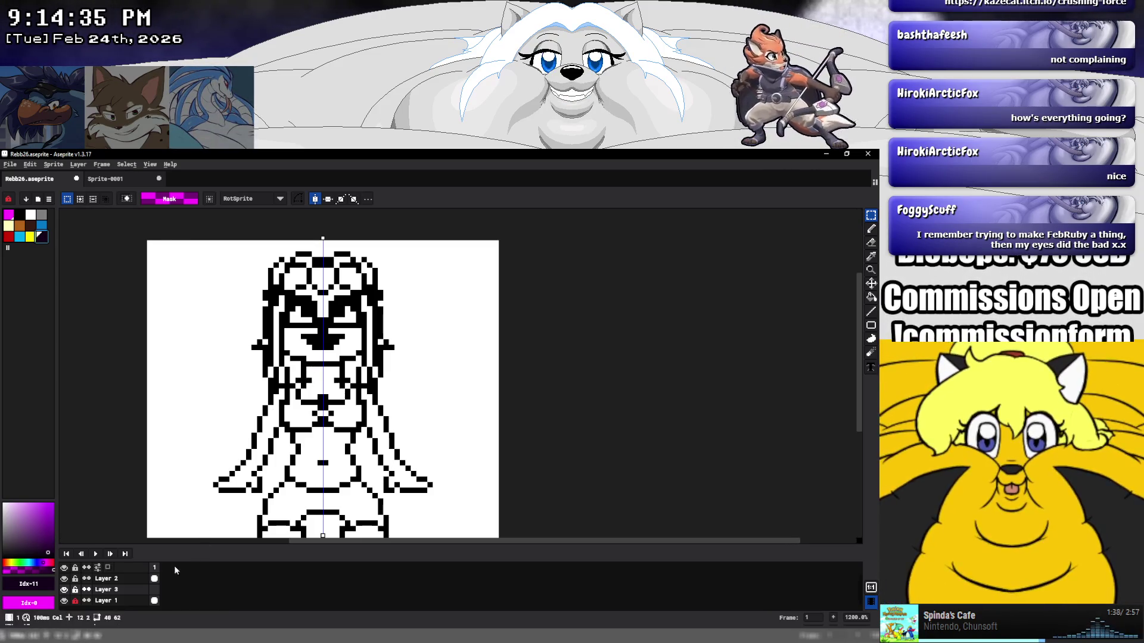
# Duplicate Layer 2, hide the resulting Layer 2 Copy, and reselect Layer 2.
pyautogui.click(134, 575)
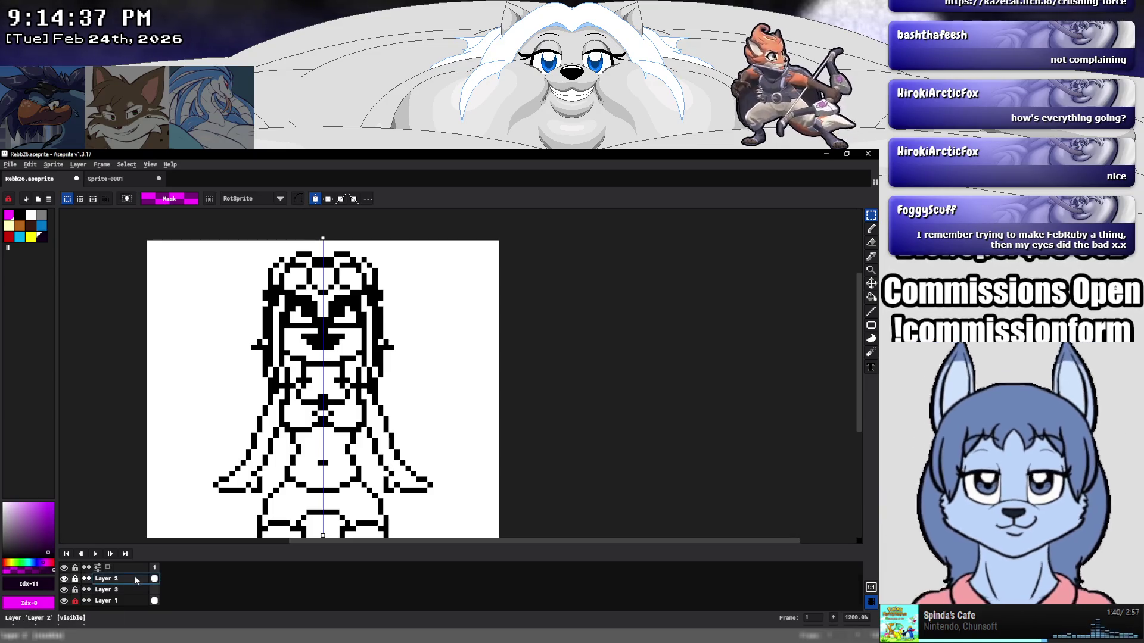
pyautogui.rightClick(137, 576)
pyautogui.moveTo(152, 555)
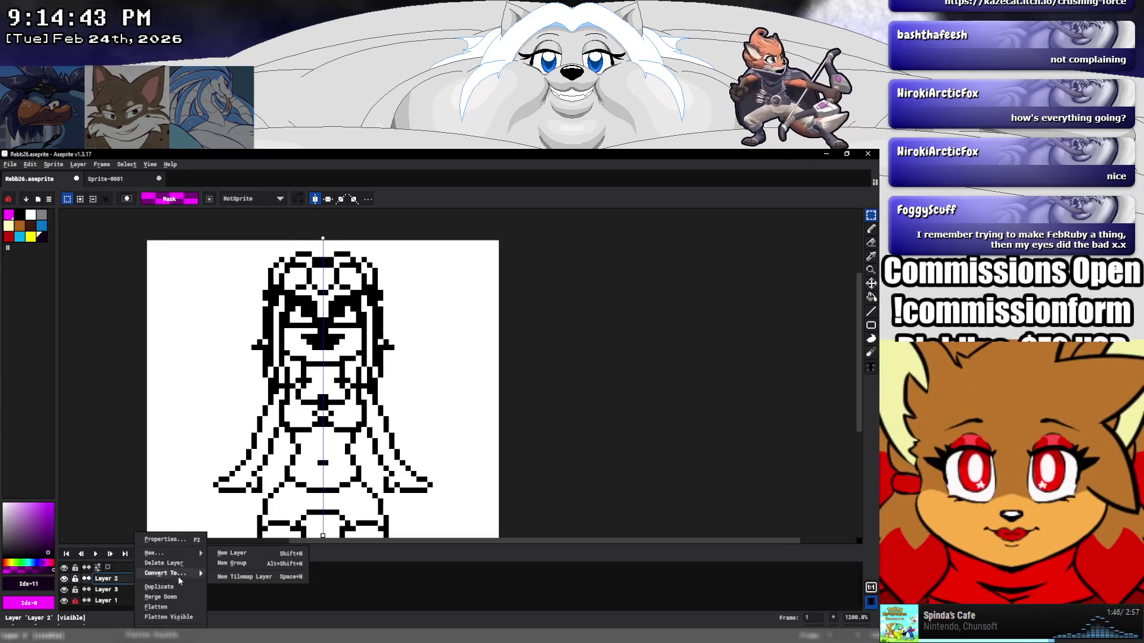
pyautogui.click(179, 585)
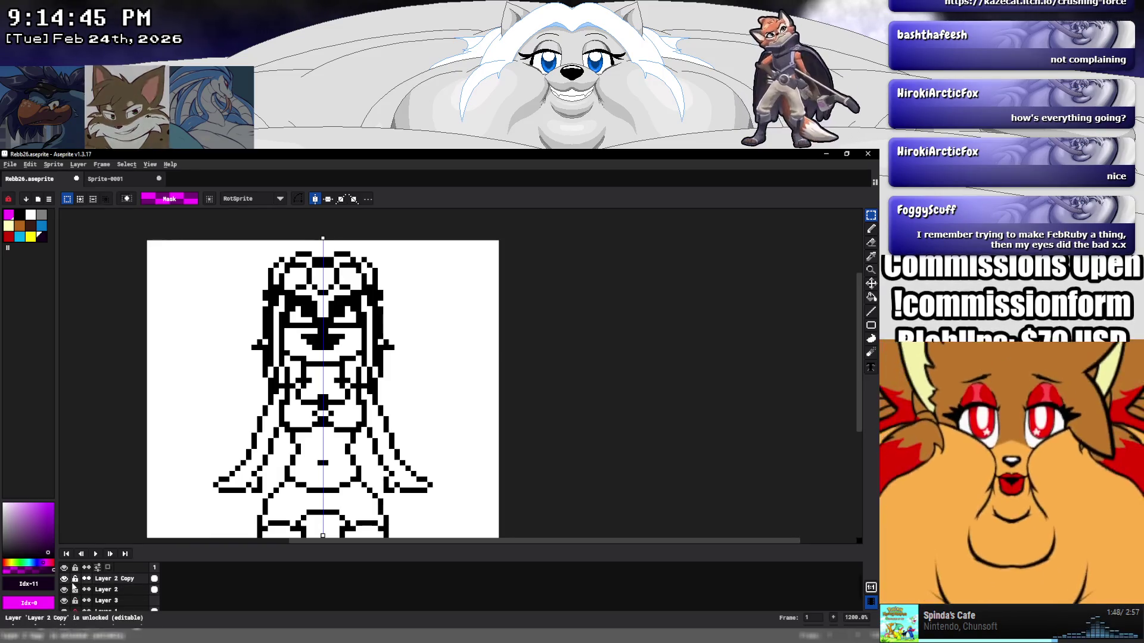
pyautogui.click(64, 578)
pyautogui.click(120, 590)
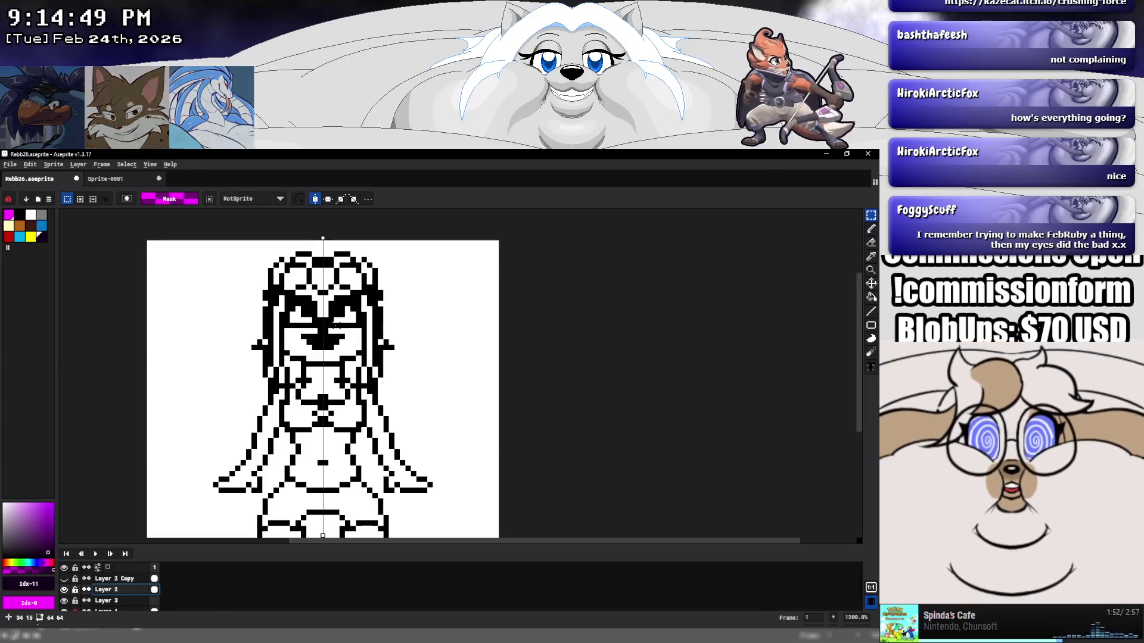
# Paint both cheeks and the mouth area pale yellow with the Pencil.
pyautogui.press('b')
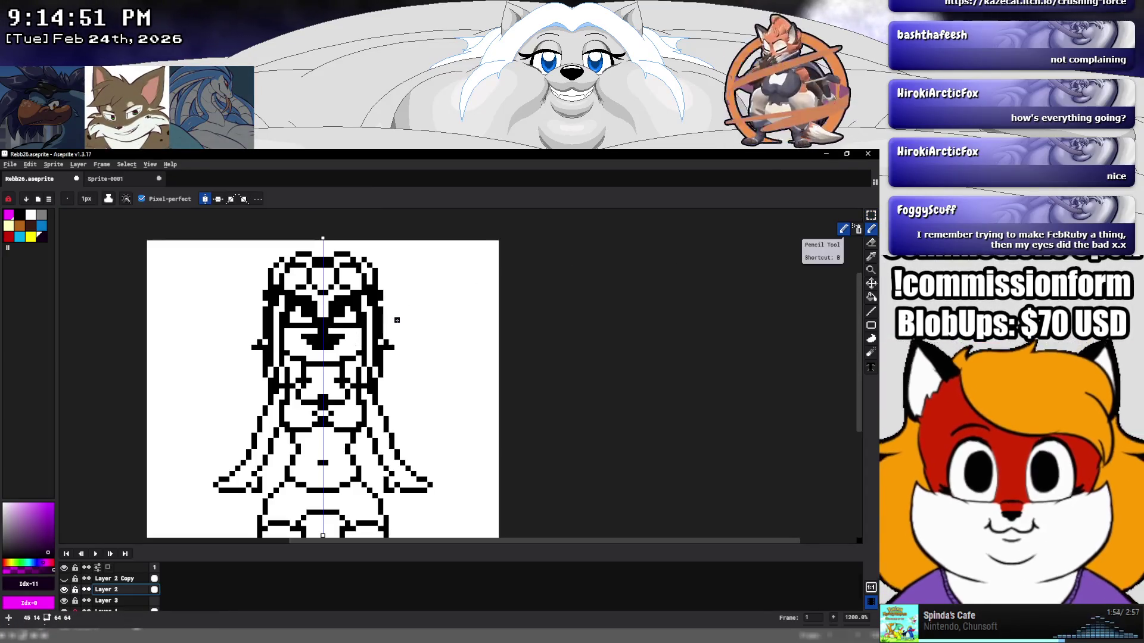
pyautogui.scroll(3, 300, 310)
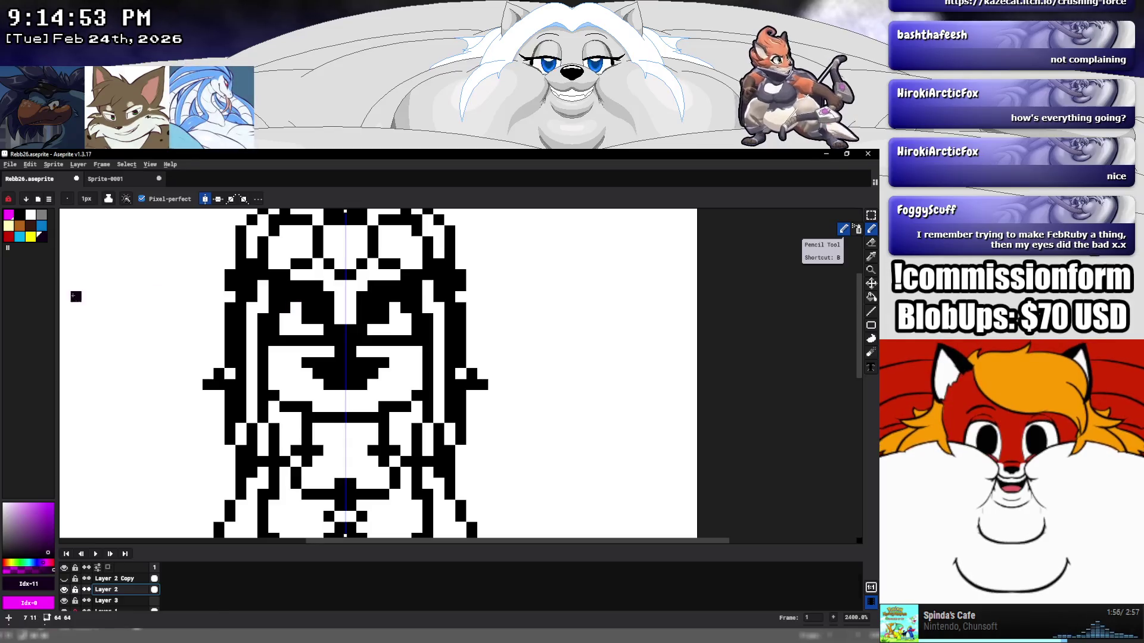
pyautogui.click(8, 228)
pyautogui.moveTo(274, 348)
pyautogui.mouseDown()
pyautogui.moveTo(274, 375)
pyautogui.moveTo(326, 395)
pyautogui.mouseUp()
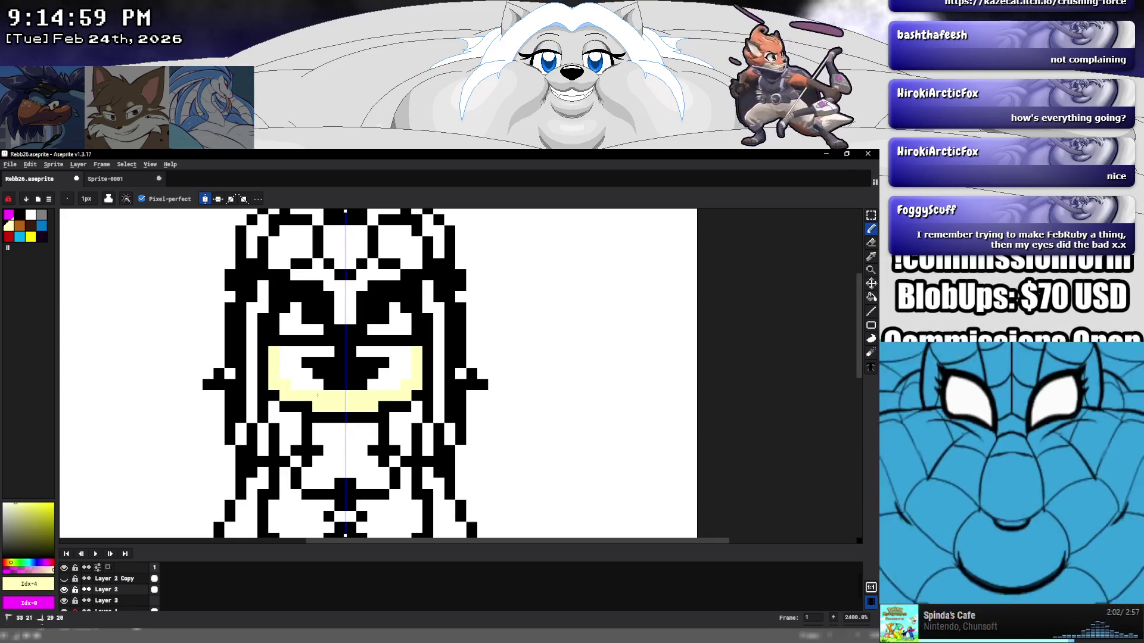
pyautogui.moveTo(394, 385)
pyautogui.mouseDown()
pyautogui.moveTo(328, 385)
pyautogui.moveTo(399, 374)
pyautogui.moveTo(333, 363)
pyautogui.moveTo(366, 353)
pyautogui.mouseUp()
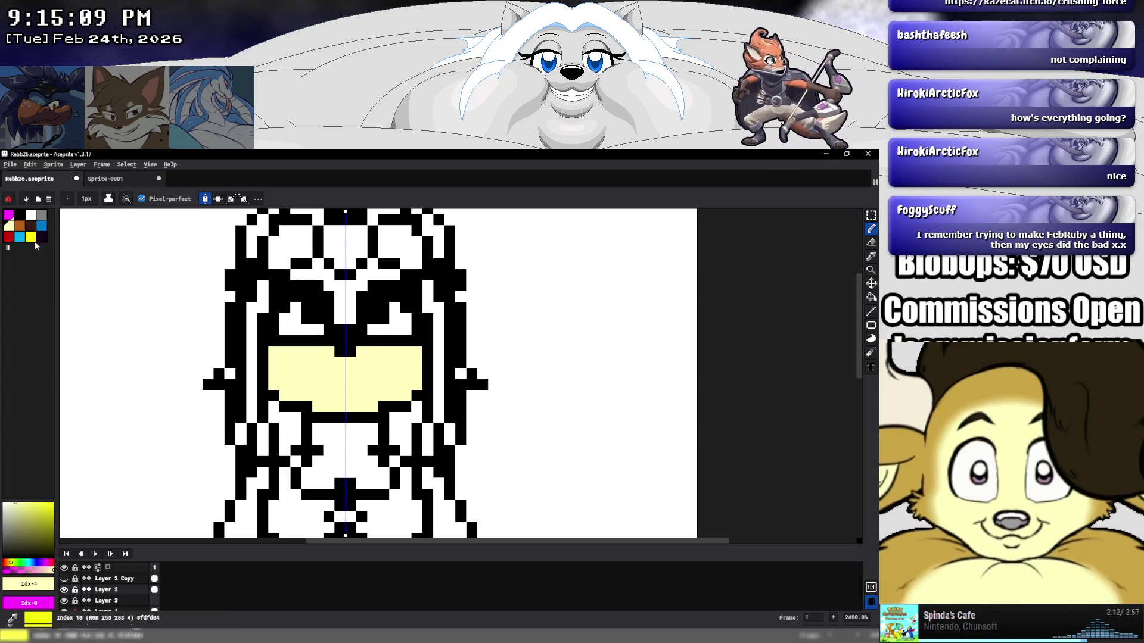
# Paint the eyes dark brown with an orange-brown band above, then resample the pale yellow.
pyautogui.press('0')
pyautogui.press('0')
pyautogui.moveTo(371, 332)
pyautogui.mouseDown()
pyautogui.moveTo(416, 319)
pyautogui.moveTo(393, 275)
pyautogui.moveTo(368, 274)
pyautogui.moveTo(369, 297)
pyautogui.moveTo(375, 319)
pyautogui.moveTo(397, 319)
pyautogui.moveTo(395, 308)
pyautogui.moveTo(393, 319)
pyautogui.moveTo(358, 319)
pyautogui.mouseUp()
pyautogui.click(287, 316)
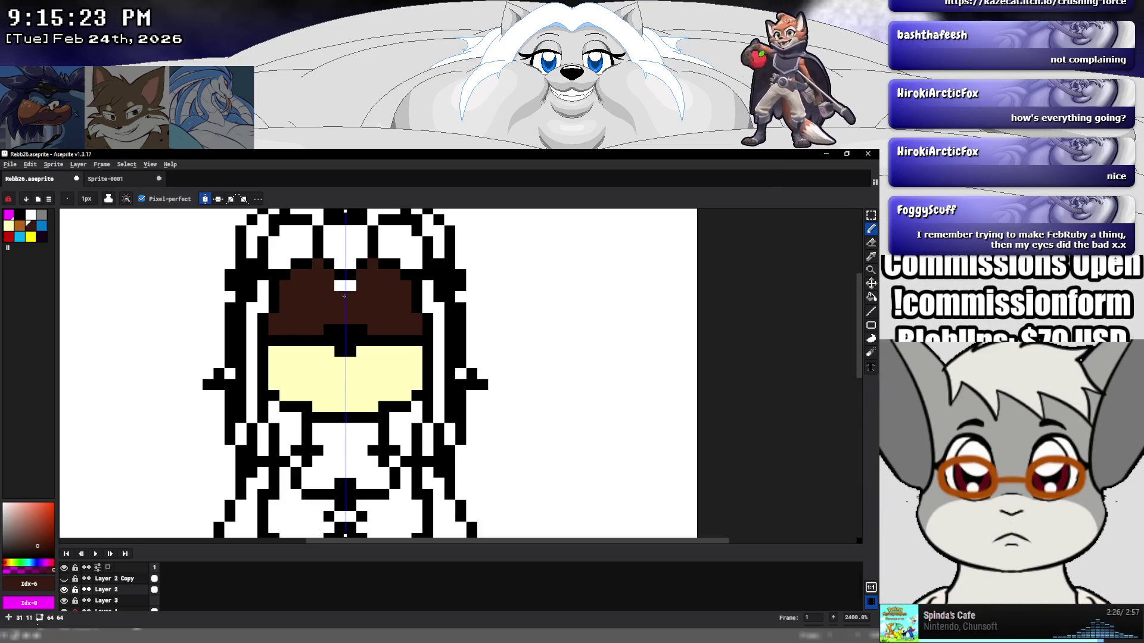
pyautogui.click(20, 225)
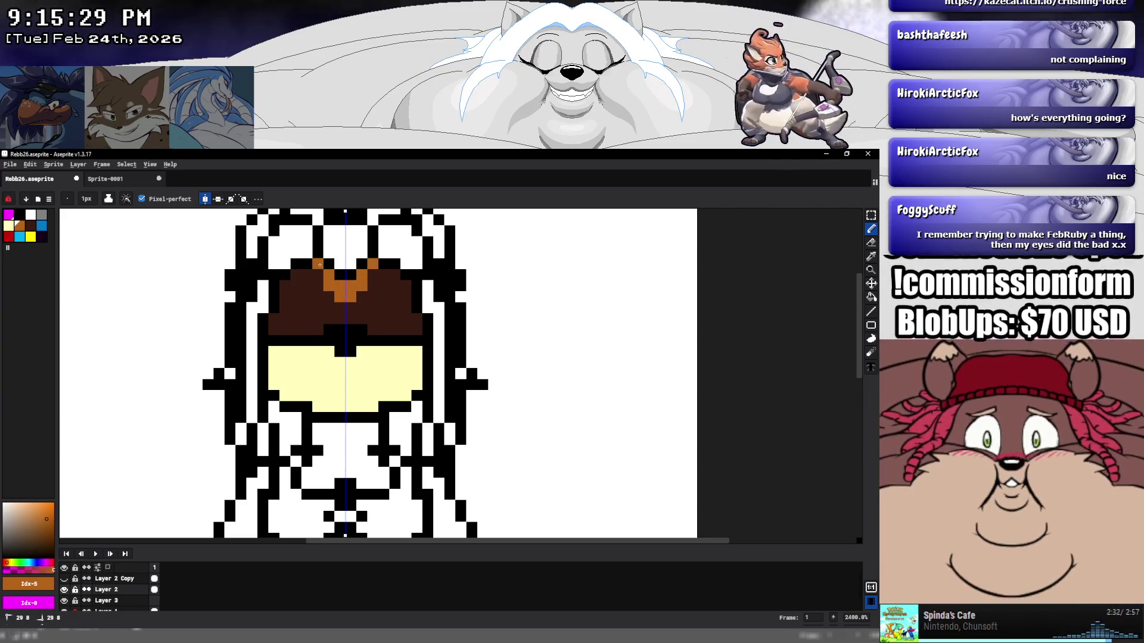
pyautogui.moveTo(317, 274); pyautogui.dragTo(297, 275)
pyautogui.click(288, 282)
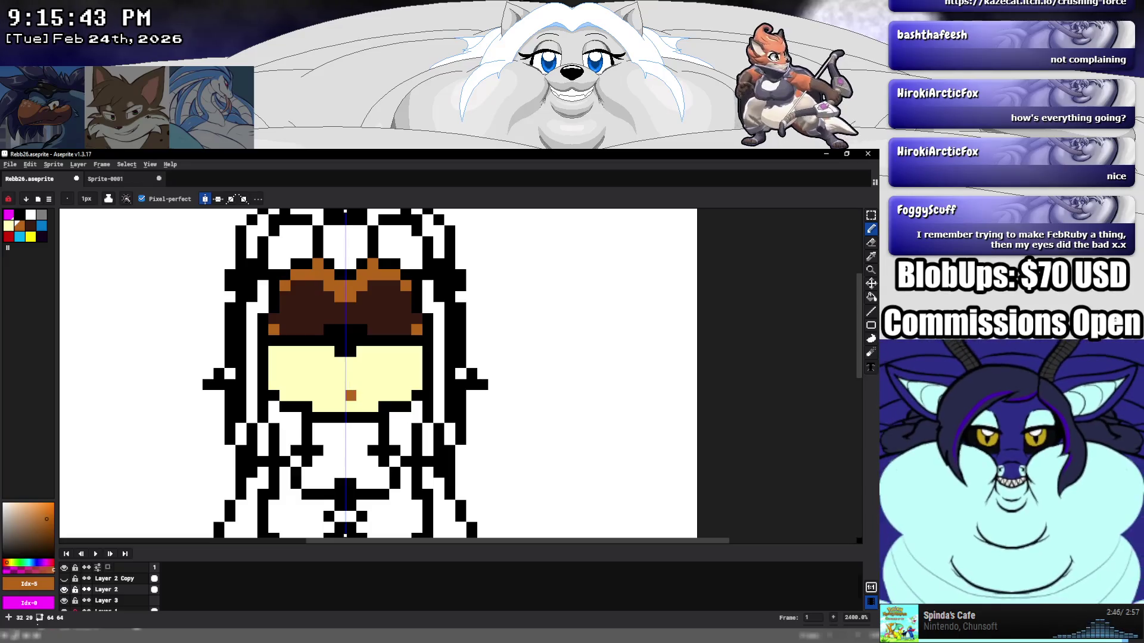
pyautogui.scroll(-8, 352, 353)
pyautogui.scroll(6, 347, 358)
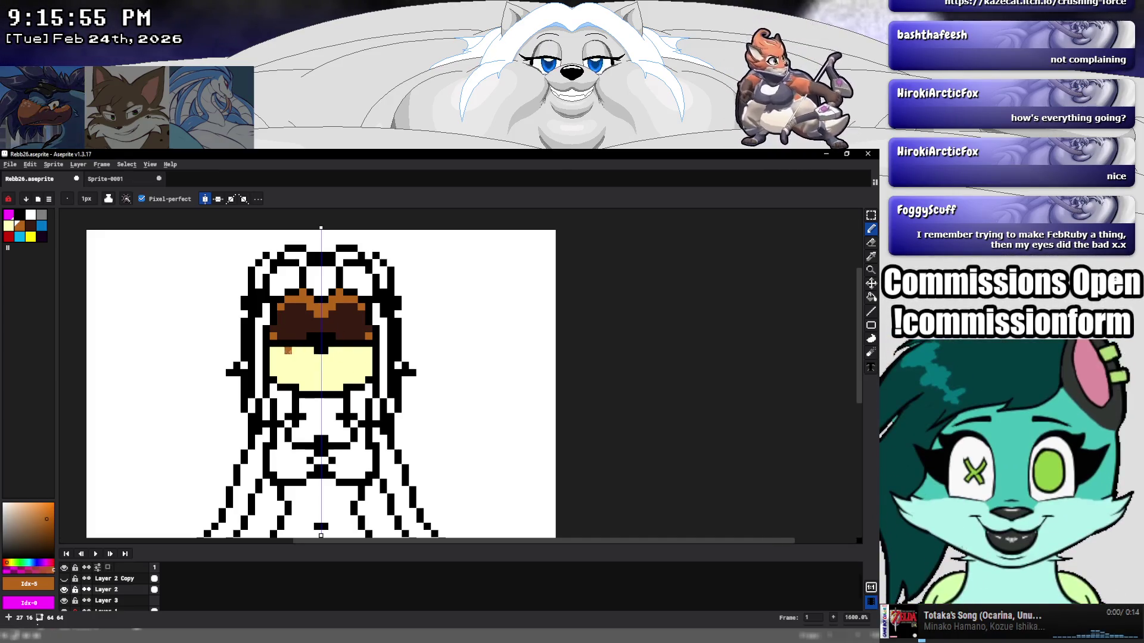
pyautogui.keyDown('alt'); pyautogui.click(309, 380); pyautogui.keyUp('alt')
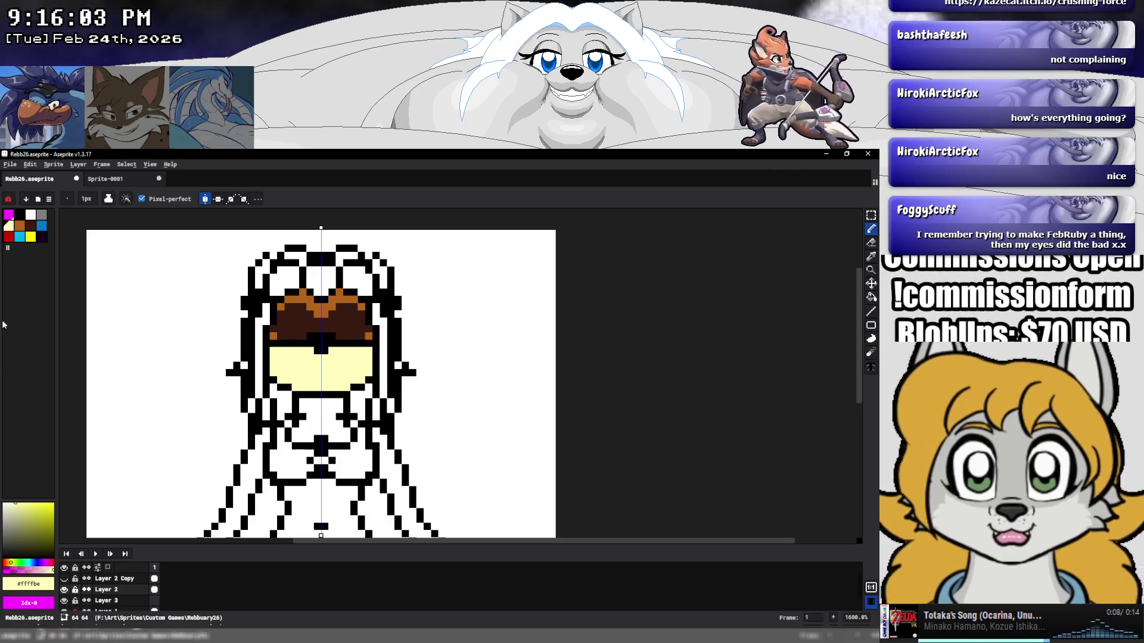
# Fill the torso, belly, legs and both arms brown using contiguous-only bucket fills.
pyautogui.click(20, 225)
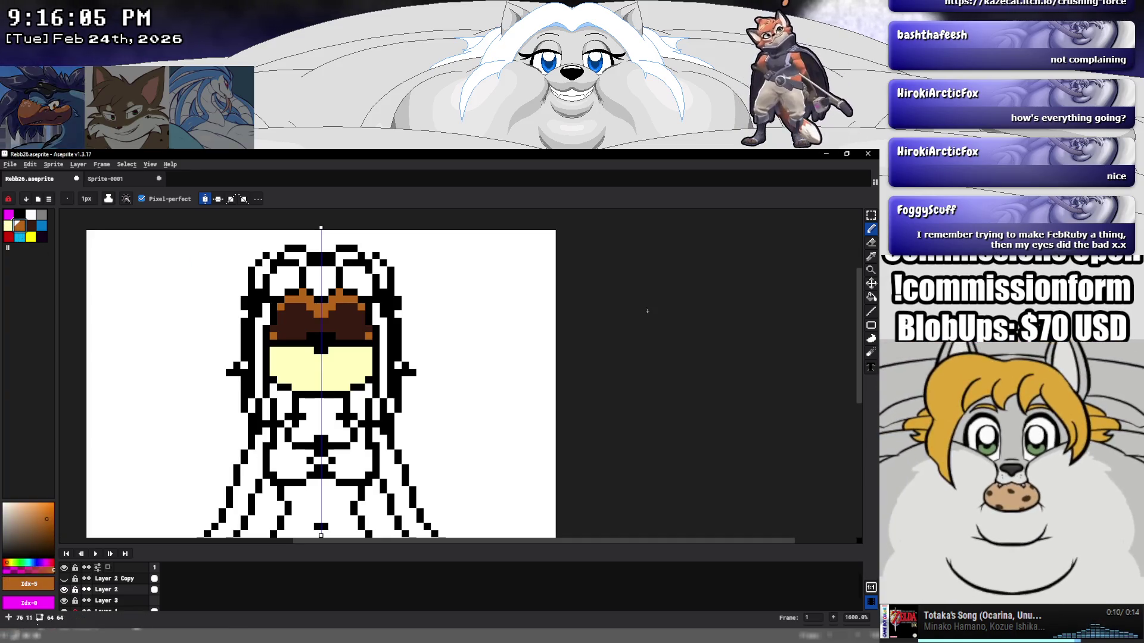
pyautogui.press('g')
pyautogui.click(322, 419)
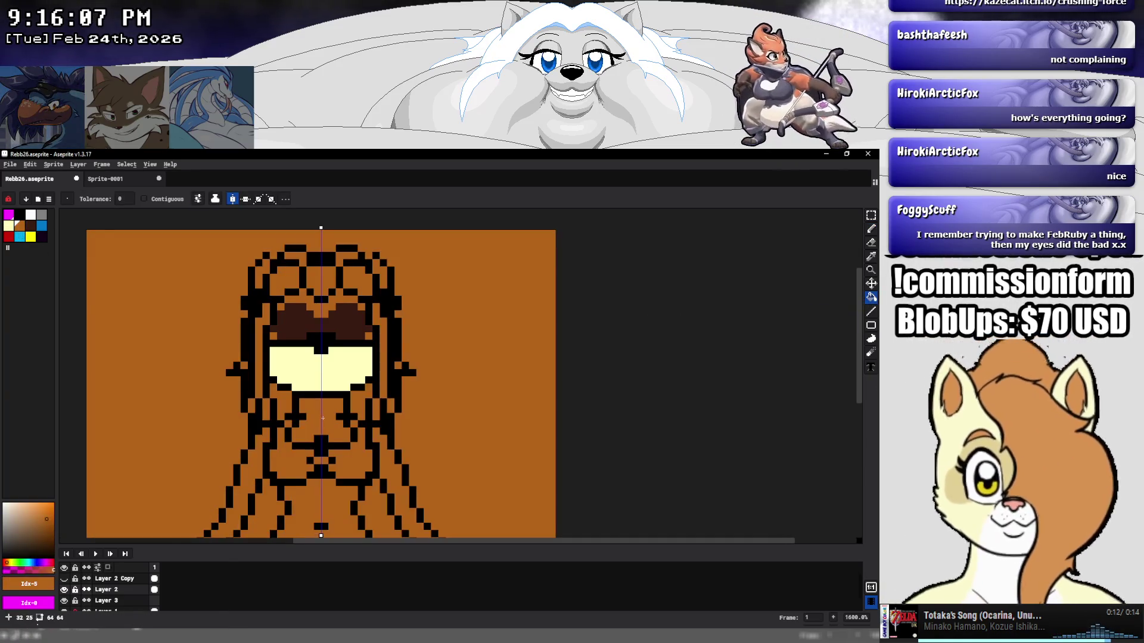
pyautogui.hotkey('ctrl', 'z')
pyautogui.click(144, 199)
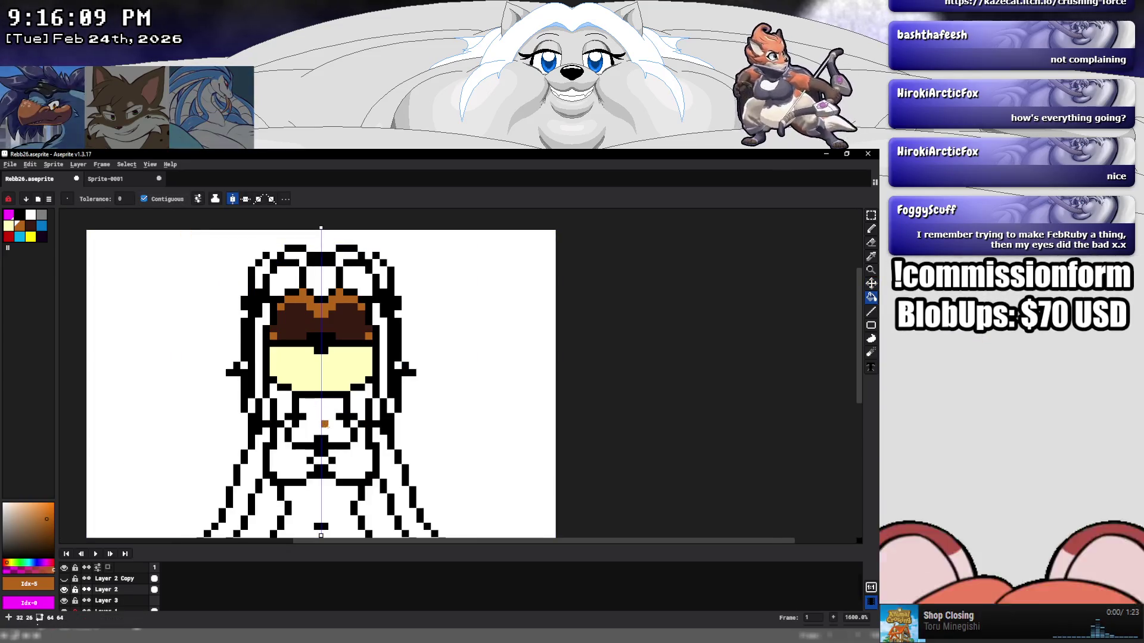
pyautogui.click(327, 436)
pyautogui.moveTo(327, 436); pyautogui.dragTo(347, 311)
pyautogui.click(378, 434)
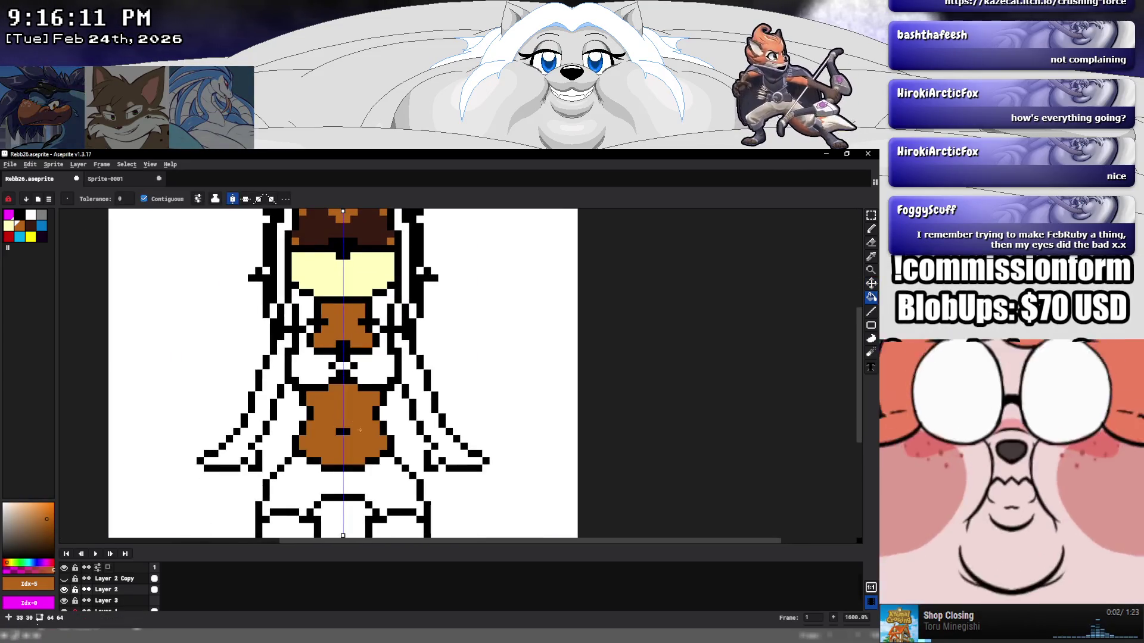
pyautogui.moveTo(377, 434)
pyautogui.mouseDown()
pyautogui.moveTo(399, 330)
pyautogui.moveTo(456, 419)
pyautogui.moveTo(457, 447)
pyautogui.mouseUp()
pyautogui.click(403, 434)
pyautogui.click(457, 453)
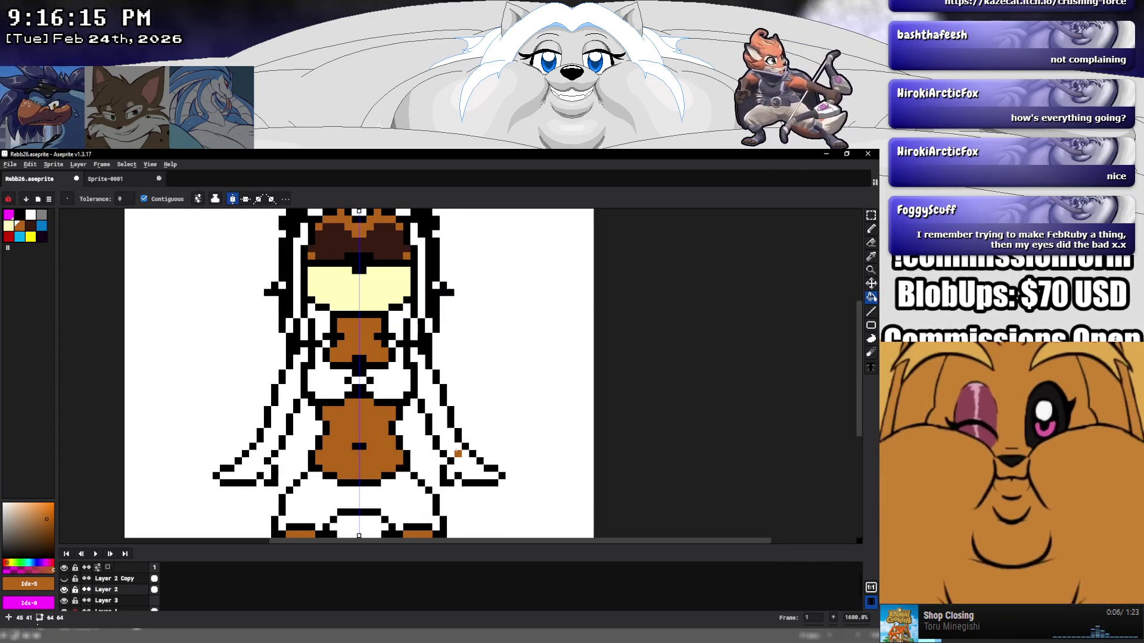
pyautogui.click(271, 441)
pyautogui.moveTo(486, 307); pyautogui.dragTo(481, 376)
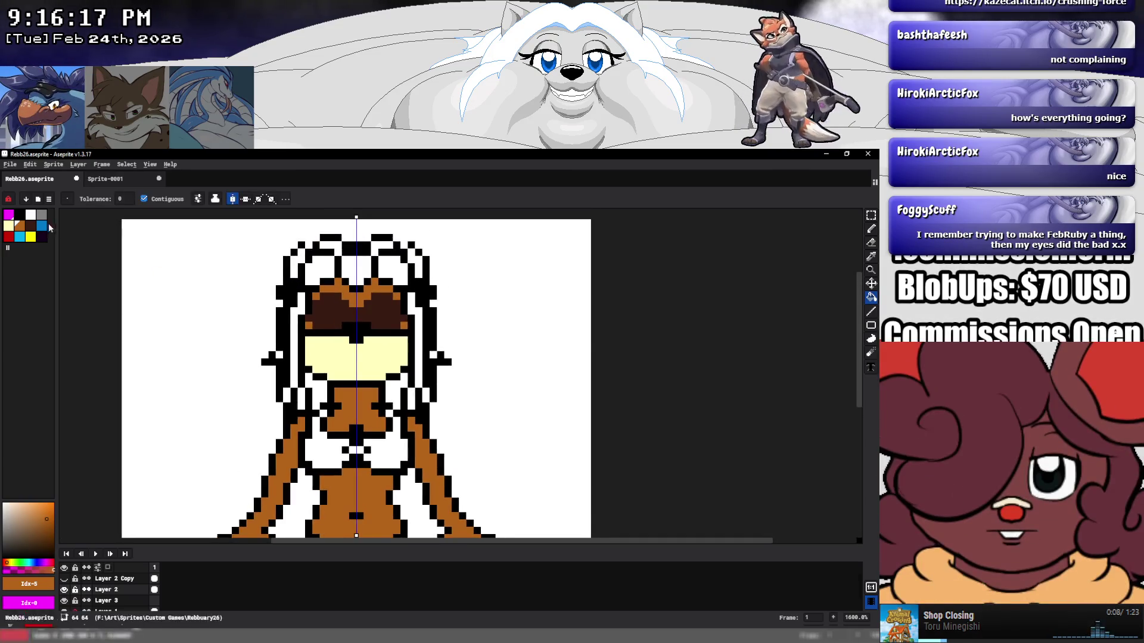
# Fill the hair strands beside the face and the hair patches on top dark.
pyautogui.keyDown('alt'); pyautogui.click(286, 320); pyautogui.keyUp('alt')
pyautogui.click(290, 342)
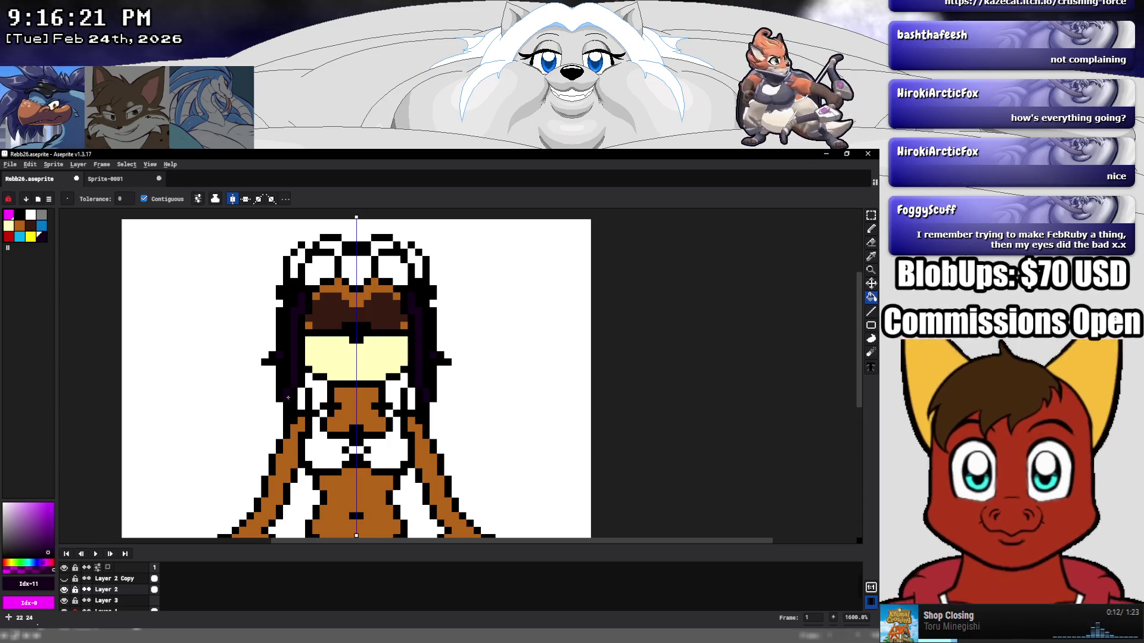
pyautogui.click(309, 397)
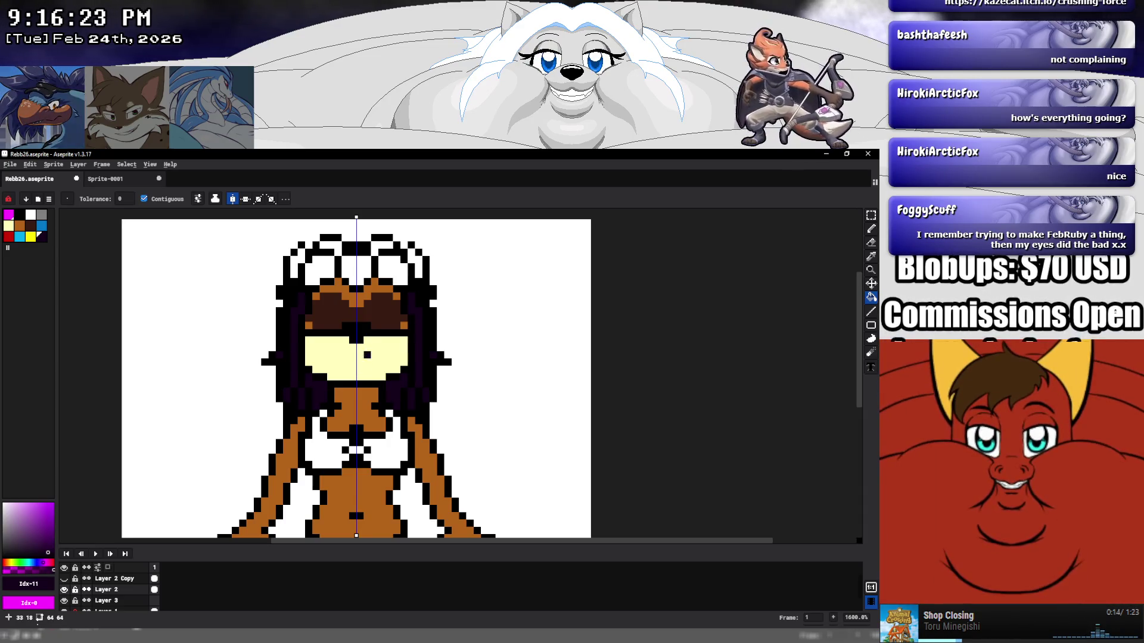
pyautogui.press('space')
pyautogui.moveTo(353, 311); pyautogui.dragTo(346, 347)
pyautogui.click(342, 303)
pyautogui.click(385, 305)
pyautogui.click(312, 305)
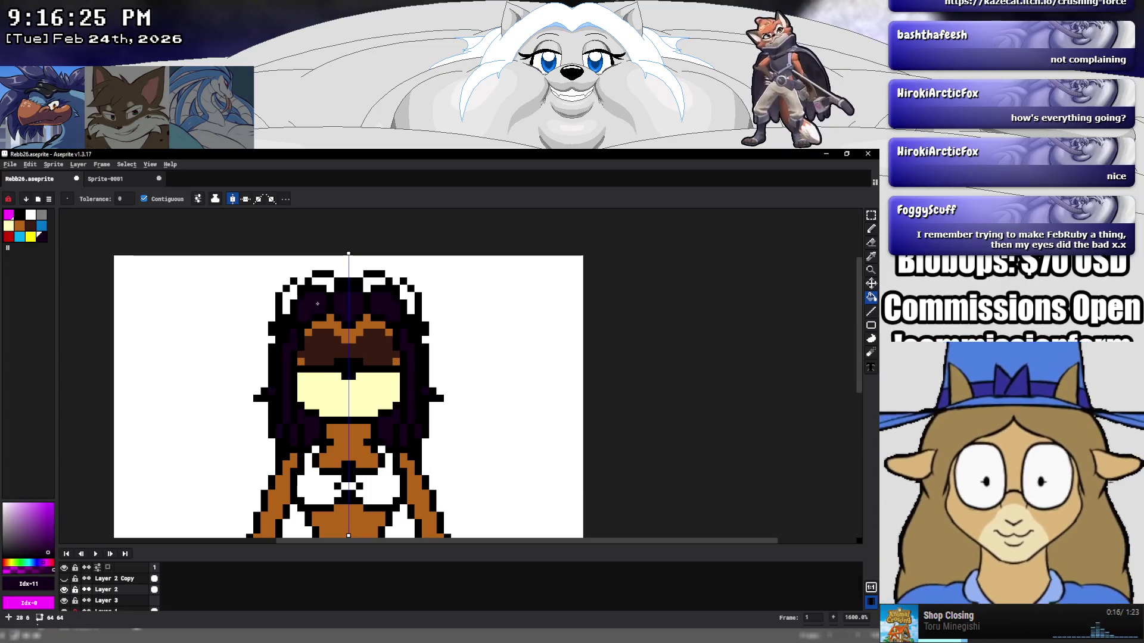
pyautogui.click(295, 298)
# Sample the body brown and fill both inner ears with it.
pyautogui.press('i')
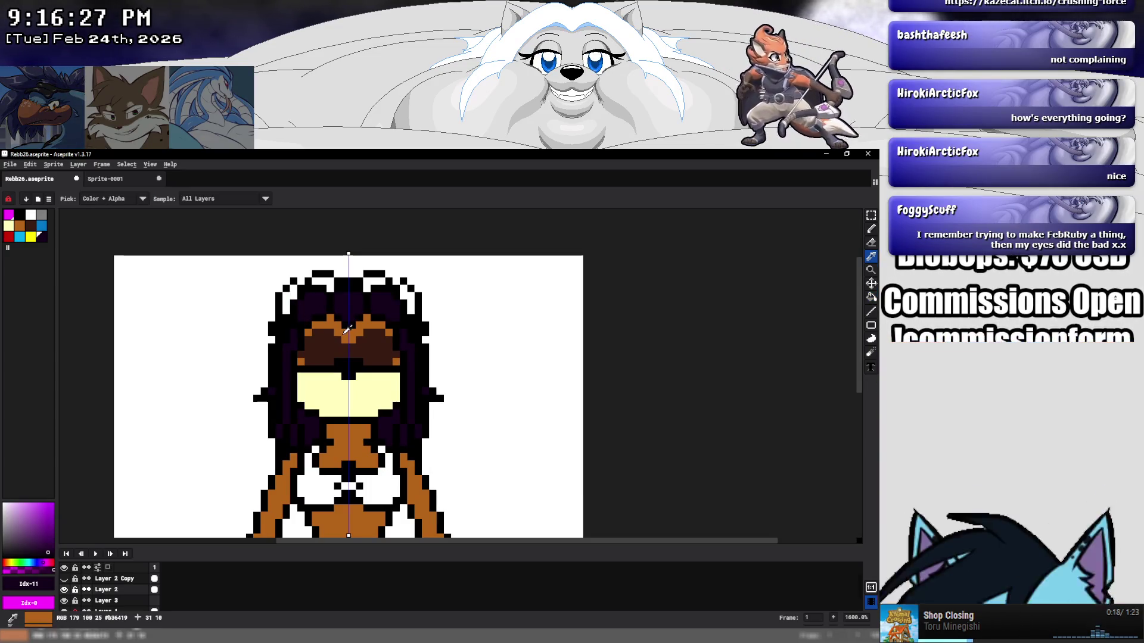
pyautogui.click(347, 329)
pyautogui.click(290, 304)
pyautogui.click(407, 303)
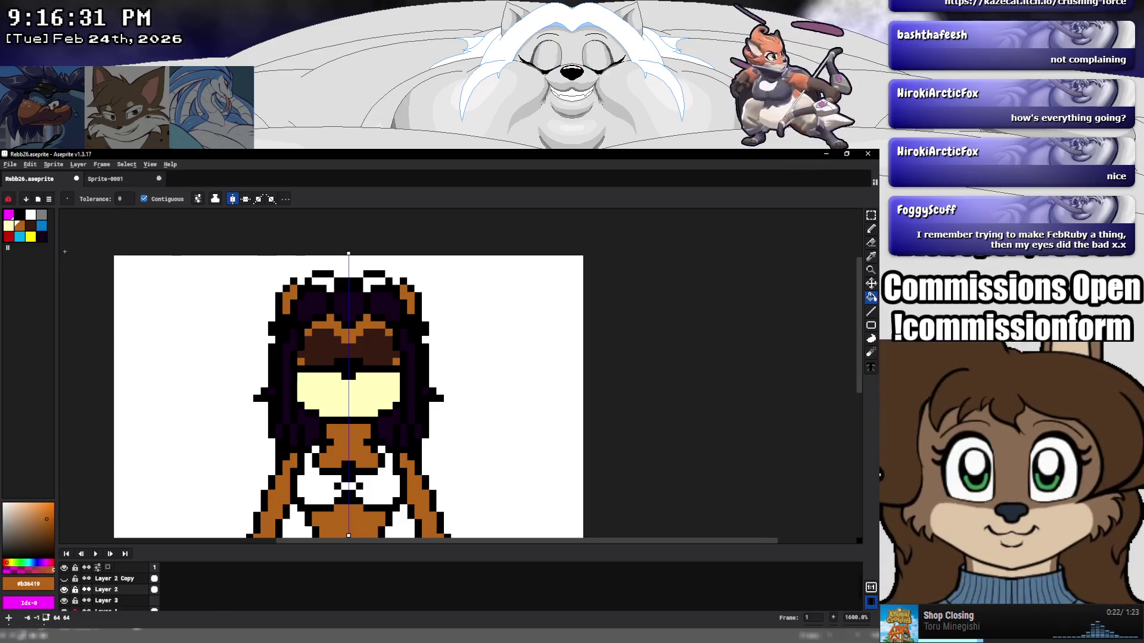
# Add a black palette swatch and sample a pink from the reference illustration.
pyautogui.moveTo(8, 247); pyautogui.dragTo(19, 247)
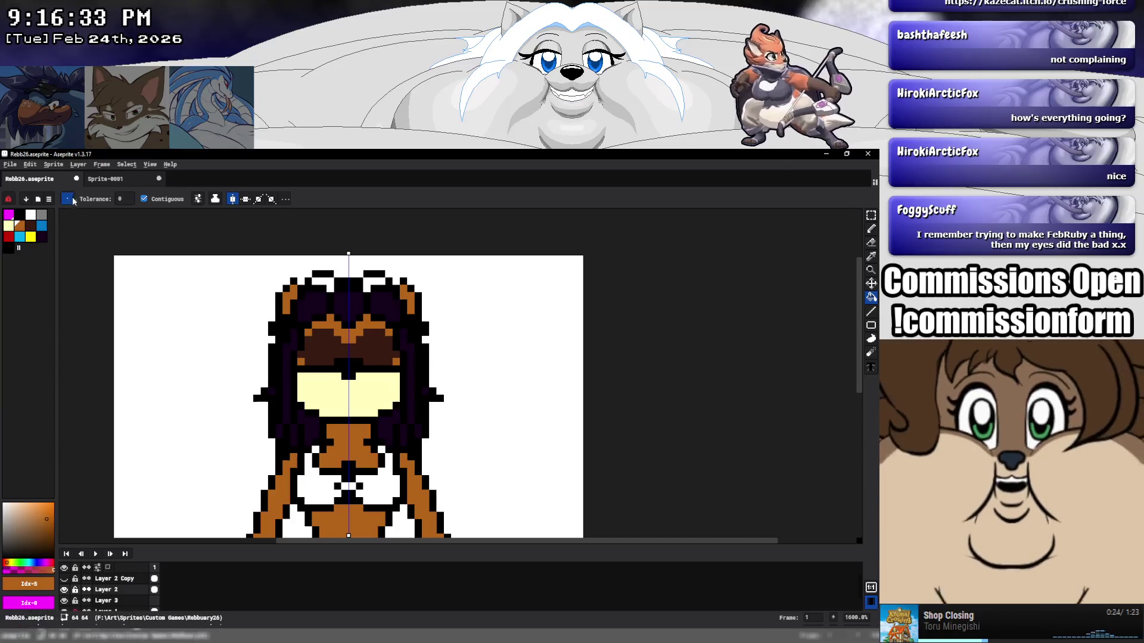
pyautogui.hotkey('ctrl', 'Tab')
pyautogui.press('i')
pyautogui.scroll(-5, 27, 357)
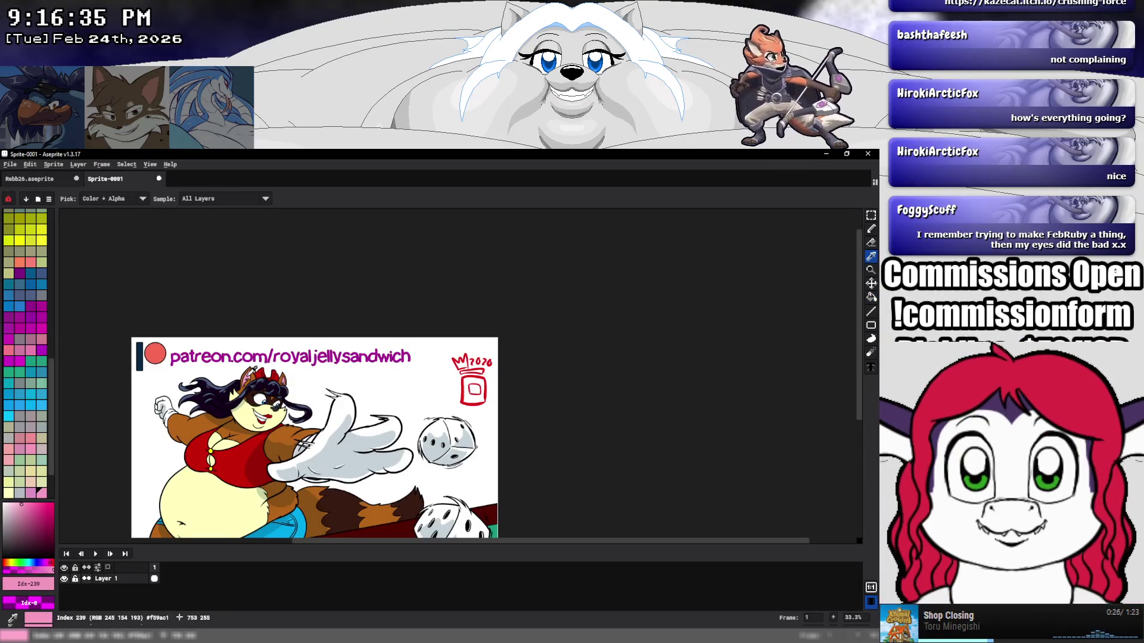
pyautogui.click(41, 493)
pyautogui.press('g')
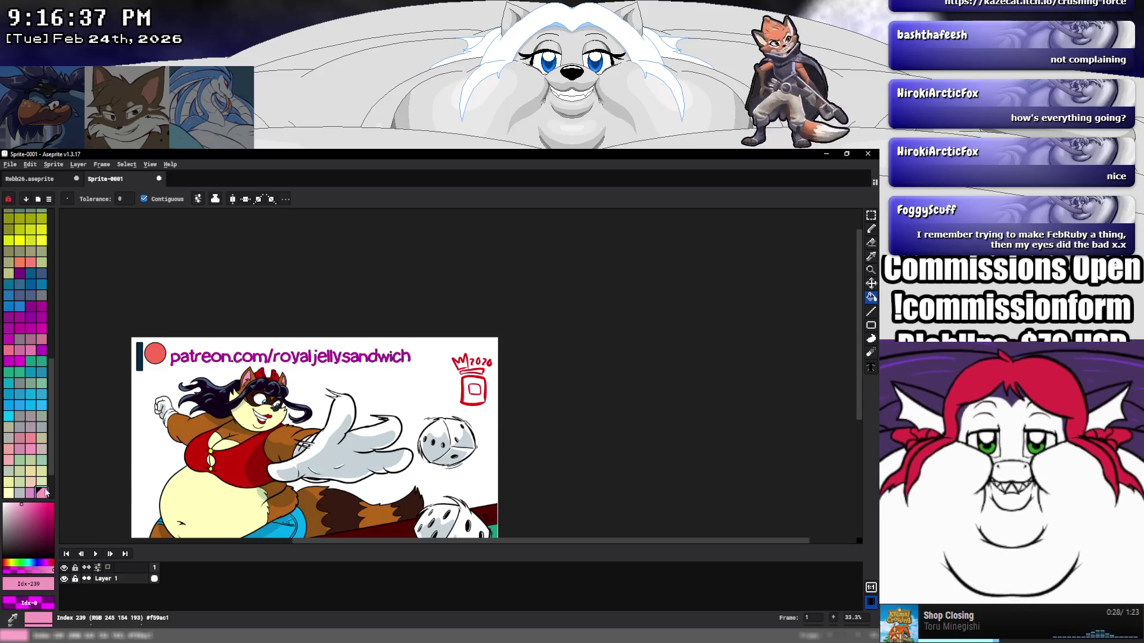
pyautogui.hotkey('ctrl', 'Tab')
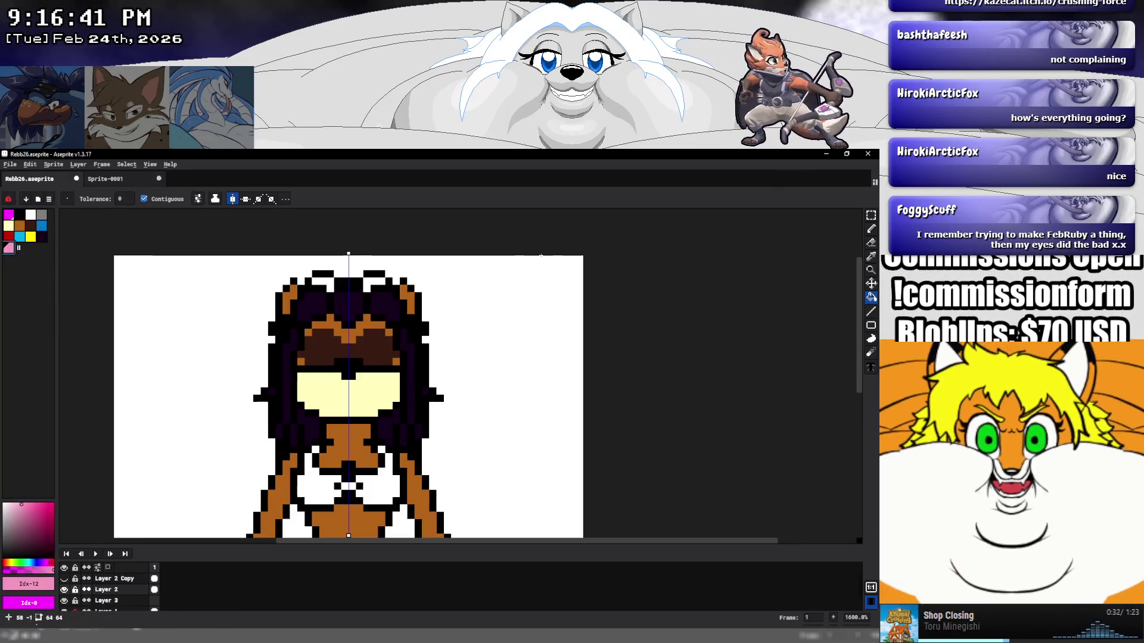
pyautogui.press('i')
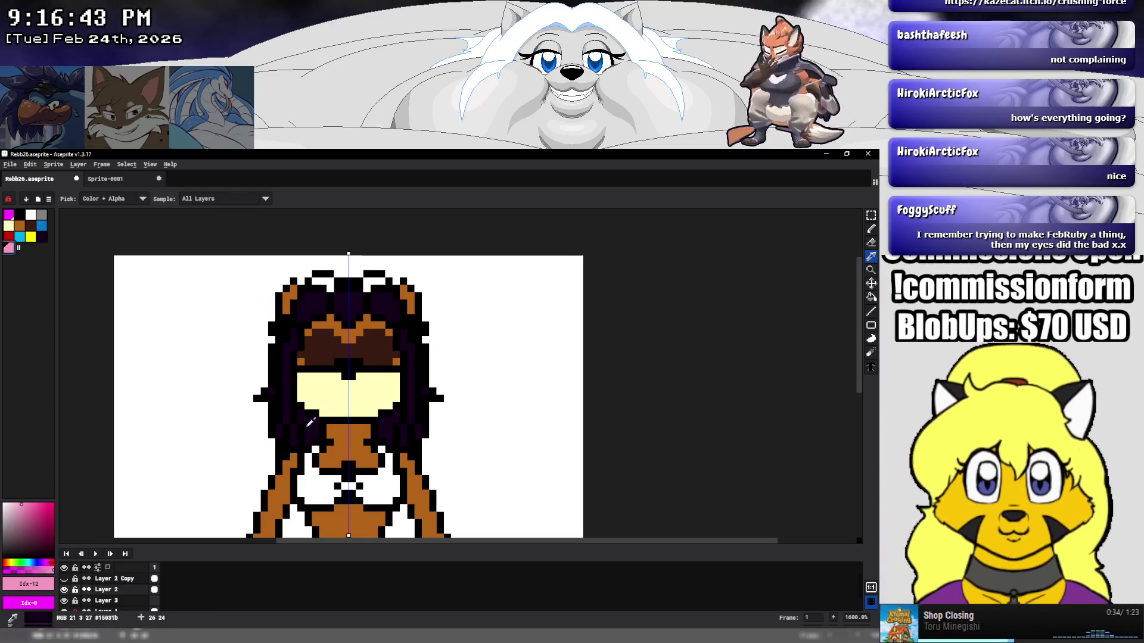
pyautogui.press('g')
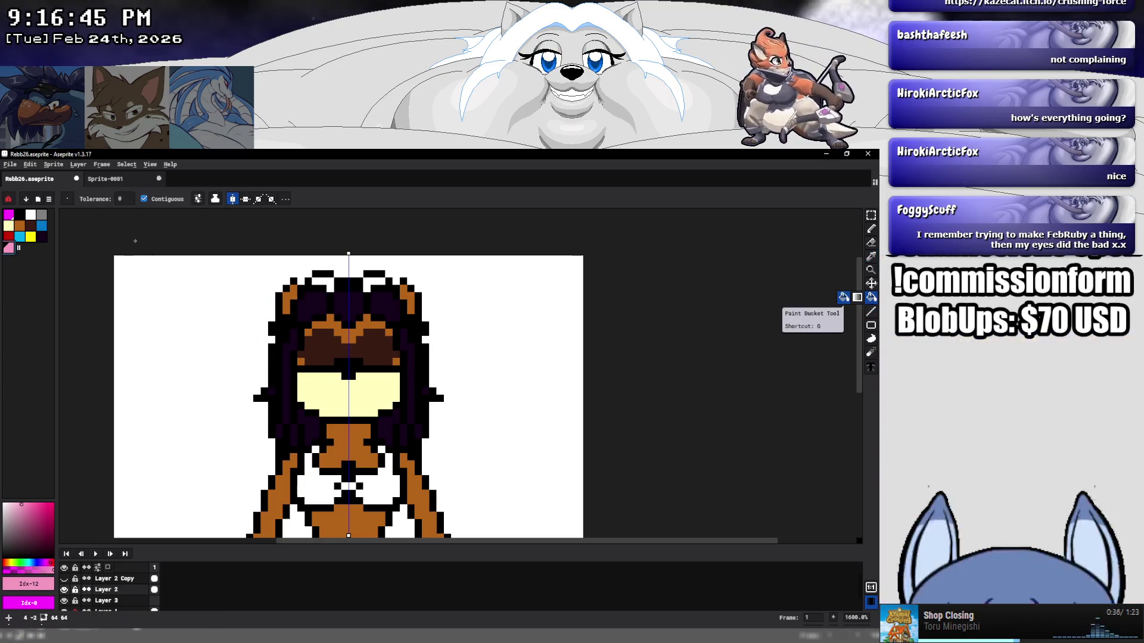
# Fill the white chest area and the spots atop the head red.
pyautogui.click(8, 237)
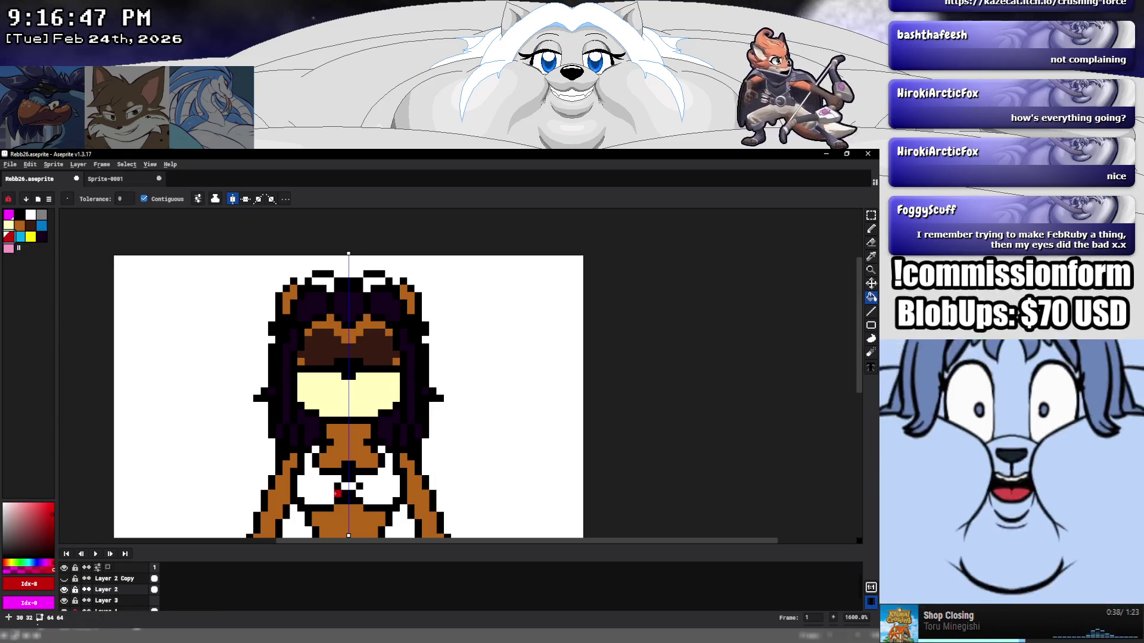
pyautogui.click(330, 487)
pyautogui.click(315, 448)
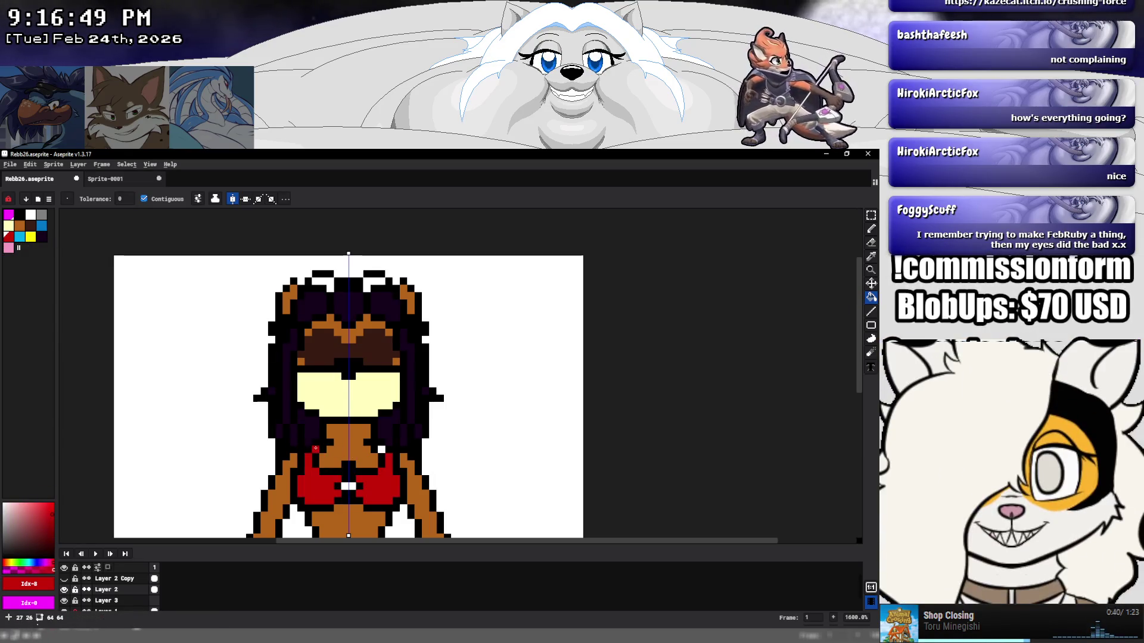
pyautogui.click(331, 281)
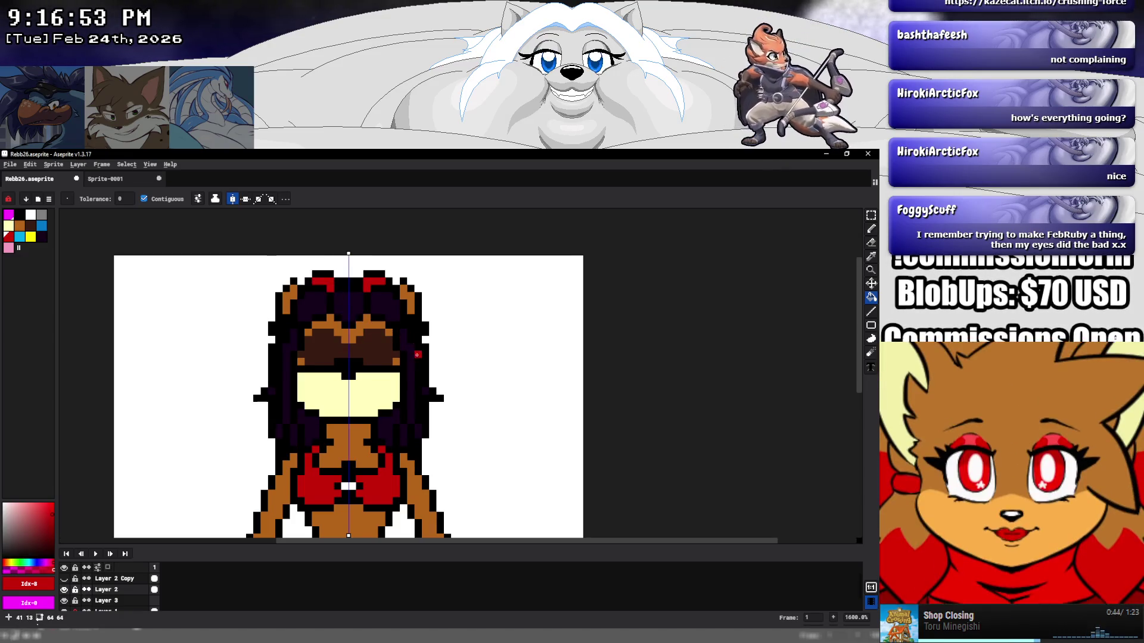
# Fill the white shorts cyan.
pyautogui.moveTo(417, 354); pyautogui.dragTo(433, 243)
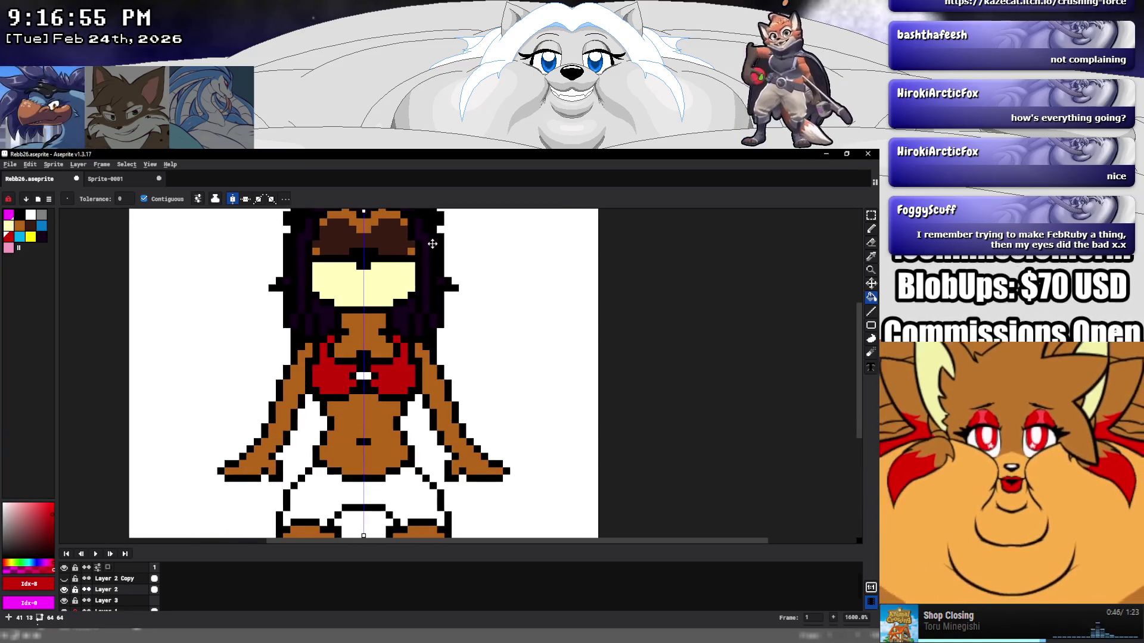
pyautogui.click(19, 236)
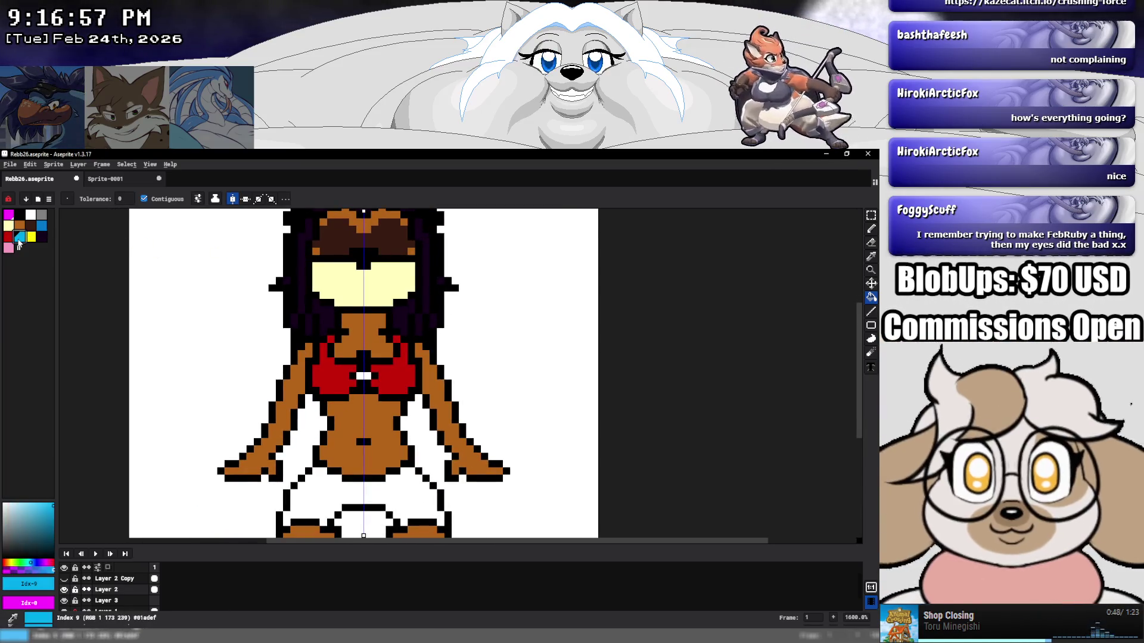
pyautogui.click(382, 493)
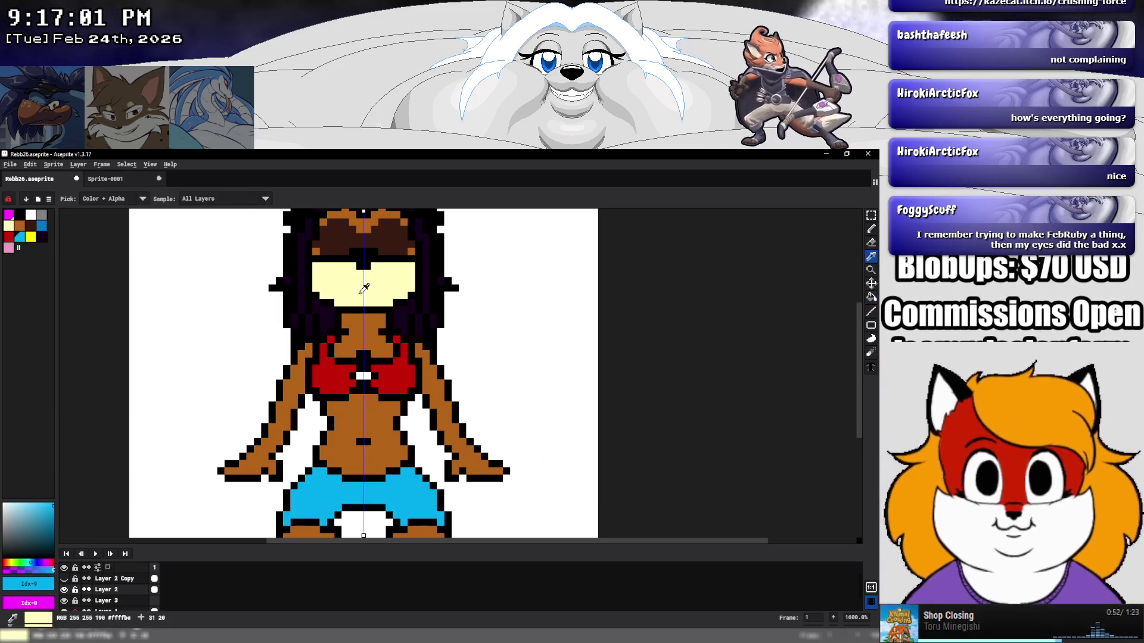
# Paint the abs with pale yellow sampled from the face, using pencil strokes and a fill.
pyautogui.keyDown('alt'); pyautogui.click(340, 276); pyautogui.keyUp('alt')
pyautogui.press('b')
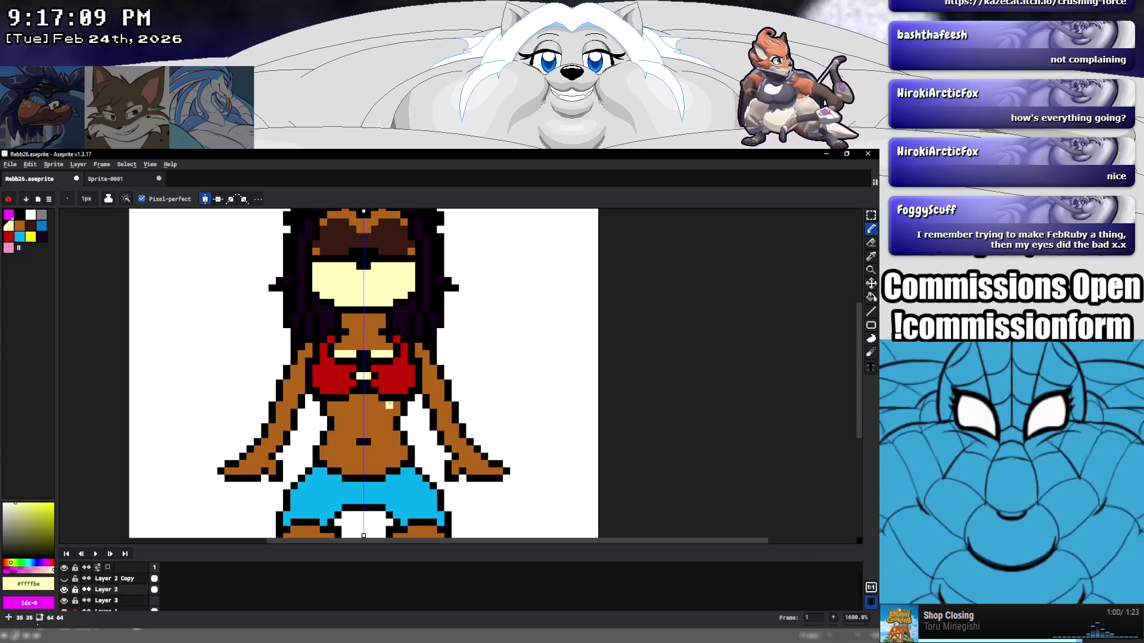
pyautogui.moveTo(390, 405); pyautogui.dragTo(390, 410)
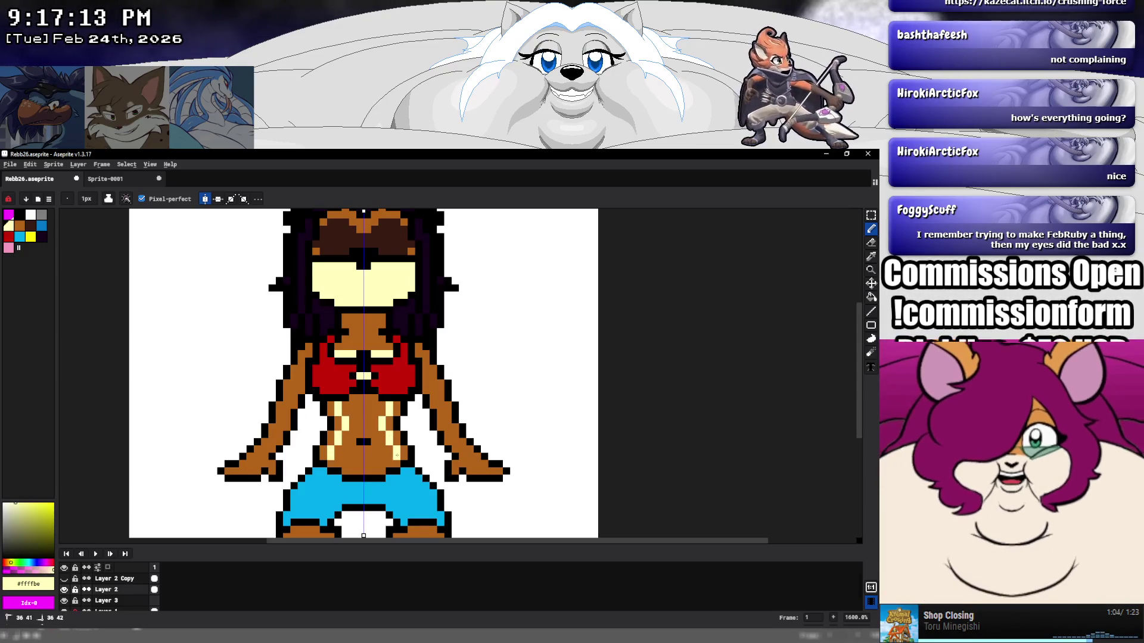
pyautogui.press('g')
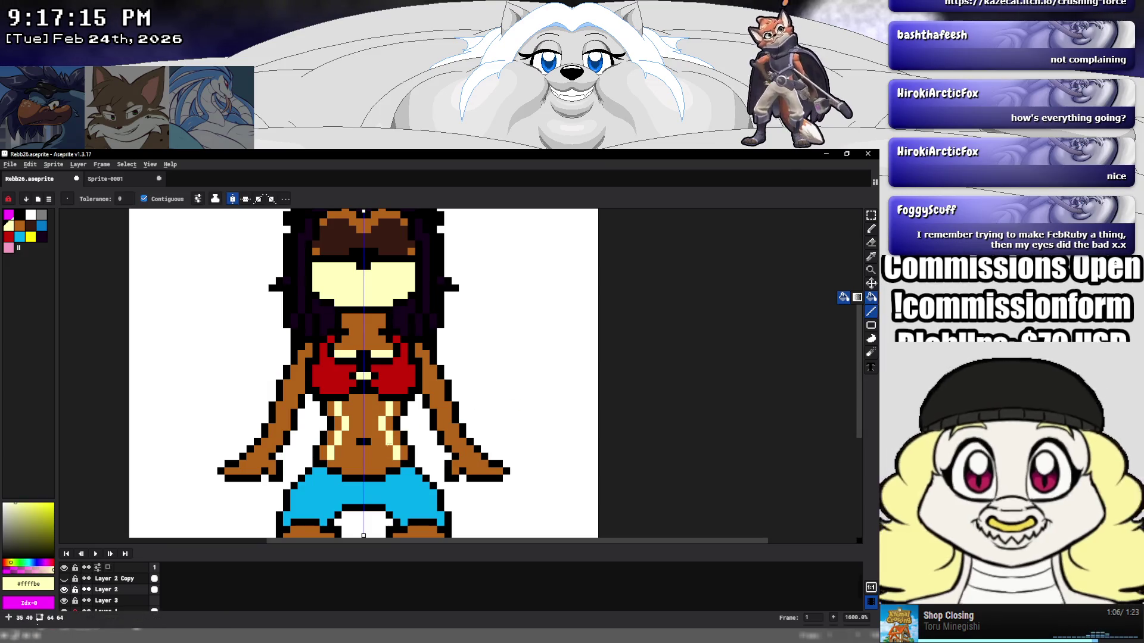
pyautogui.click(390, 444)
# Return to the Pencil and choose pink for the inner ear pixels.
pyautogui.click(870, 230)
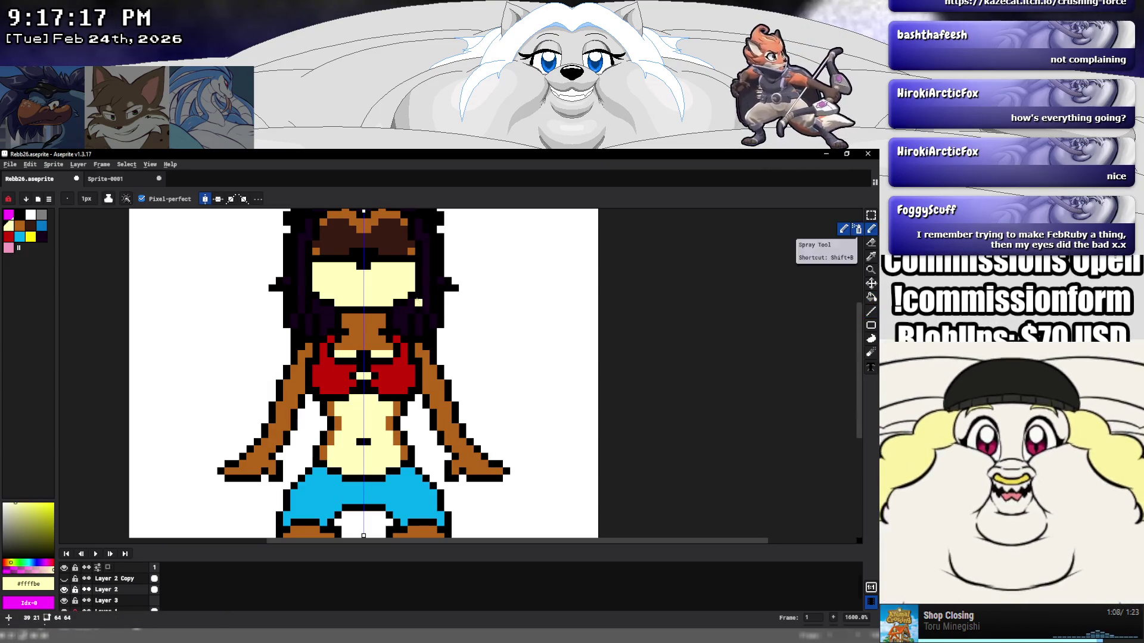
pyautogui.scroll(2, 404, 368)
pyautogui.scroll(-2, 423, 306)
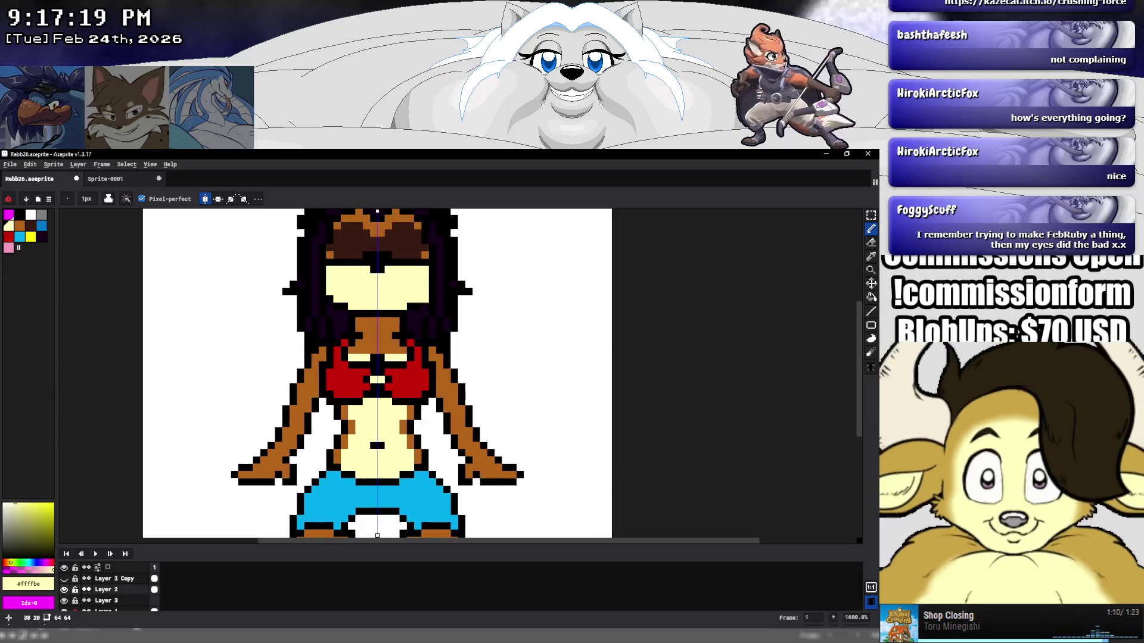
pyautogui.scroll(3, 423, 306)
pyautogui.click(9, 247)
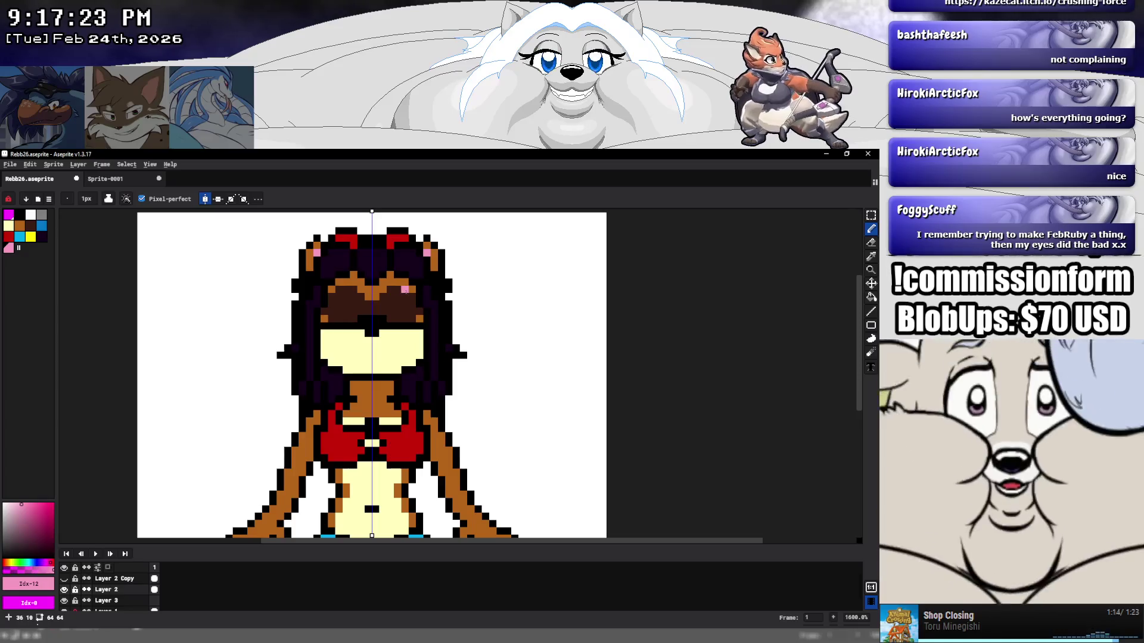
pyautogui.scroll(-5, 426, 313)
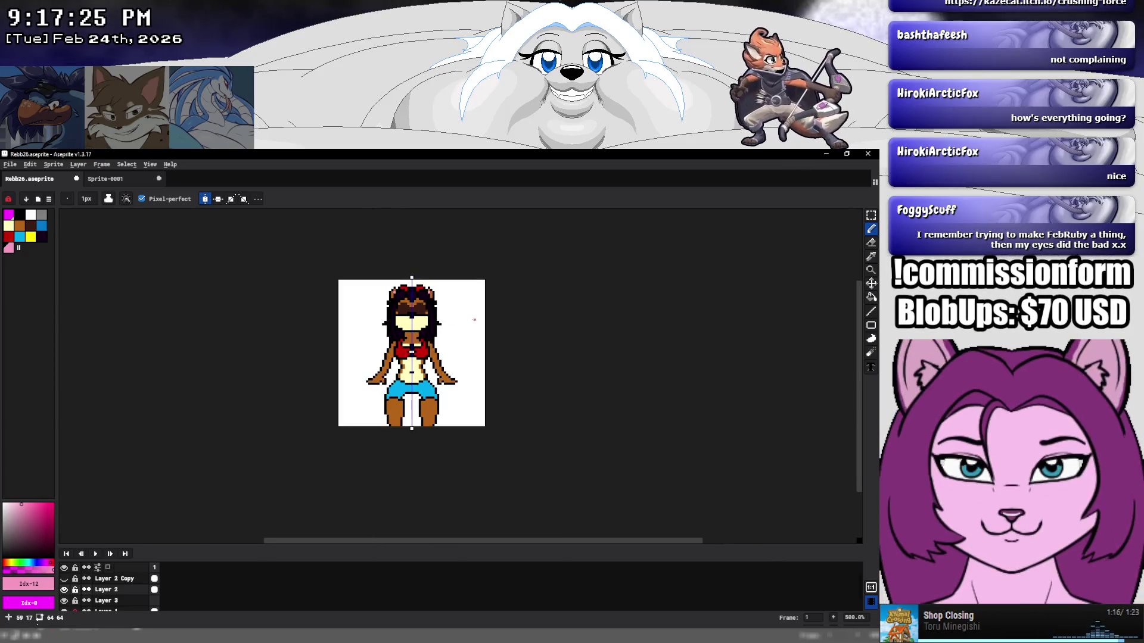
# Fill both brown hands white.
pyautogui.scroll(3, 425, 313)
pyautogui.scroll(3, 381, 354)
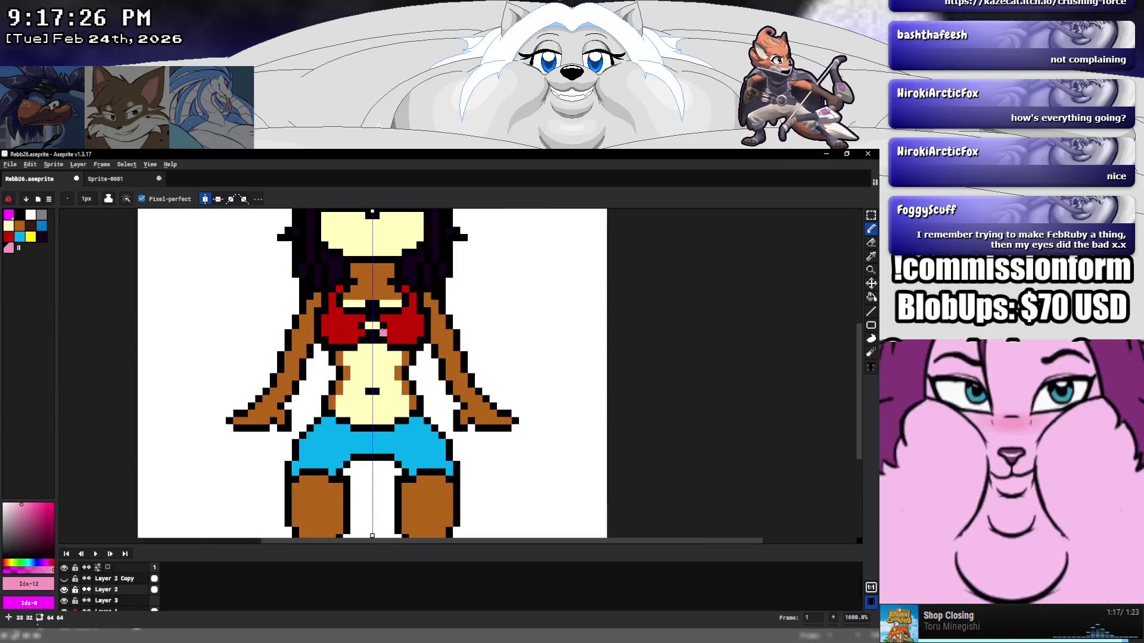
pyautogui.keyDown('alt'); pyautogui.click(461, 392); pyautogui.keyUp('alt')
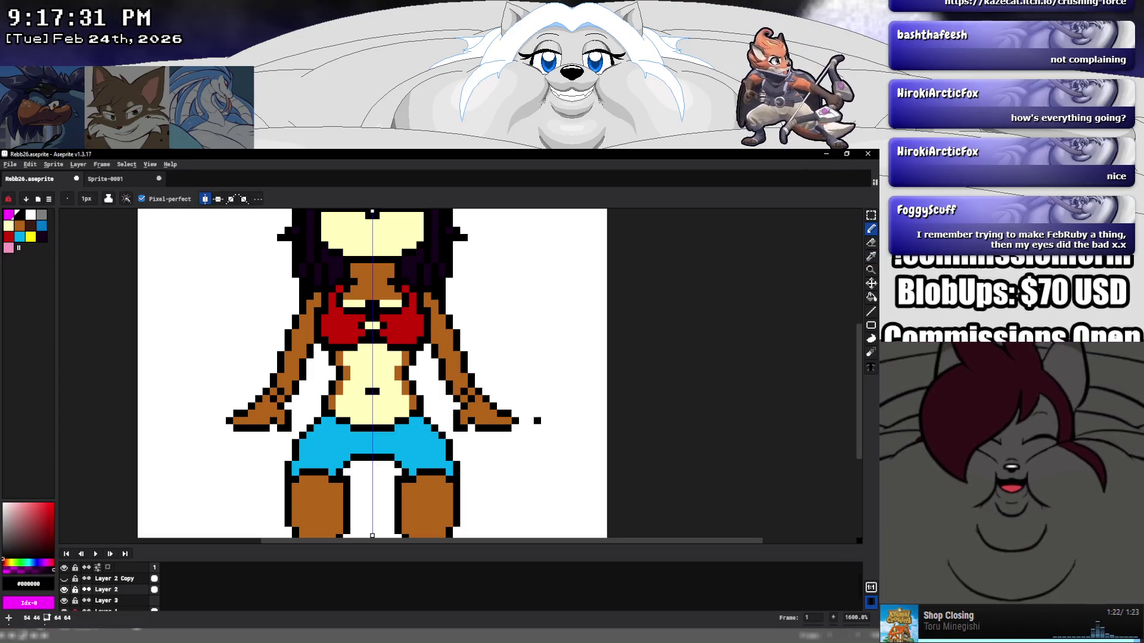
pyautogui.press('g')
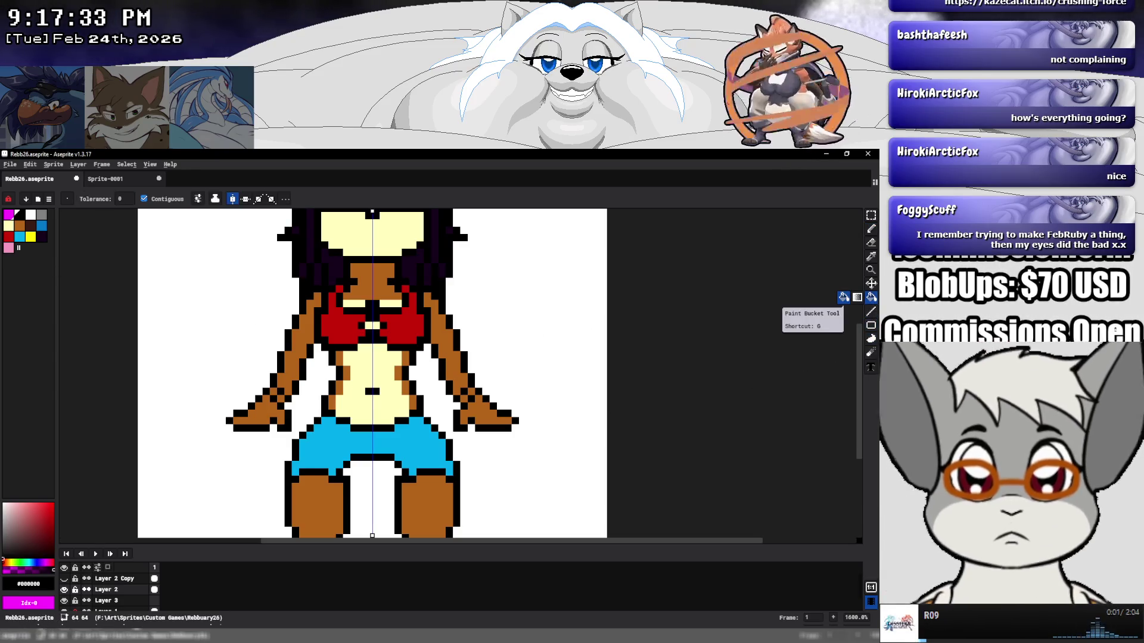
pyautogui.click(31, 214)
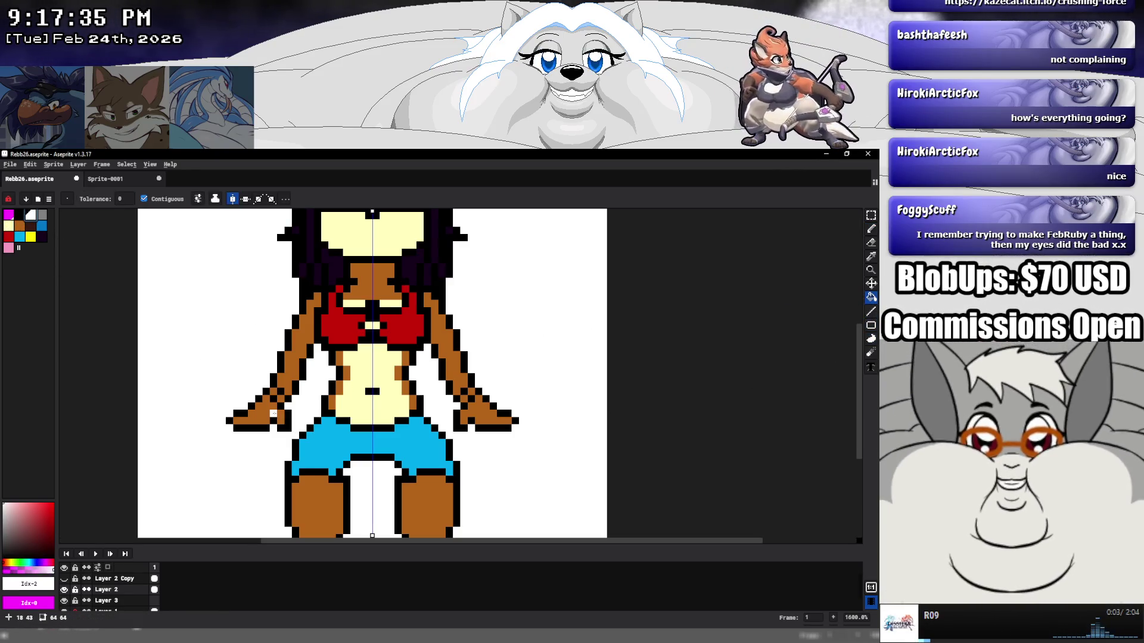
pyautogui.click(274, 413)
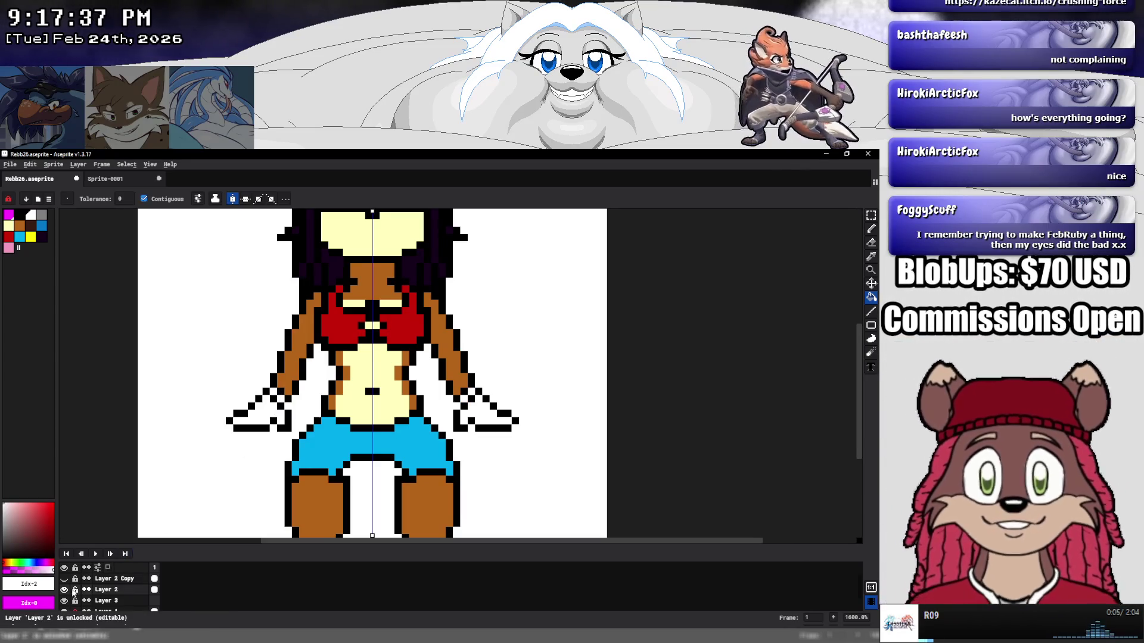
# Hide the white background layer so transparency shows.
pyautogui.press('Delete')
pyautogui.click(64, 601)
pyautogui.scroll(-1, 310, 391)
pyautogui.scroll(-3, 310, 391)
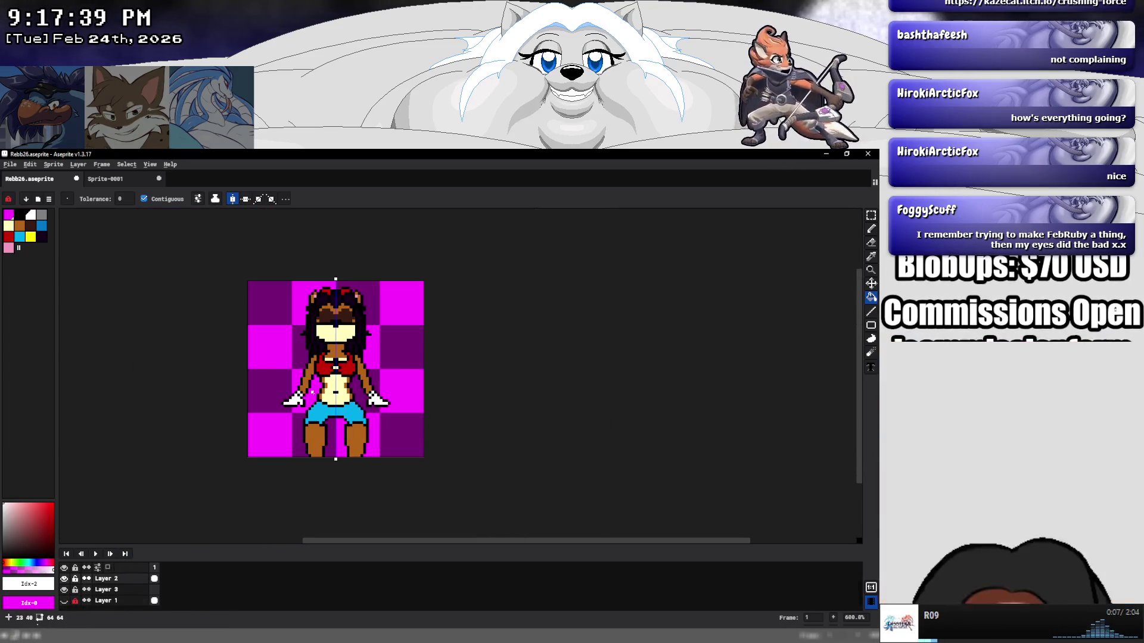
pyautogui.rightClick(119, 581)
# Add a new empty Layer 4 and move it in the layer stack.
pyautogui.moveTo(140, 554)
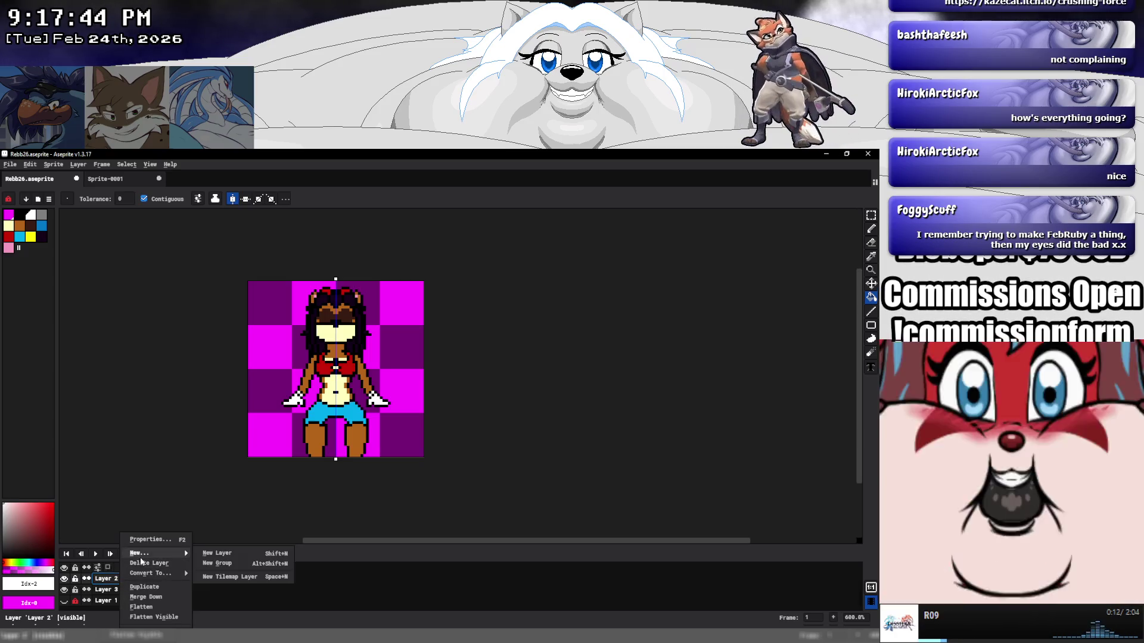
pyautogui.click(213, 555)
pyautogui.moveTo(120, 590); pyautogui.dragTo(130, 577)
# Show Layer 2 Copy above Layer 4 and lower its opacity to about 25%.
pyautogui.scroll(7, 334, 302)
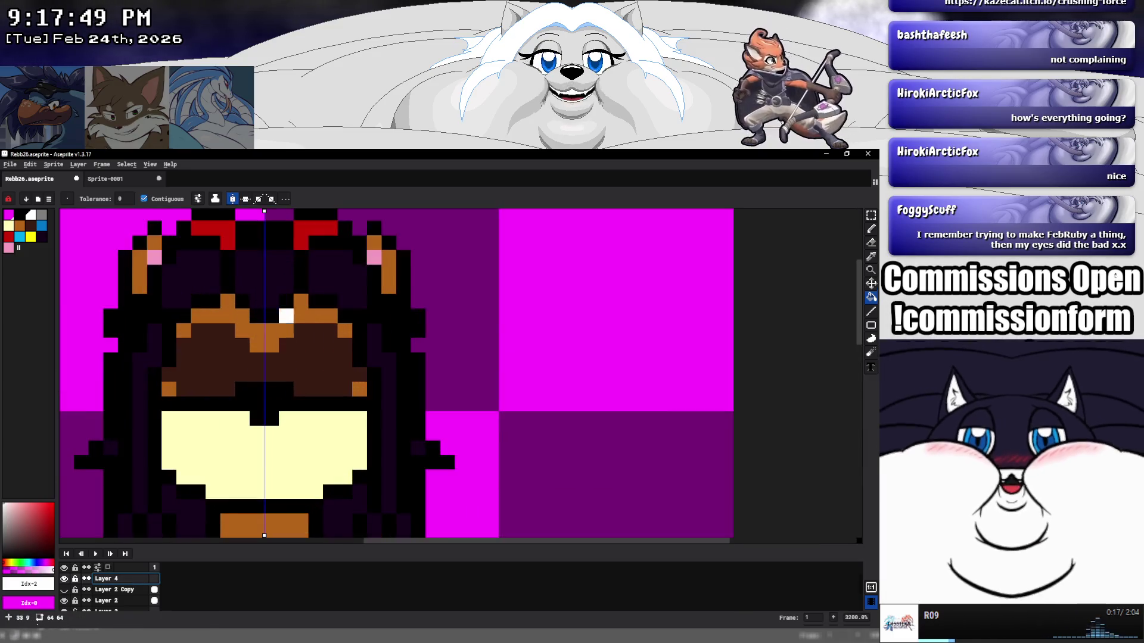
pyautogui.click(64, 590)
pyautogui.click(117, 589)
pyautogui.moveTo(118, 585); pyautogui.dragTo(122, 579)
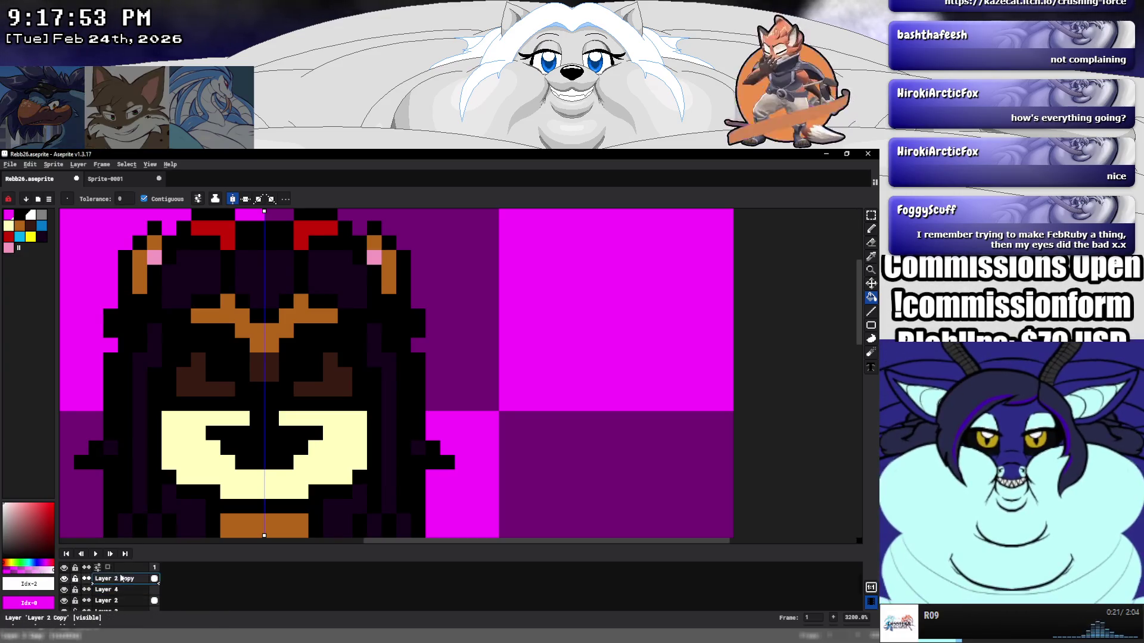
pyautogui.doubleClick(122, 580)
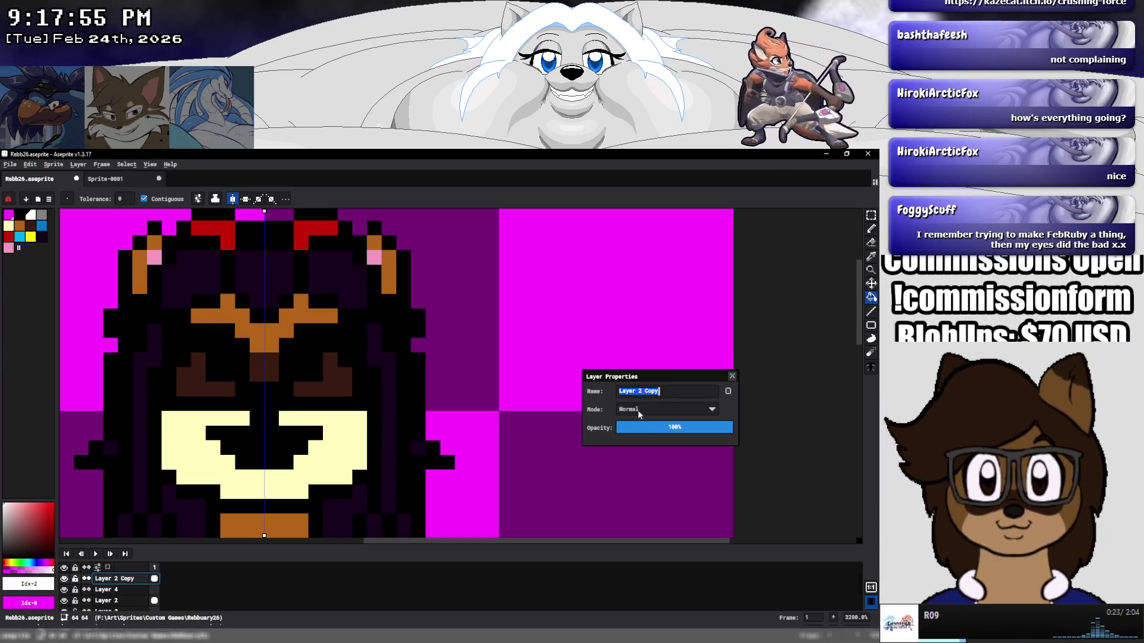
pyautogui.click(643, 427)
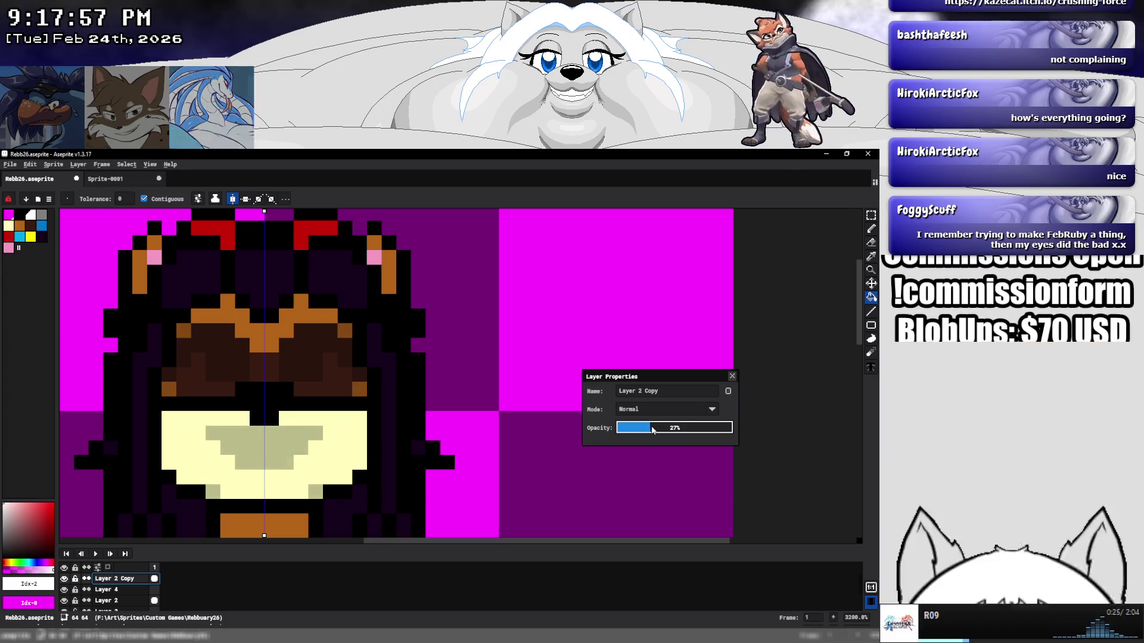
pyautogui.click(732, 376)
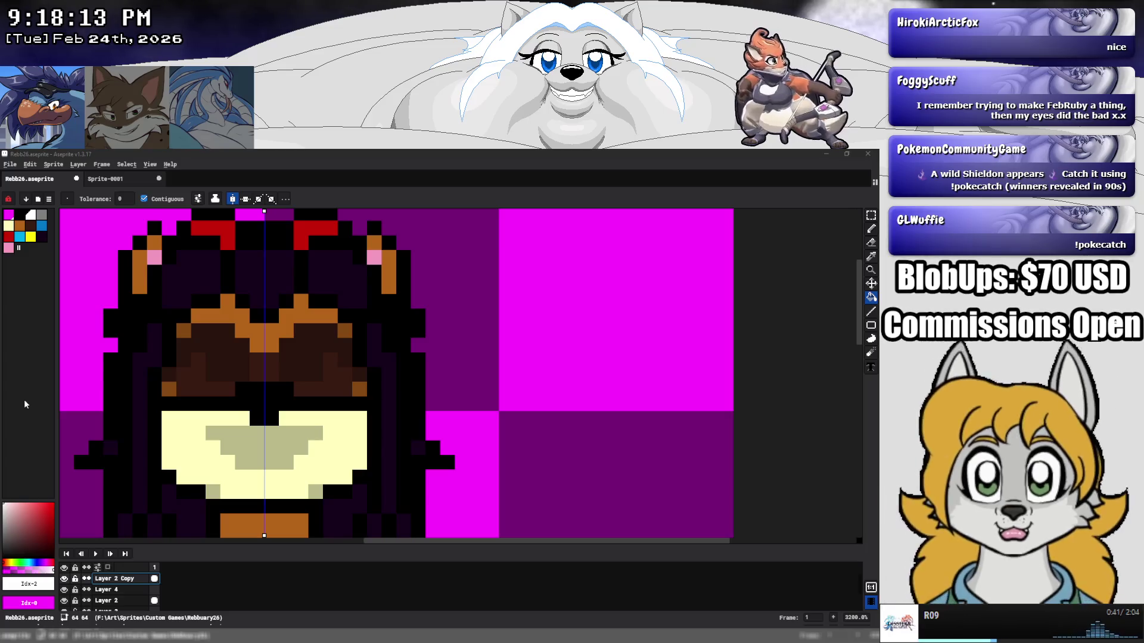
# Dot 2x2 blue pupil blocks into both eyes.
pyautogui.click(41, 226)
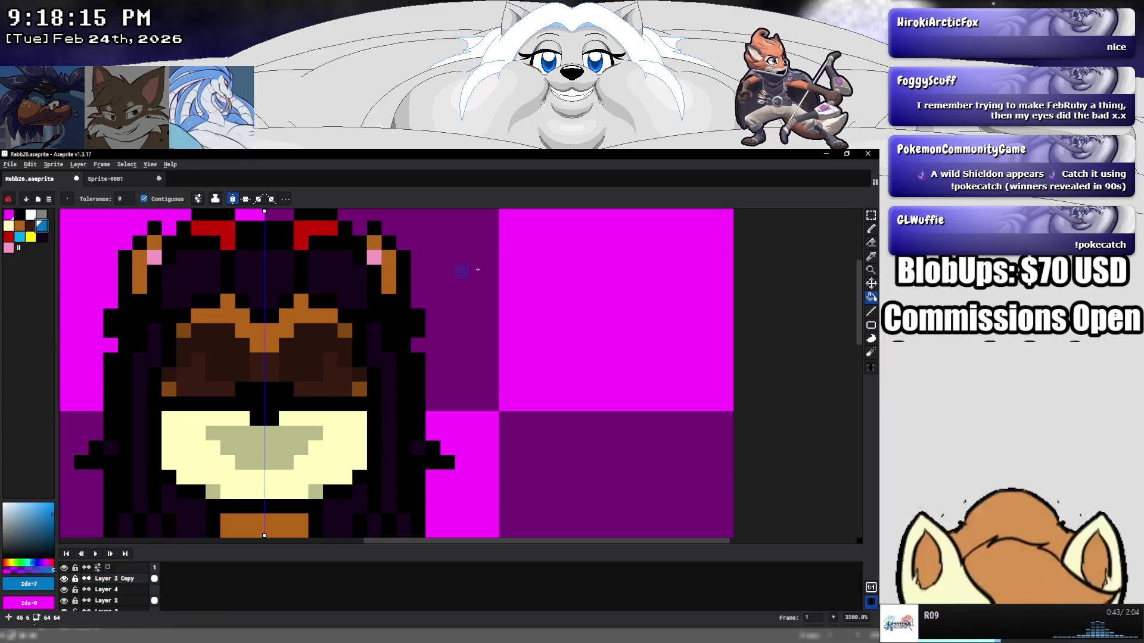
pyautogui.press('b')
pyautogui.click(213, 359)
pyautogui.click(314, 359)
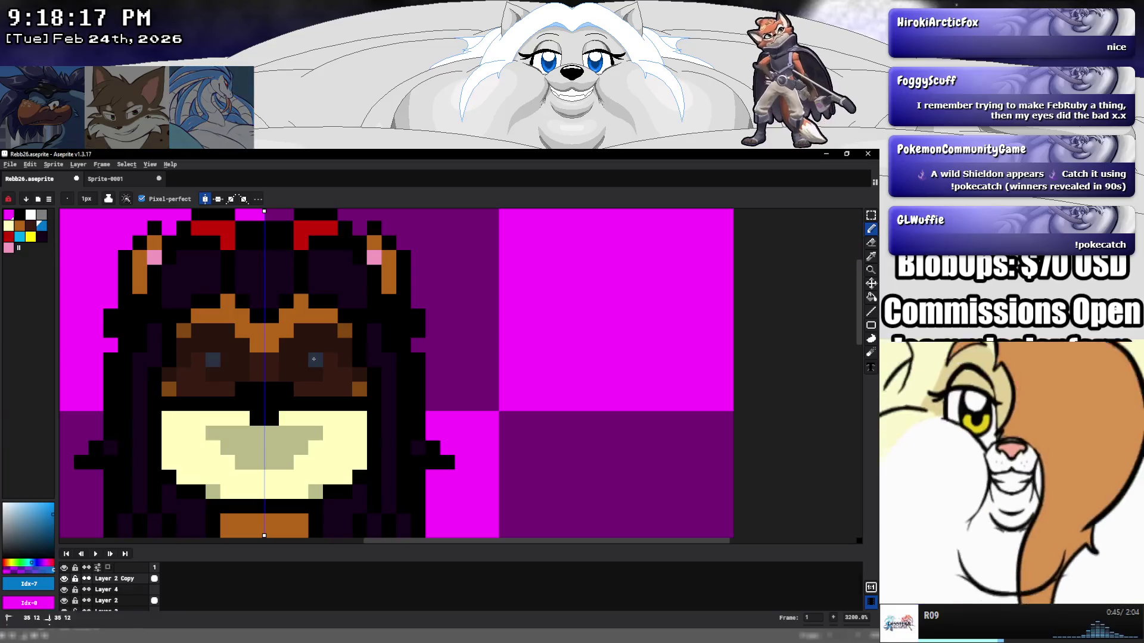
pyautogui.moveTo(228, 359); pyautogui.dragTo(213, 374)
pyautogui.moveTo(301, 359); pyautogui.dragTo(315, 374)
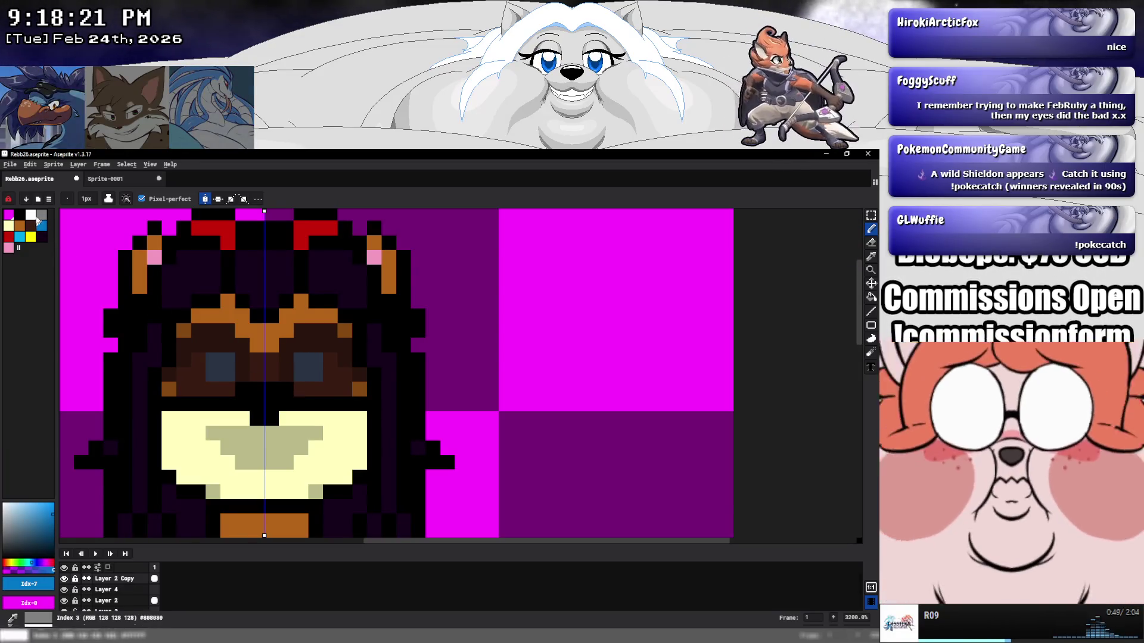
# Undo the blue eye pixels and draw white and light grey eyes on Layer 4.
pyautogui.click(31, 214)
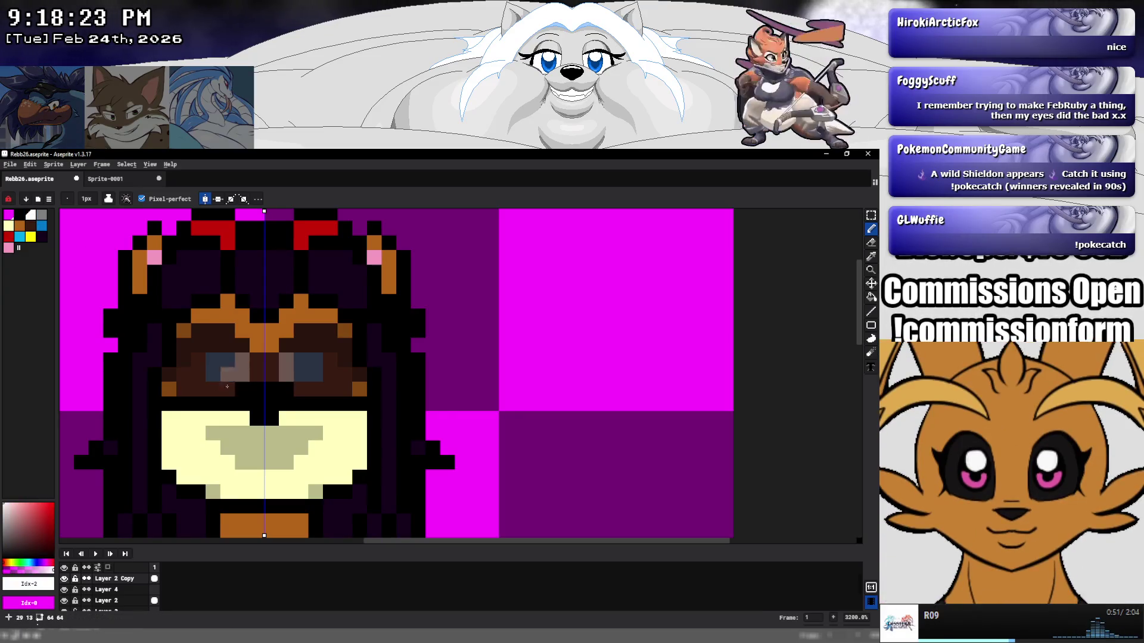
pyautogui.hotkey('ctrl', 'z')
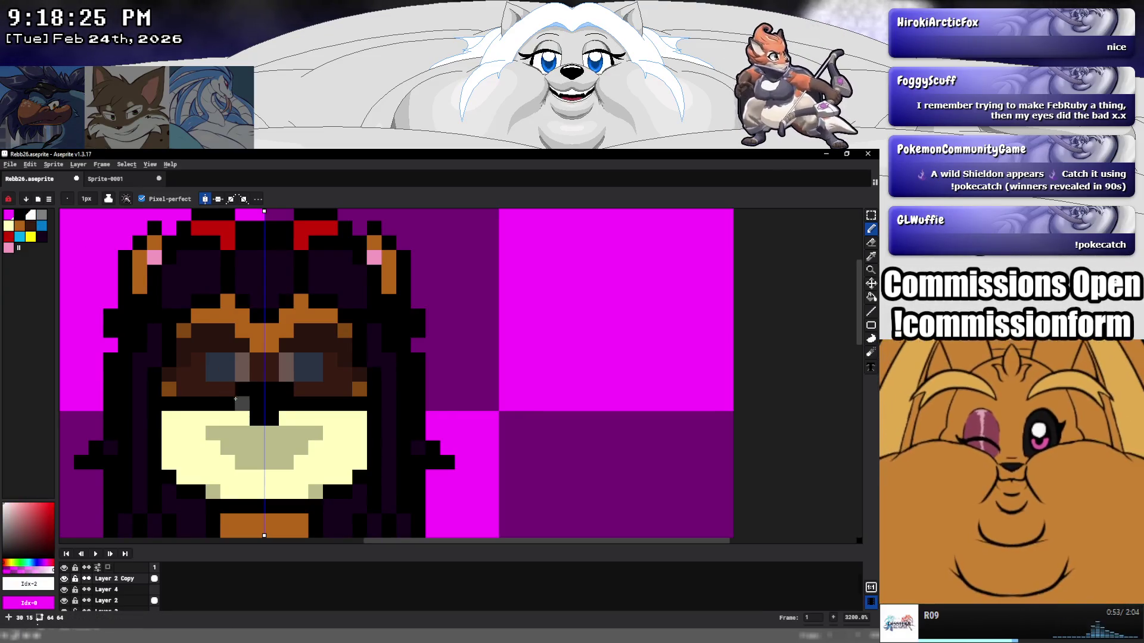
pyautogui.hotkey('ctrl', 'z')
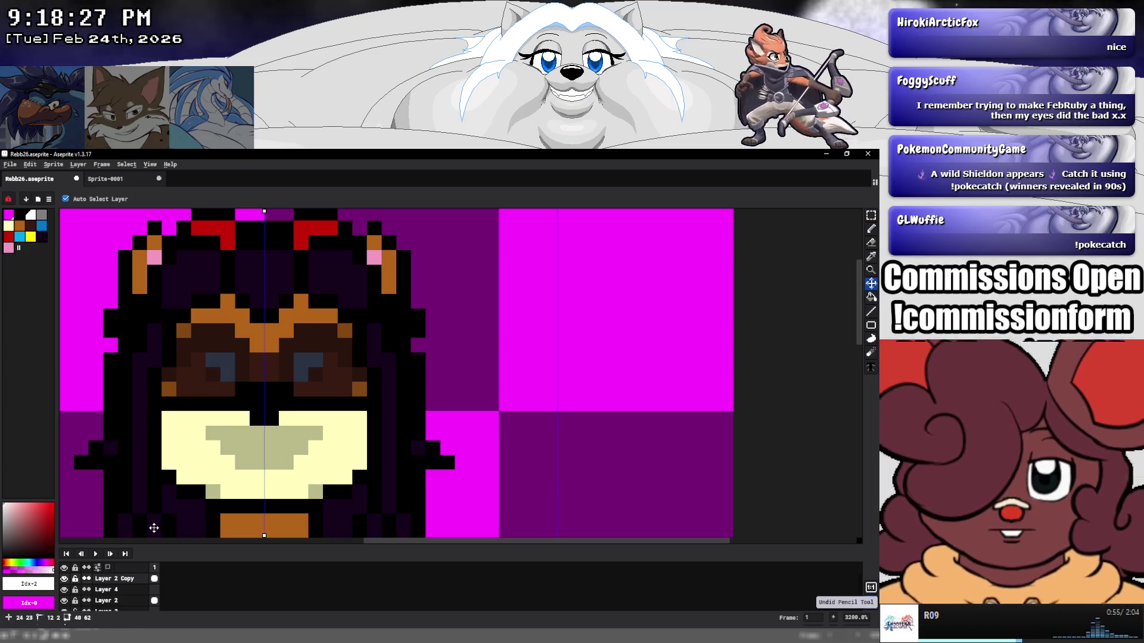
pyautogui.hotkey('ctrl', 'z')
pyautogui.click(111, 590)
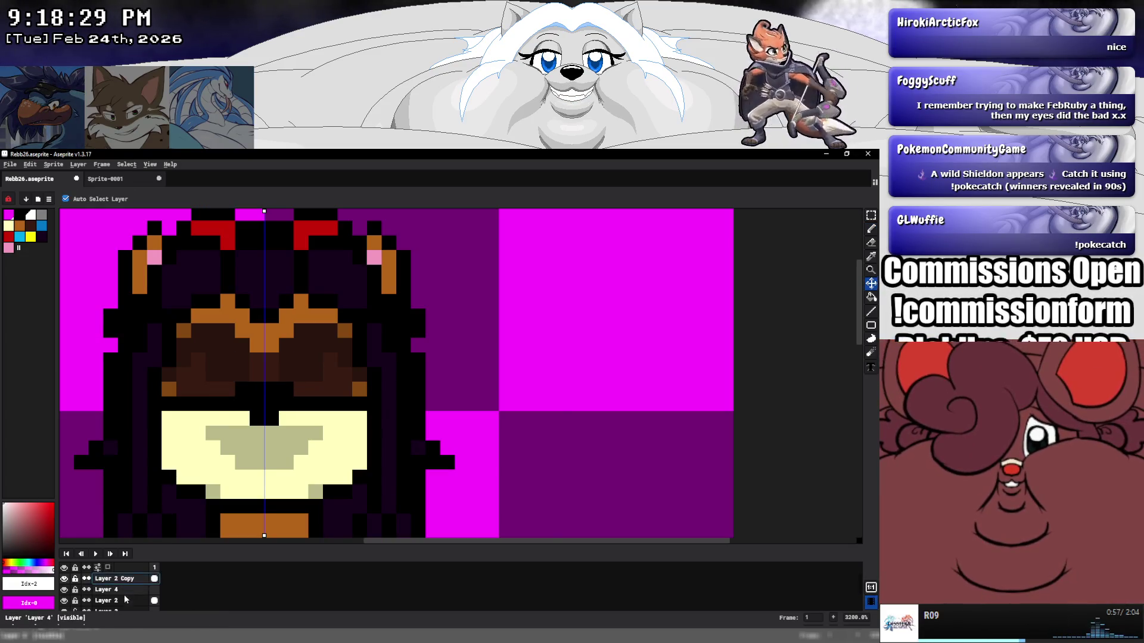
pyautogui.press('b')
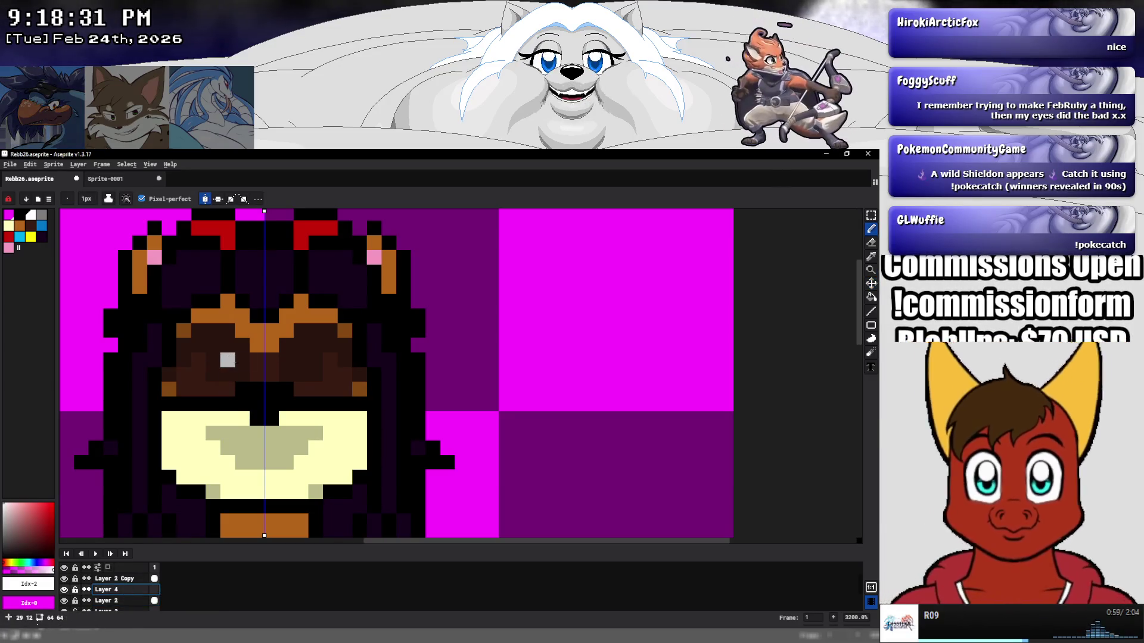
pyautogui.moveTo(227, 359)
pyautogui.mouseDown()
pyautogui.moveTo(194, 376)
pyautogui.moveTo(199, 389)
pyautogui.moveTo(228, 388)
pyautogui.mouseUp()
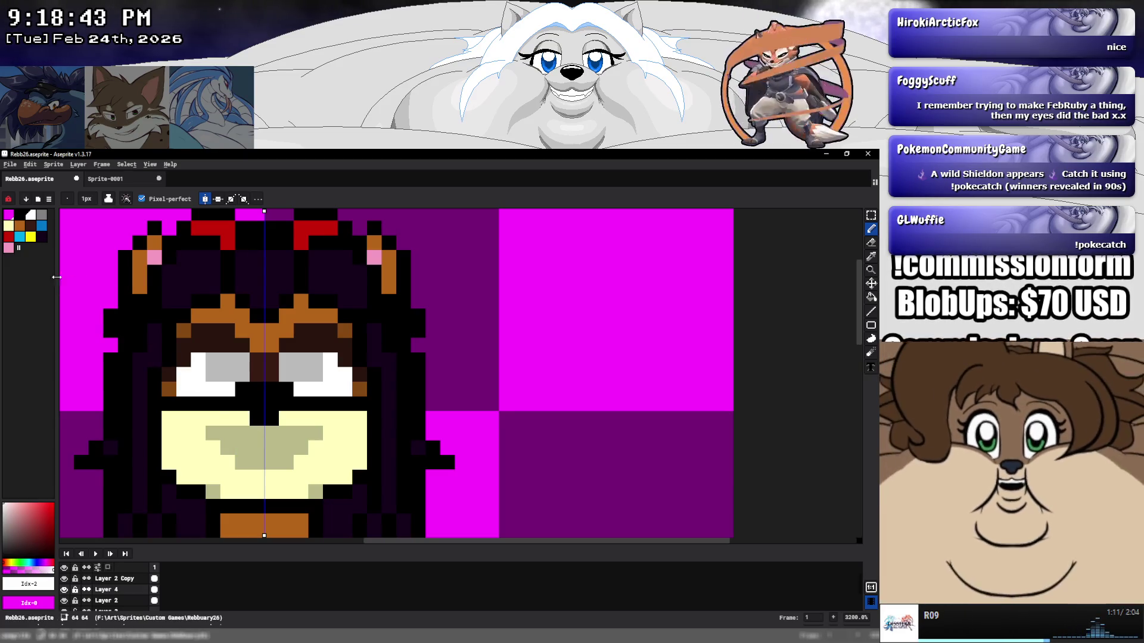
# Paint a red lip strip and tongue pixel, then a wide black open mouth on the muzzle.
pyautogui.click(8, 236)
pyautogui.moveTo(271, 417); pyautogui.dragTo(256, 418)
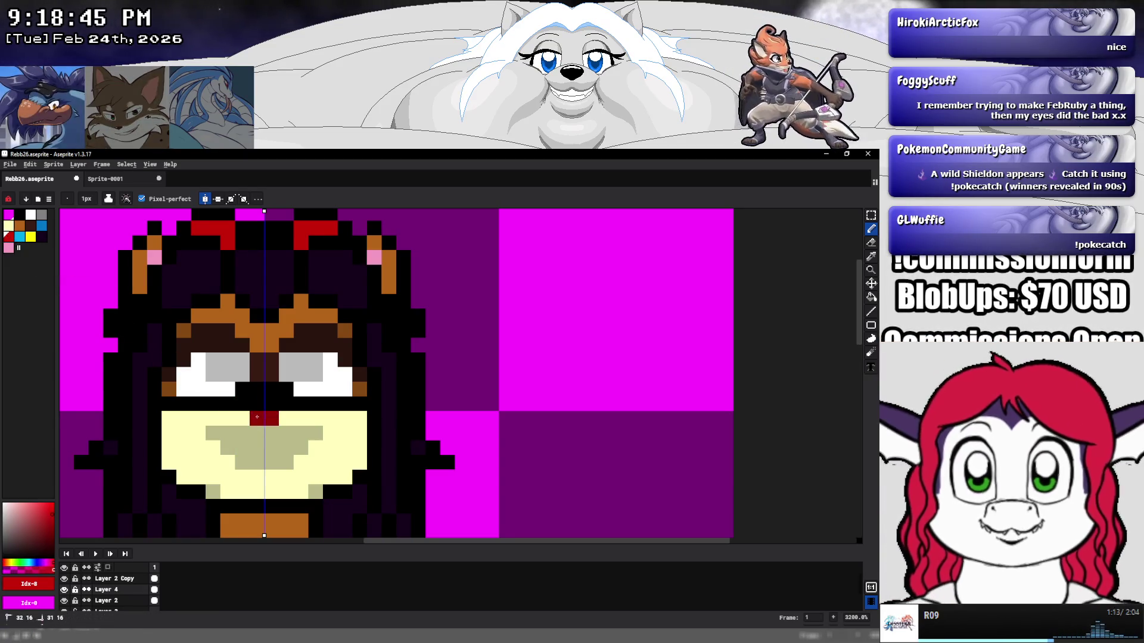
pyautogui.click(244, 419)
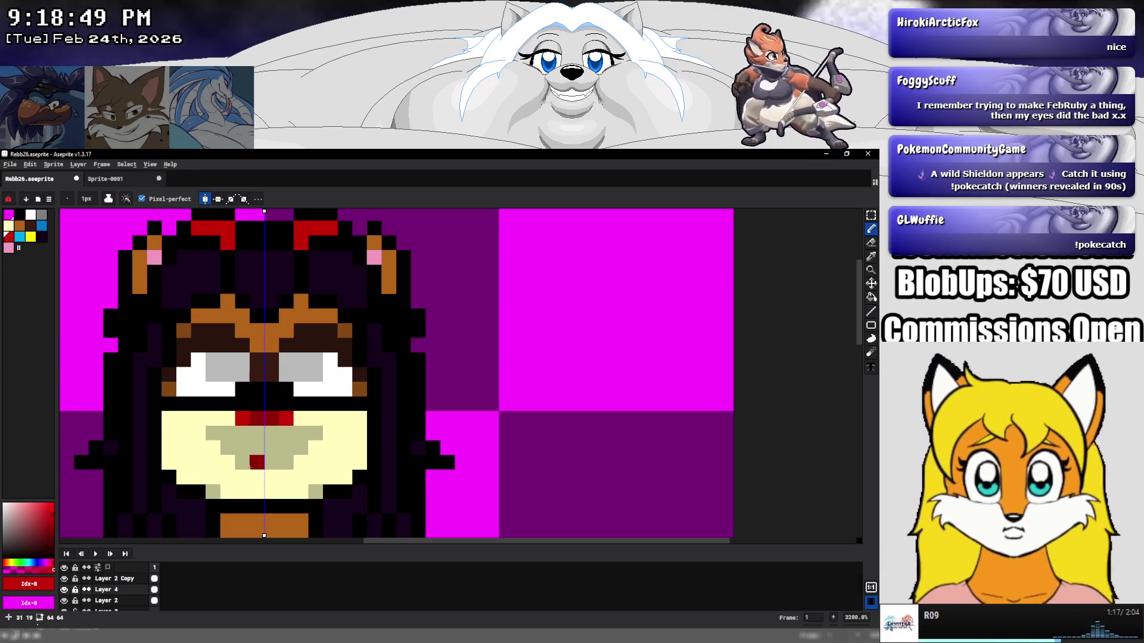
pyautogui.click(250, 472)
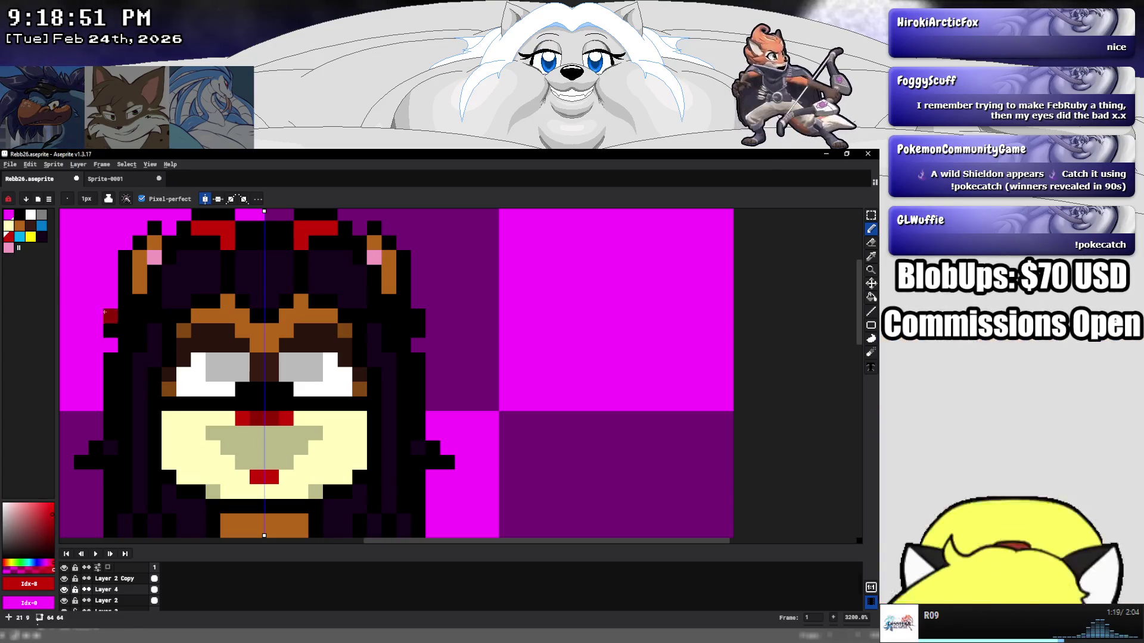
pyautogui.click(20, 215)
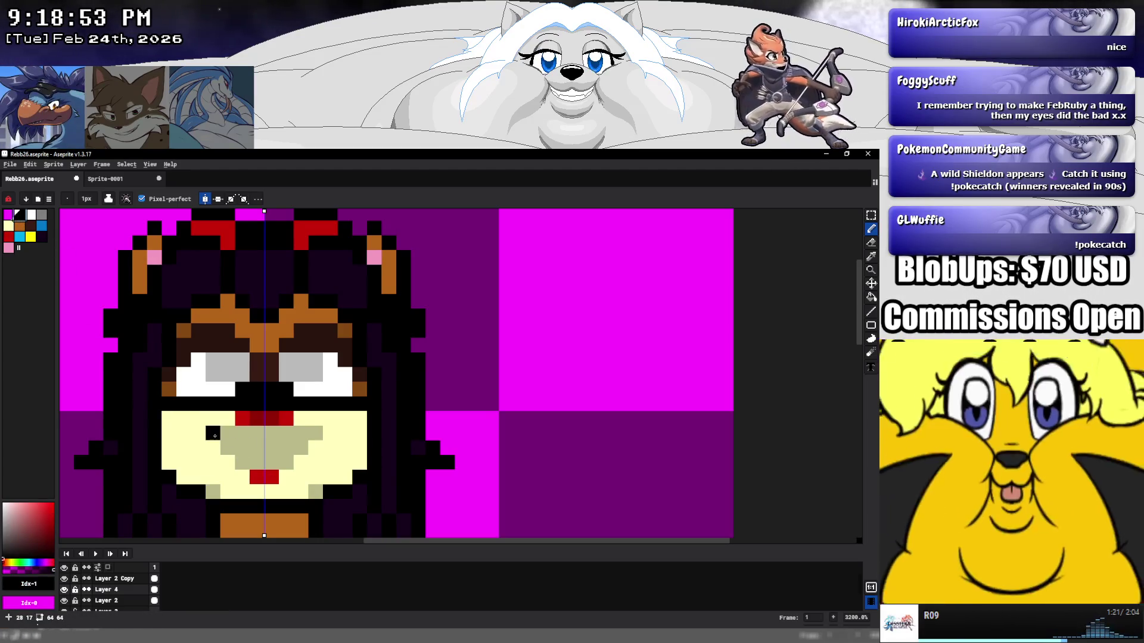
pyautogui.moveTo(214, 435)
pyautogui.mouseDown()
pyautogui.moveTo(277, 444)
pyautogui.moveTo(278, 462)
pyautogui.mouseUp()
pyautogui.click(292, 448)
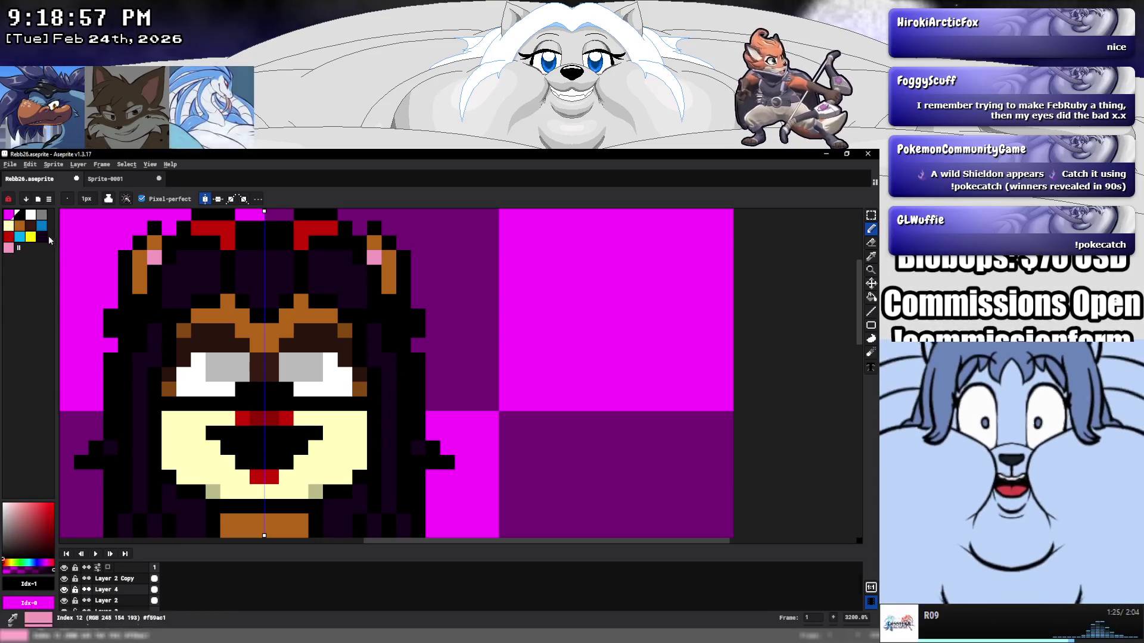
# Paint 2x2 blue irises into both eyes.
pyautogui.click(41, 226)
pyautogui.click(227, 360)
pyautogui.moveTo(225, 360)
pyautogui.mouseDown()
pyautogui.moveTo(235, 375)
pyautogui.moveTo(242, 362)
pyautogui.moveTo(227, 389)
pyautogui.mouseUp()
# Undo the extra blue pixel under each eye and add light grey highlights to the inner irises.
pyautogui.press('super')
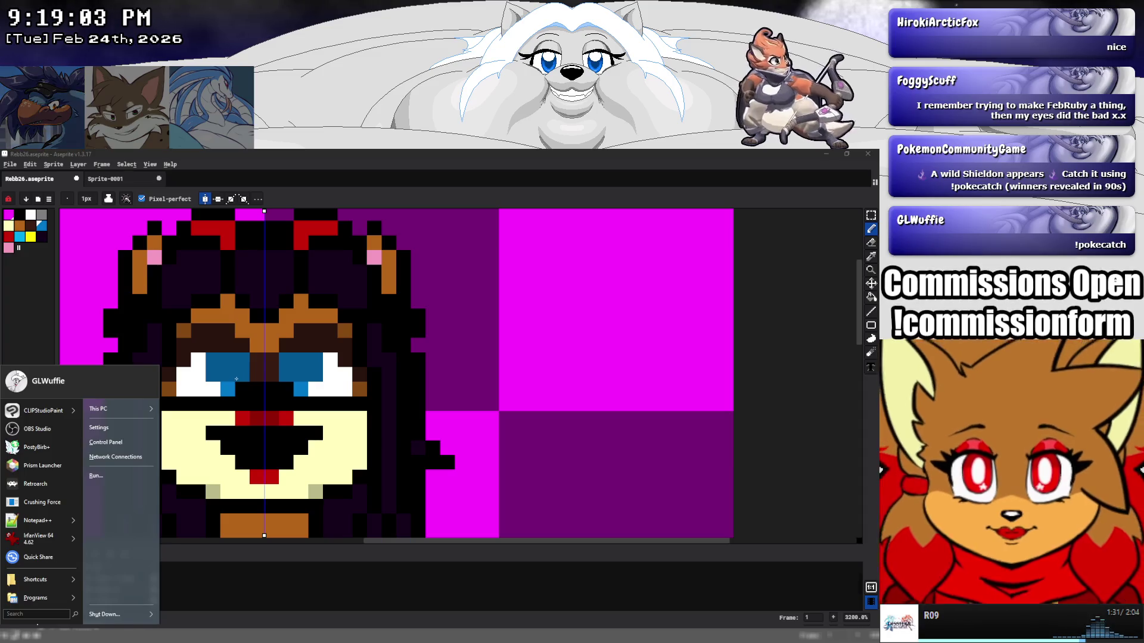
pyautogui.press('Escape')
pyautogui.hotkey('ctrl', 'z')
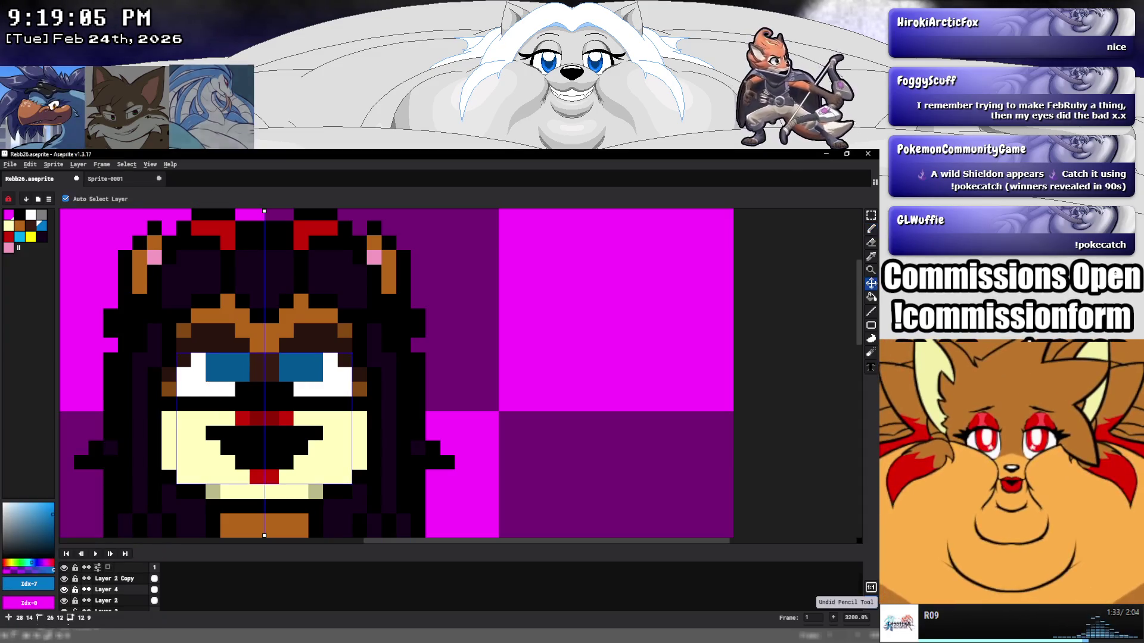
pyautogui.keyDown('alt'); pyautogui.click(214, 389); pyautogui.keyUp('alt')
pyautogui.click(242, 359)
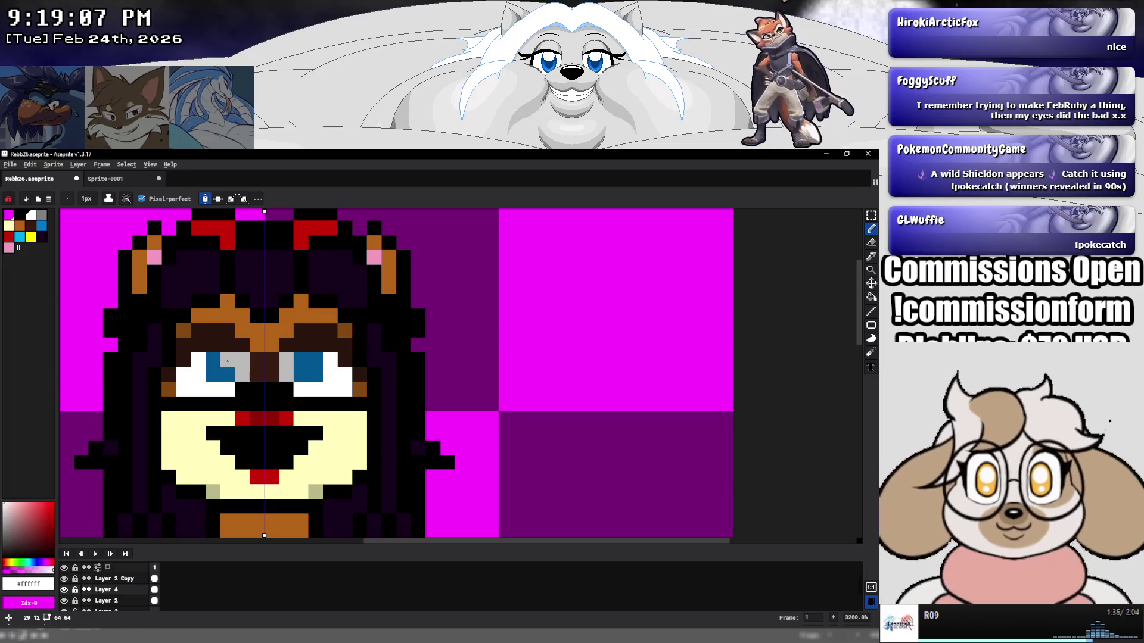
pyautogui.click(227, 360)
# Resample iris blue and white to refine the lower inner iris pixels.
pyautogui.press('alt')
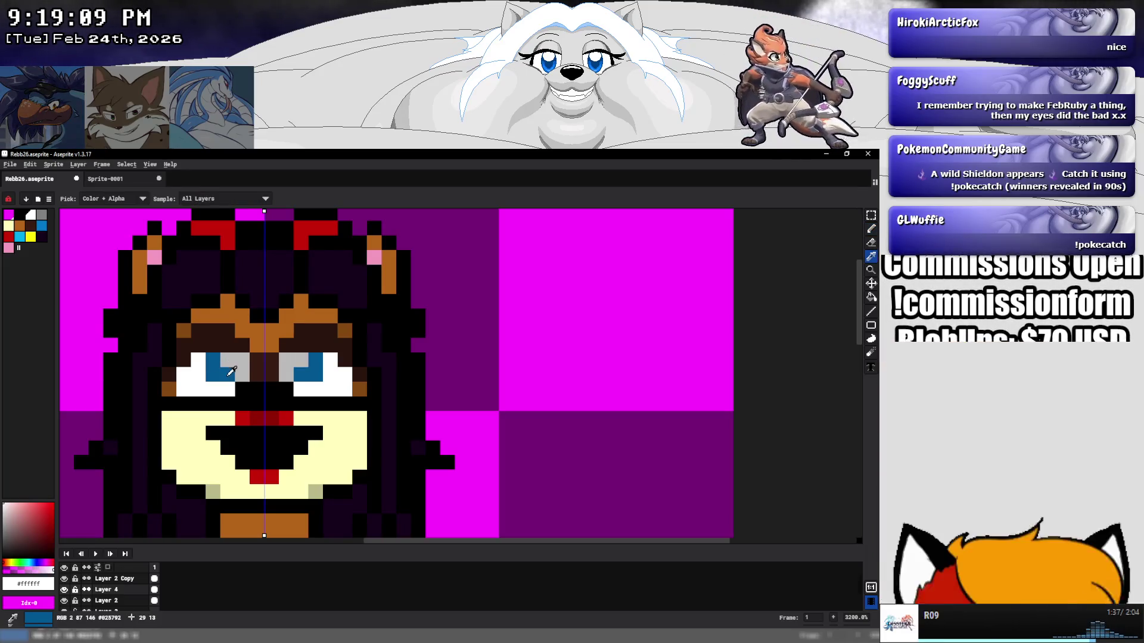
pyautogui.keyDown('alt'); pyautogui.click(231, 370); pyautogui.keyUp('alt')
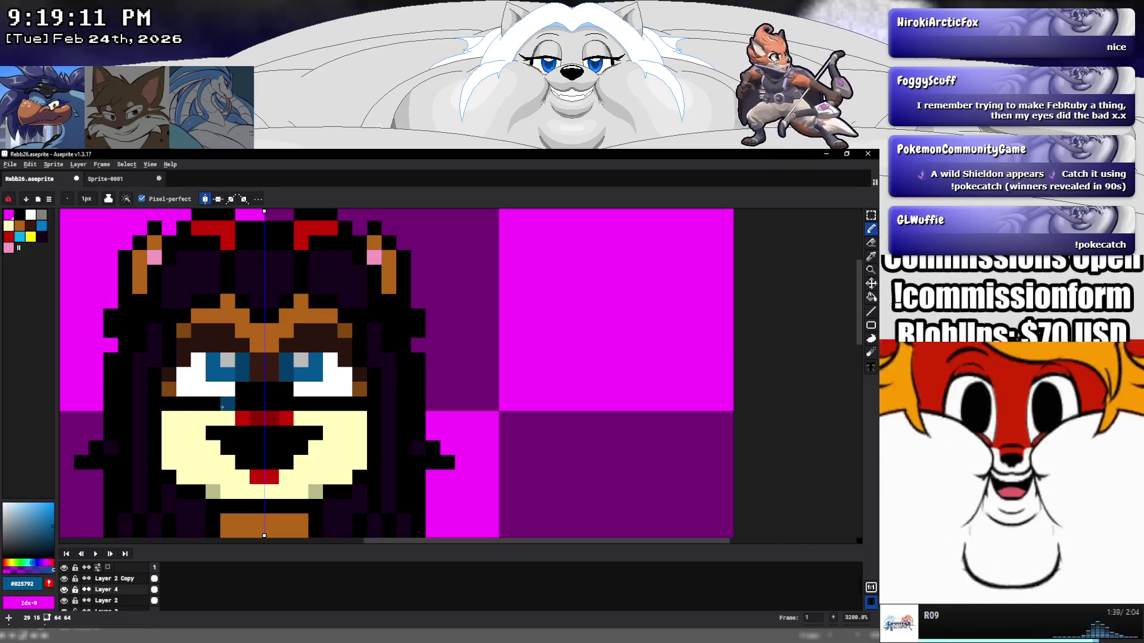
pyautogui.keyDown('alt'); pyautogui.click(229, 388); pyautogui.keyUp('alt')
pyautogui.click(239, 369)
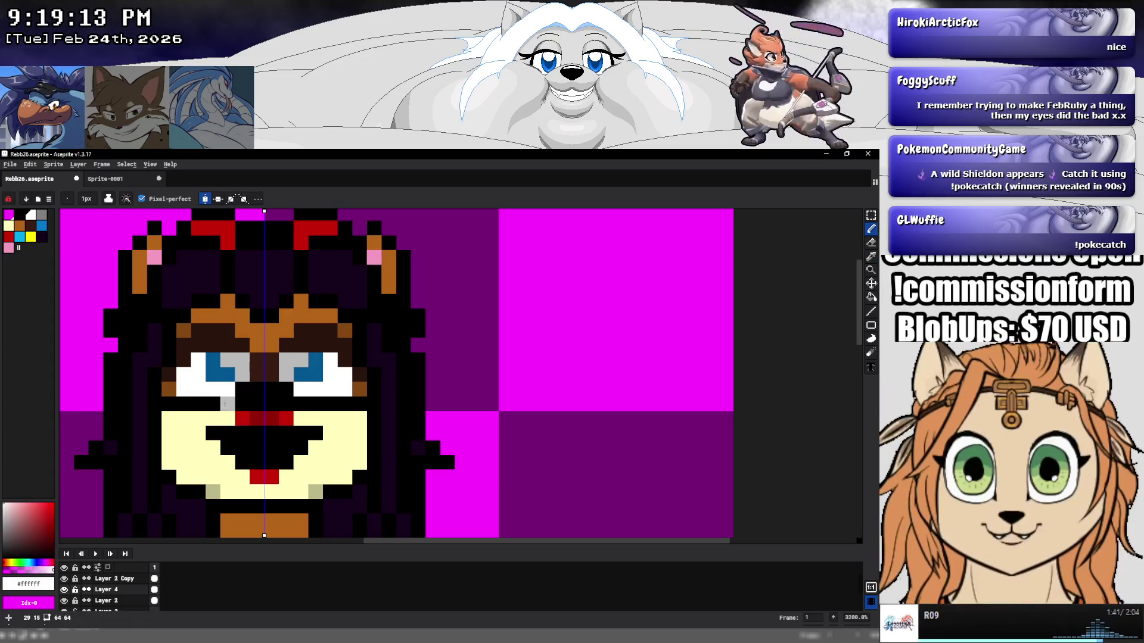
pyautogui.keyDown('alt'); pyautogui.click(212, 369); pyautogui.keyUp('alt')
pyautogui.click(228, 375)
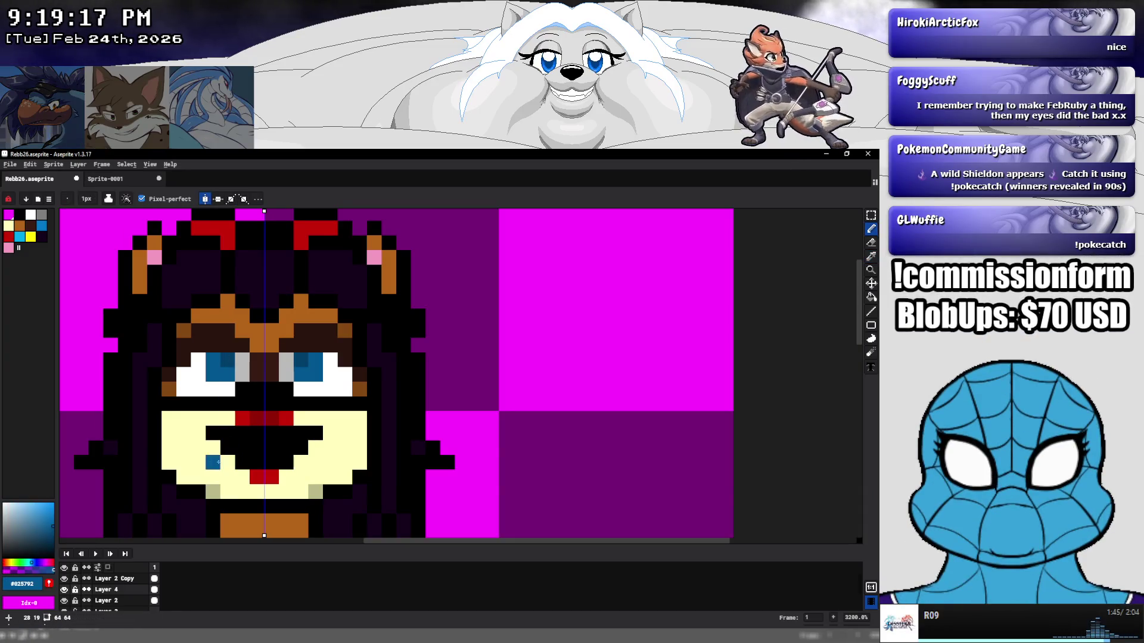
pyautogui.scroll(-7, 213, 463)
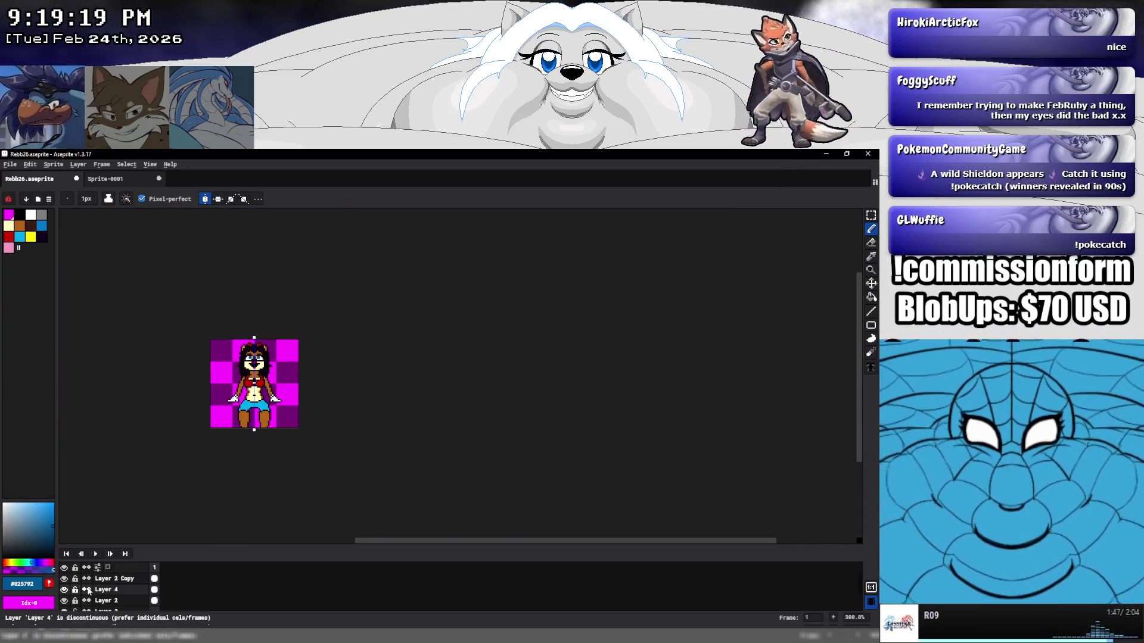
pyautogui.click(64, 578)
pyautogui.scroll(2, 250, 425)
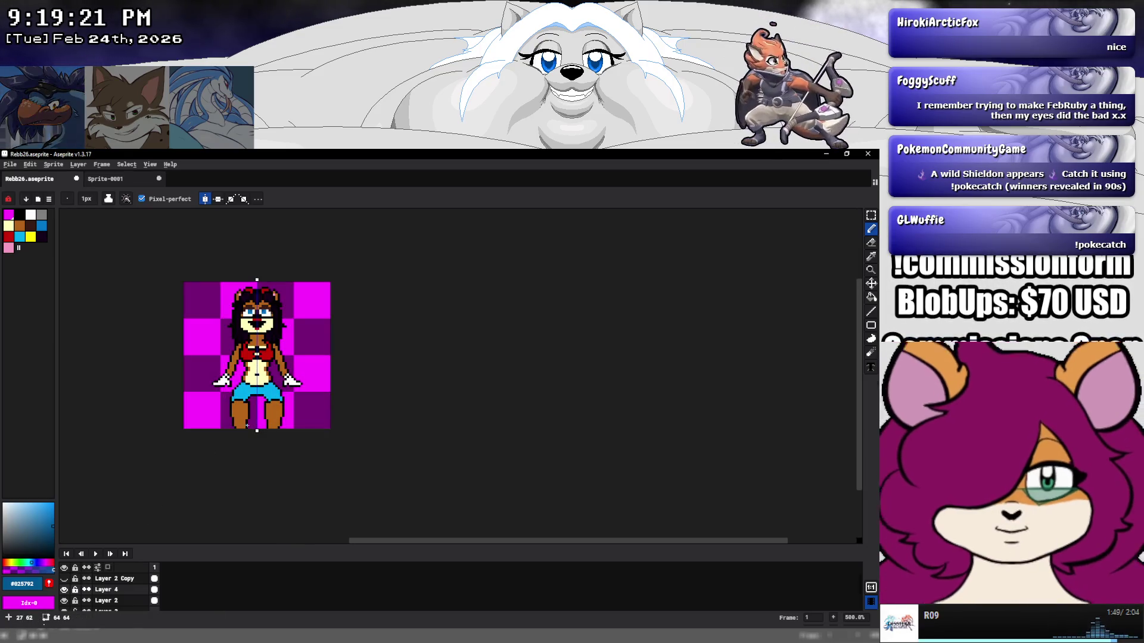
pyautogui.scroll(7, 238, 325)
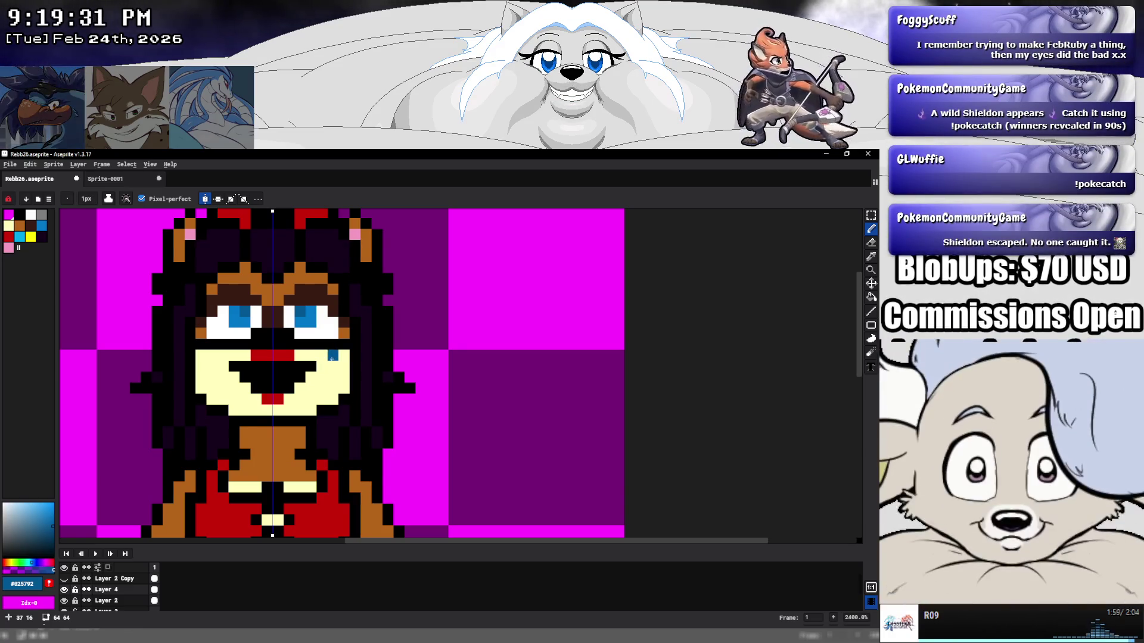
# Toggle Layer 4 on and off to compare faces, leaving it hidden.
pyautogui.press('i')
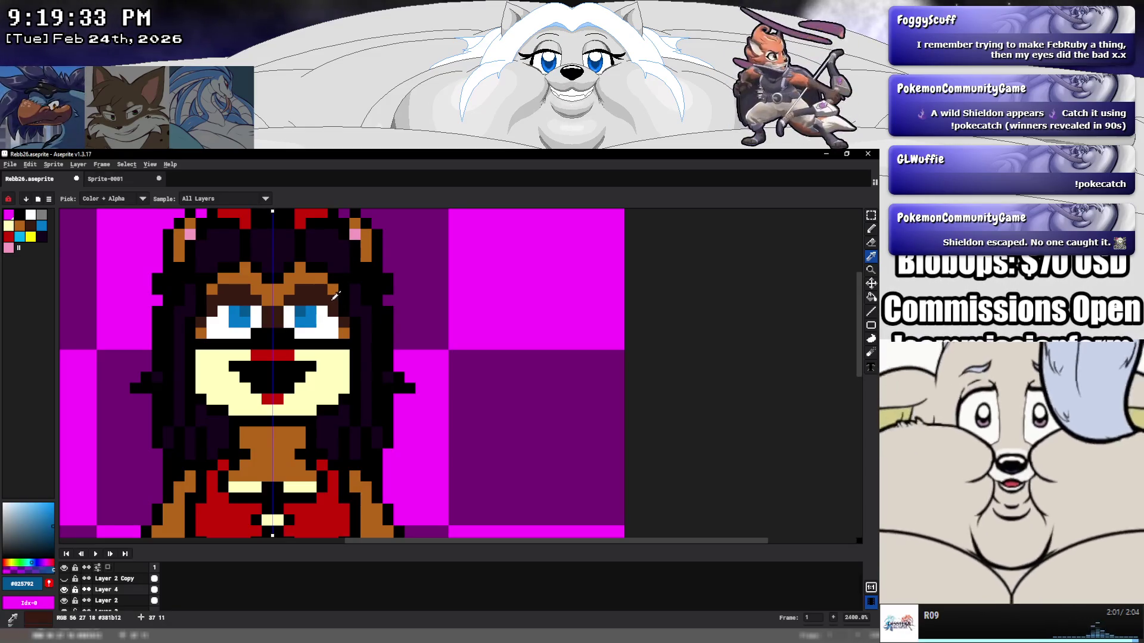
pyautogui.press('b')
pyautogui.click(64, 590)
pyautogui.click(65, 589)
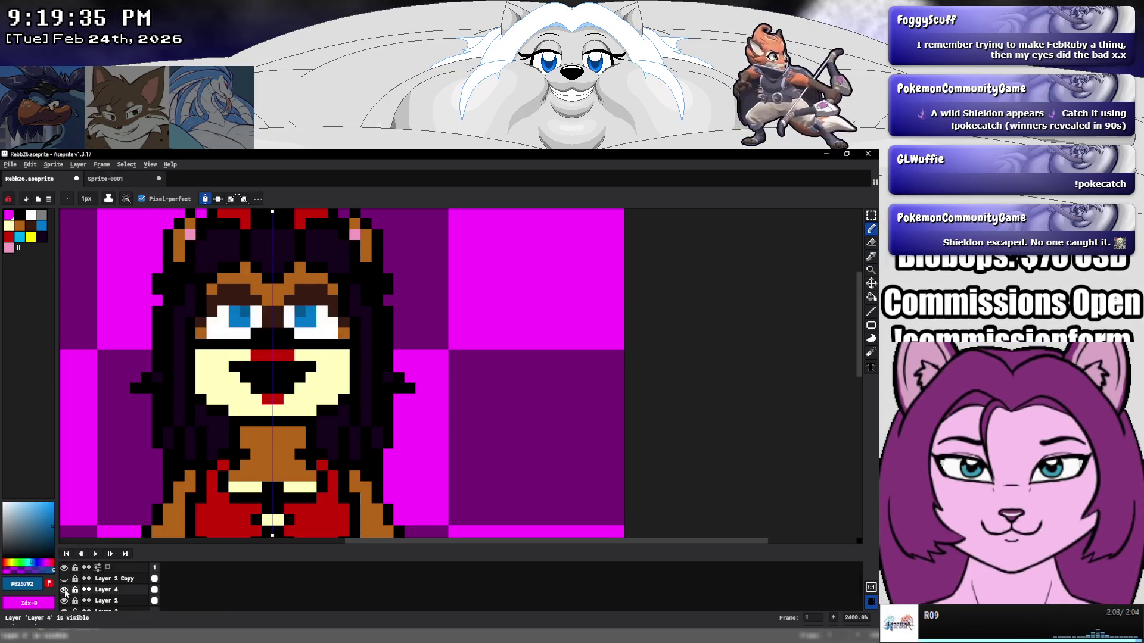
pyautogui.click(65, 590)
pyautogui.click(65, 589)
pyautogui.click(65, 589)
pyautogui.click(65, 590)
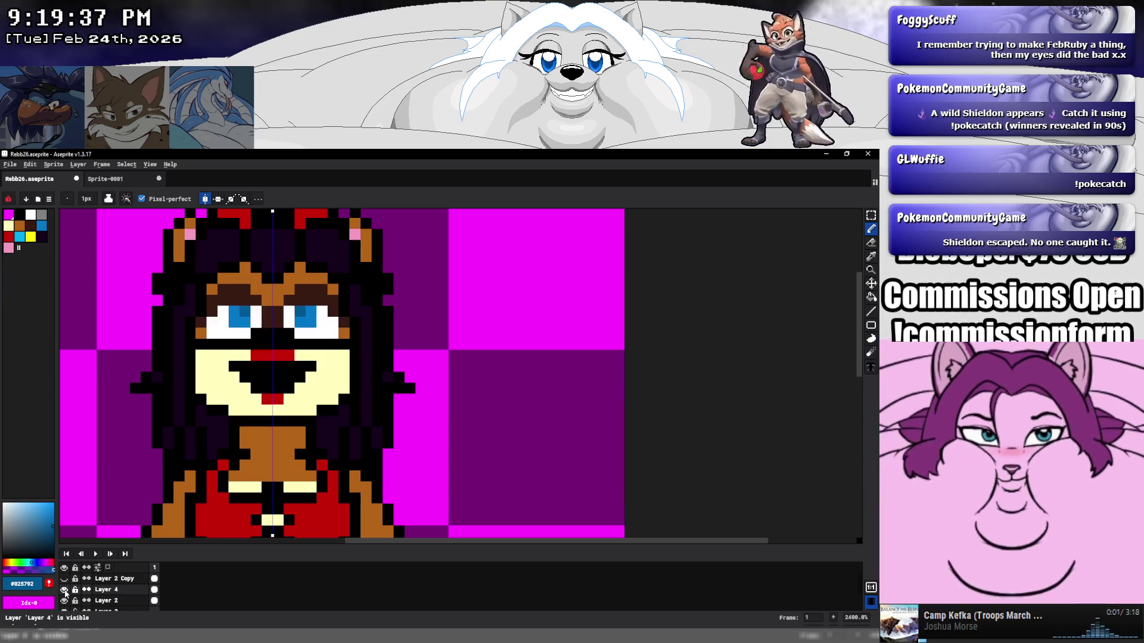
pyautogui.click(65, 589)
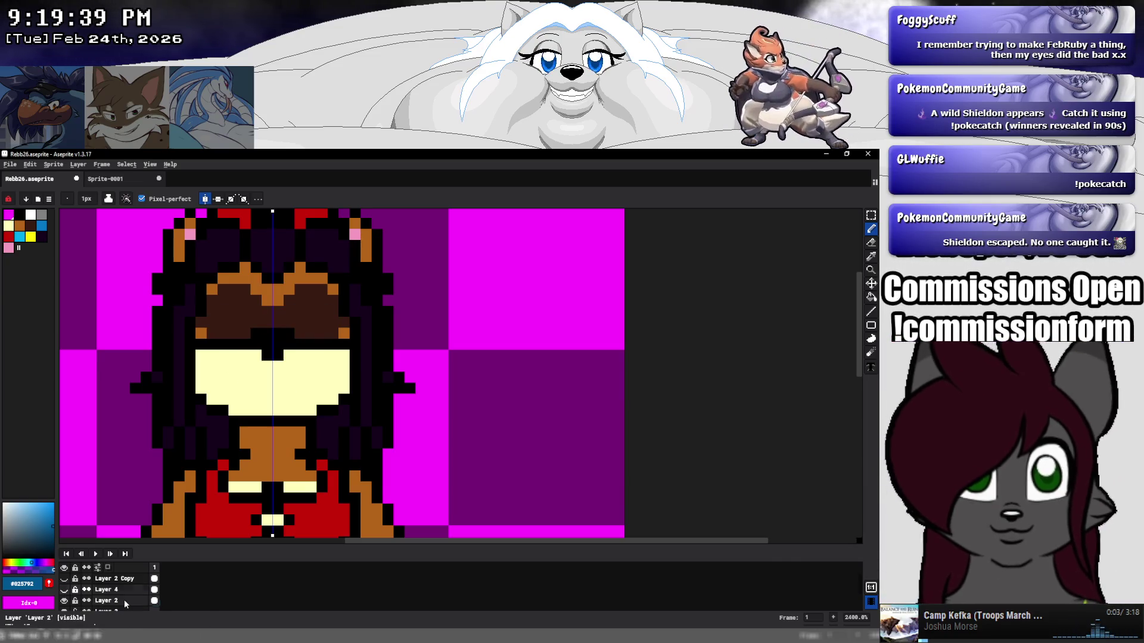
# Paint a cream row across the face and mirrored dark brown shading under the eyes.
pyautogui.press('i')
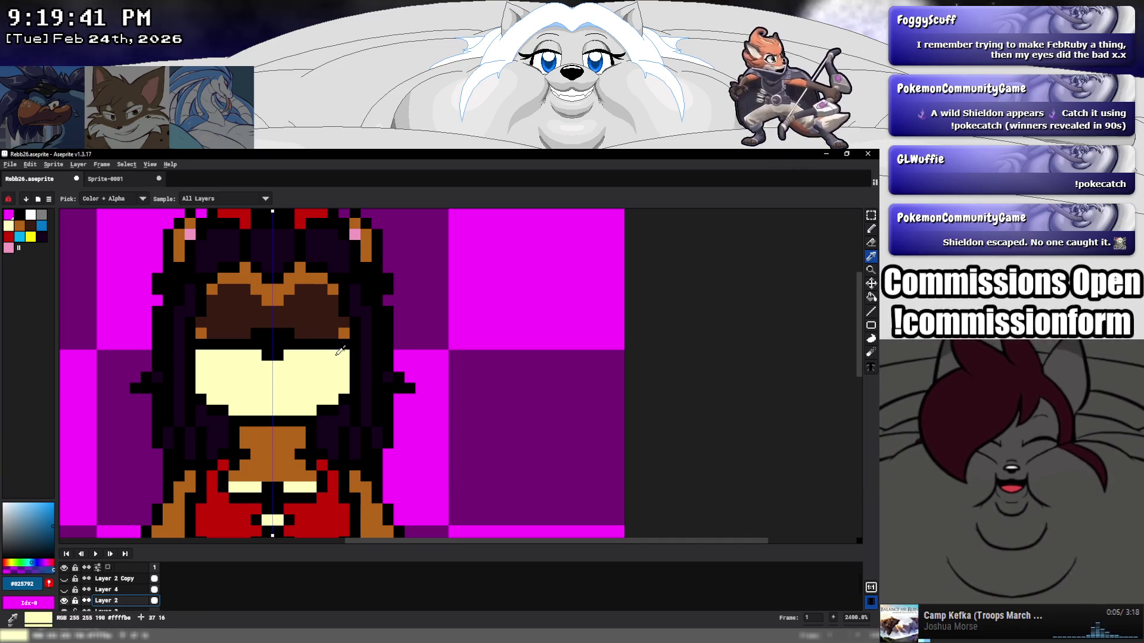
pyautogui.click(340, 351)
pyautogui.press('b')
pyautogui.moveTo(345, 344); pyautogui.dragTo(201, 345)
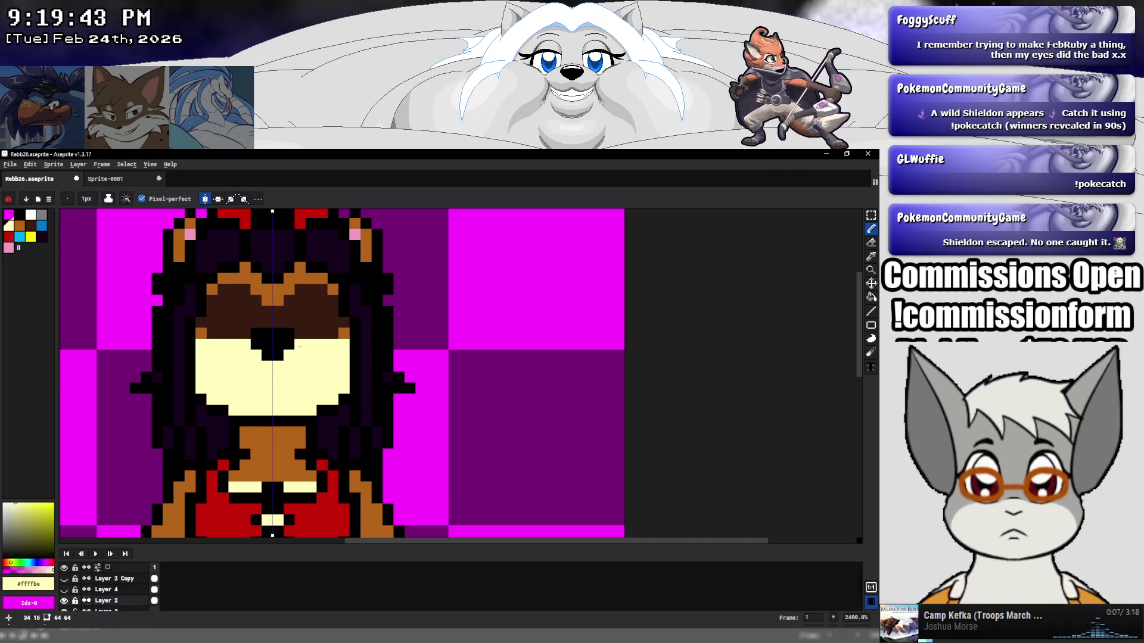
pyautogui.keyDown('alt'); pyautogui.click(299, 344); pyautogui.keyUp('alt')
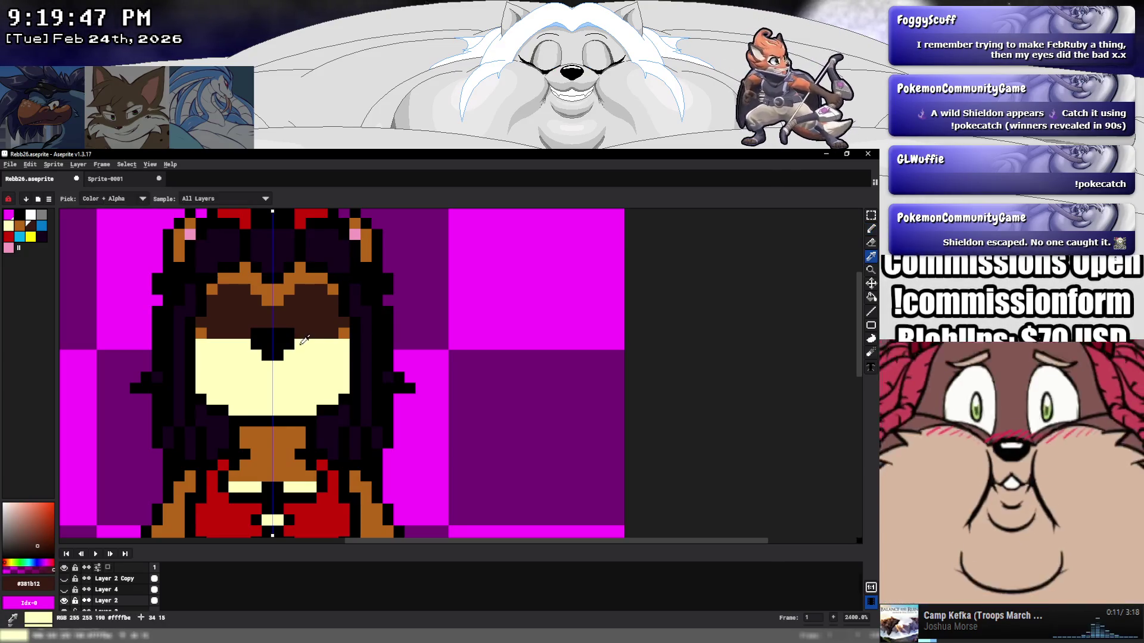
pyautogui.keyDown('alt'); pyautogui.click(291, 347); pyautogui.keyUp('alt')
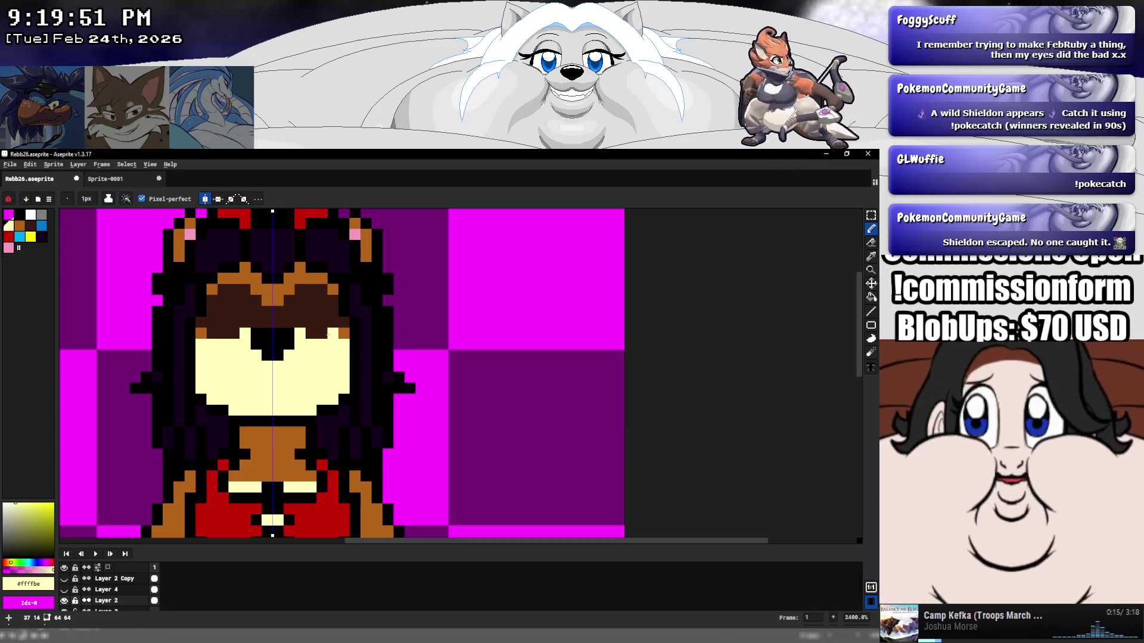
pyautogui.keyDown('alt'); pyautogui.click(327, 335); pyautogui.keyUp('alt')
pyautogui.click(322, 341)
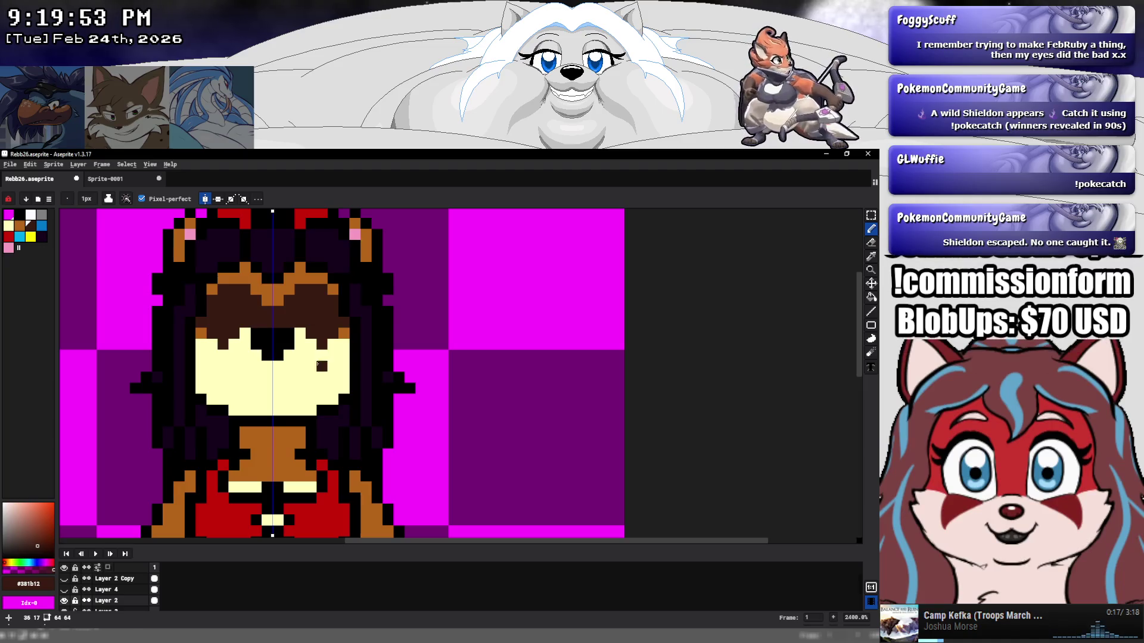
pyautogui.keyDown('alt'); pyautogui.click(332, 333); pyautogui.keyUp('alt')
pyautogui.click(329, 342)
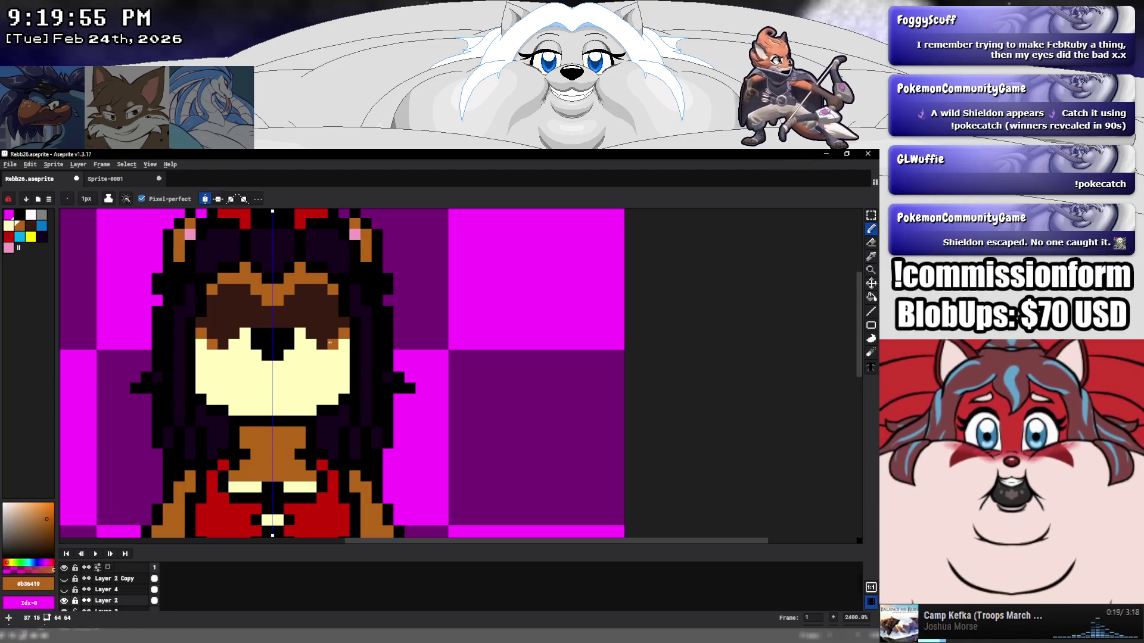
# Cover stray dark pixels on the cheek below the right eye with face colour.
pyautogui.press('alt')
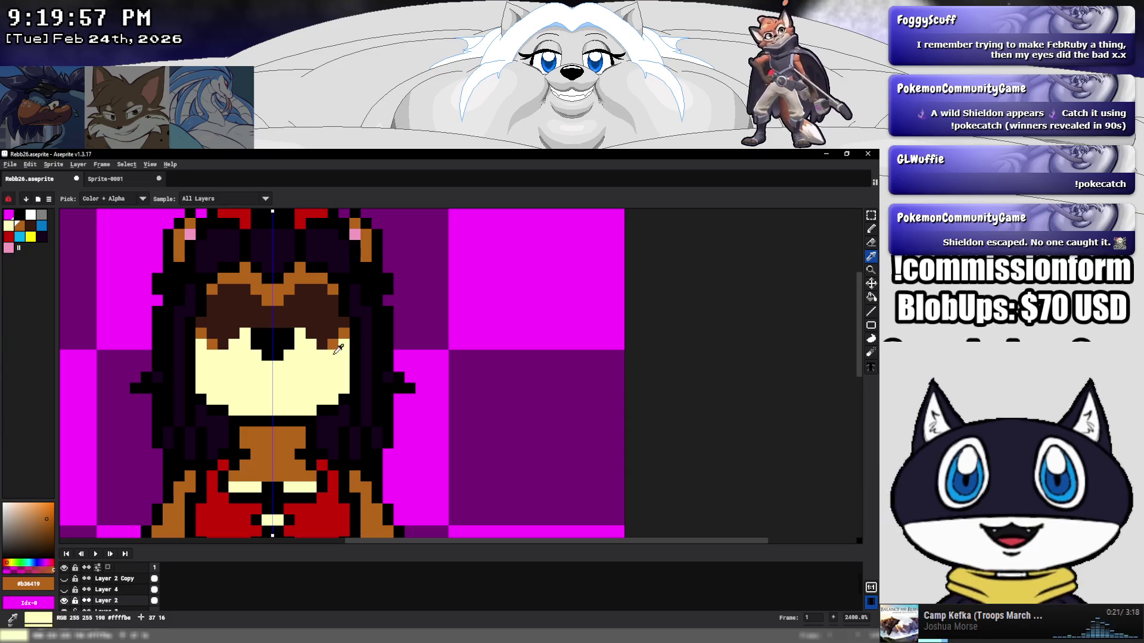
pyautogui.keyDown('alt'); pyautogui.click(336, 337); pyautogui.keyUp('alt')
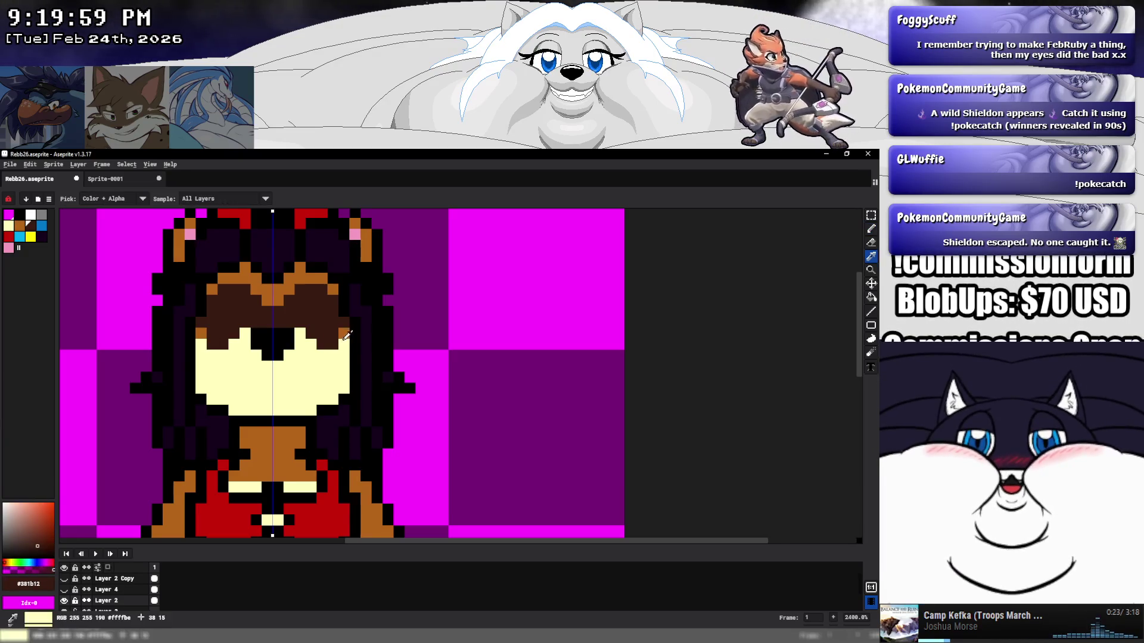
pyautogui.keyDown('alt'); pyautogui.click(342, 333); pyautogui.keyUp('alt')
pyautogui.click(333, 344)
pyautogui.keyDown('alt'); pyautogui.click(338, 346); pyautogui.keyUp('alt')
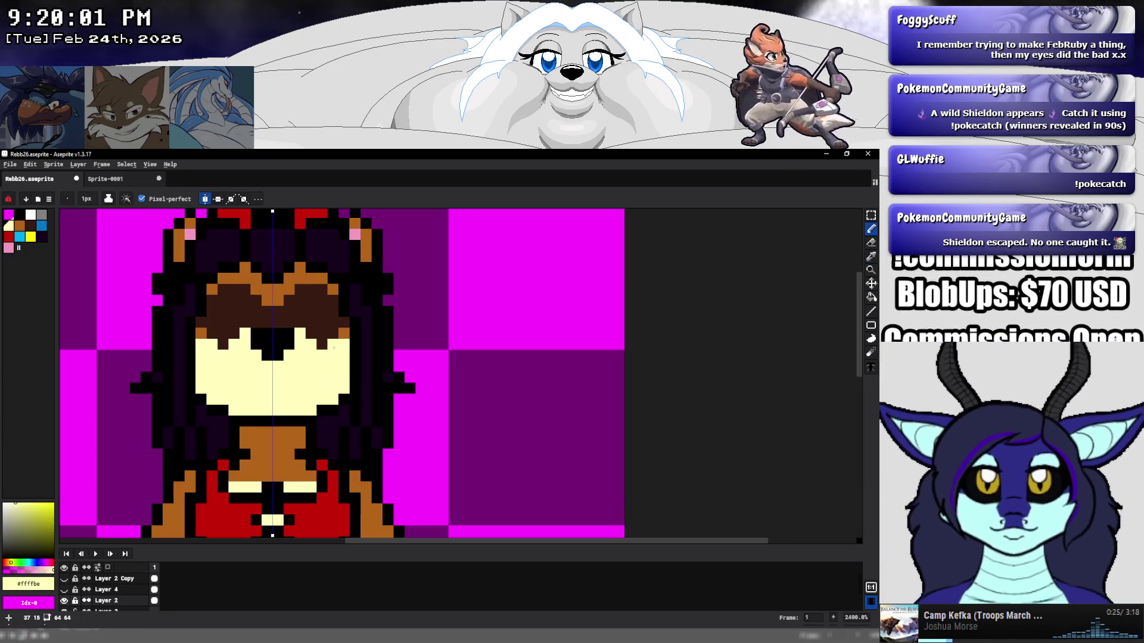
# Show Layer 4 and touch up brown pixels by the eye and mouth, cream under the eye.
pyautogui.click(64, 590)
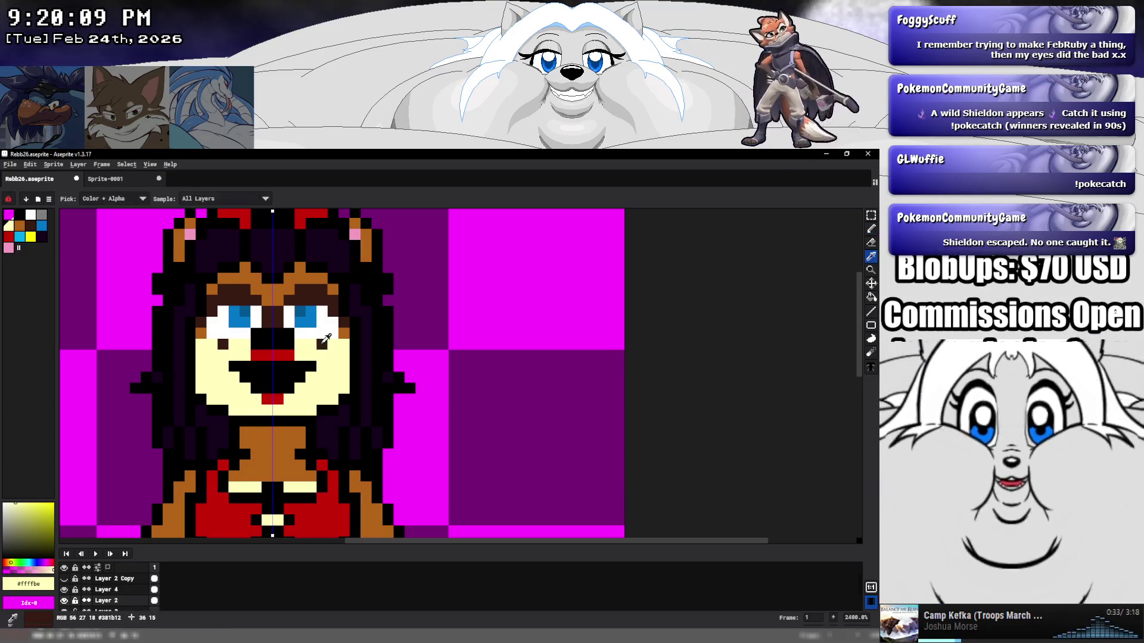
pyautogui.keyDown('alt'); pyautogui.click(322, 343); pyautogui.keyUp('alt')
pyautogui.click(311, 344)
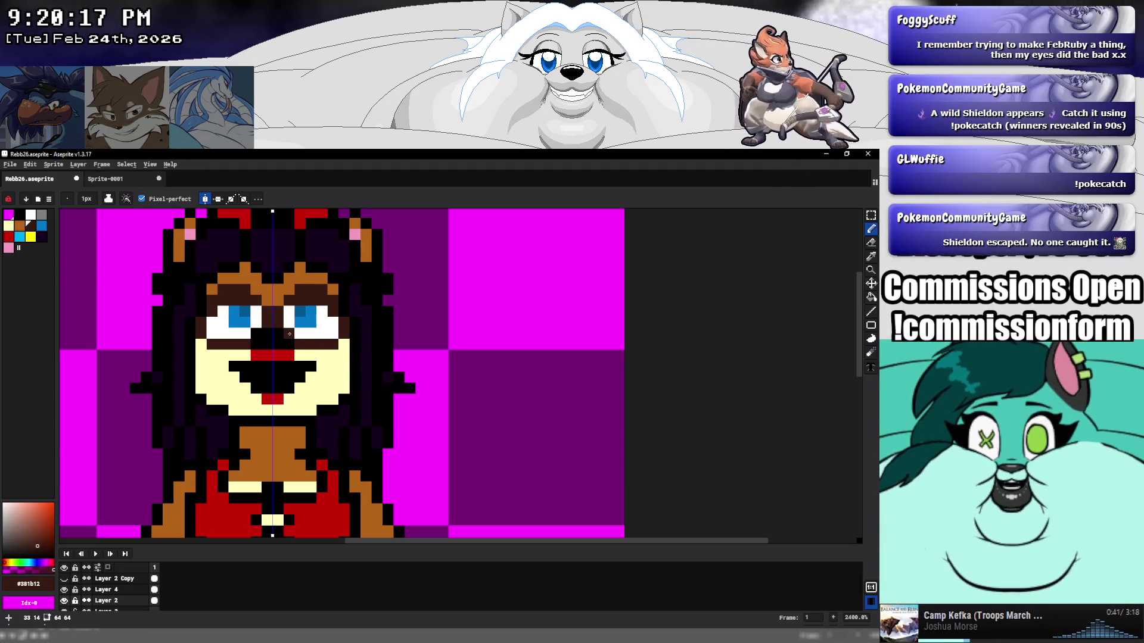
pyautogui.click(311, 388)
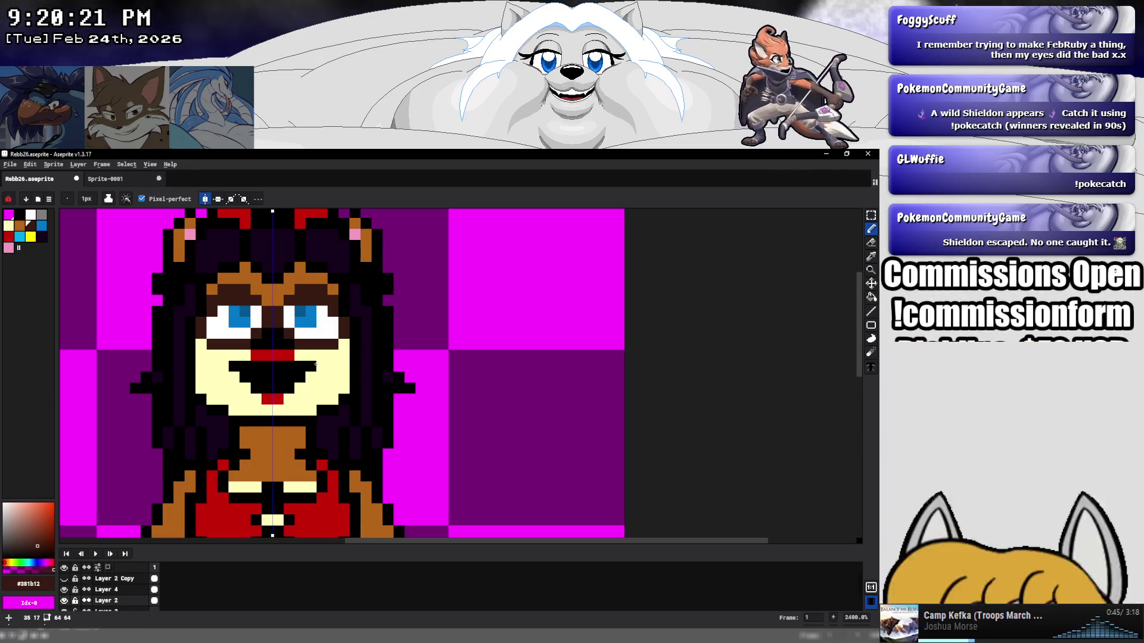
pyautogui.keyDown('alt'); pyautogui.click(328, 352); pyautogui.keyUp('alt')
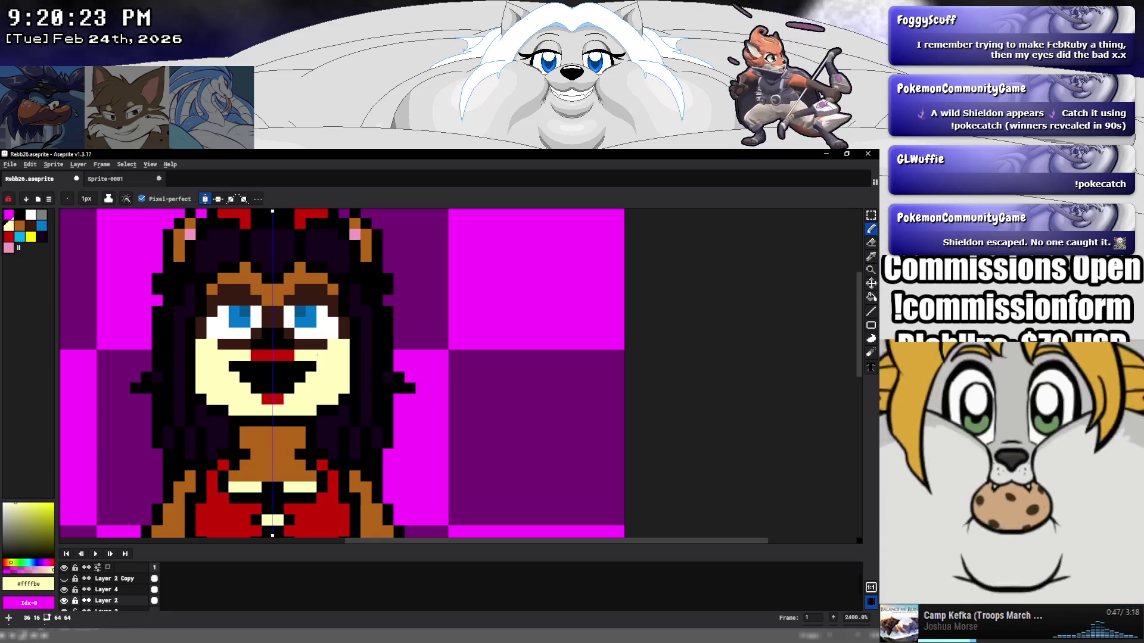
pyautogui.click(299, 344)
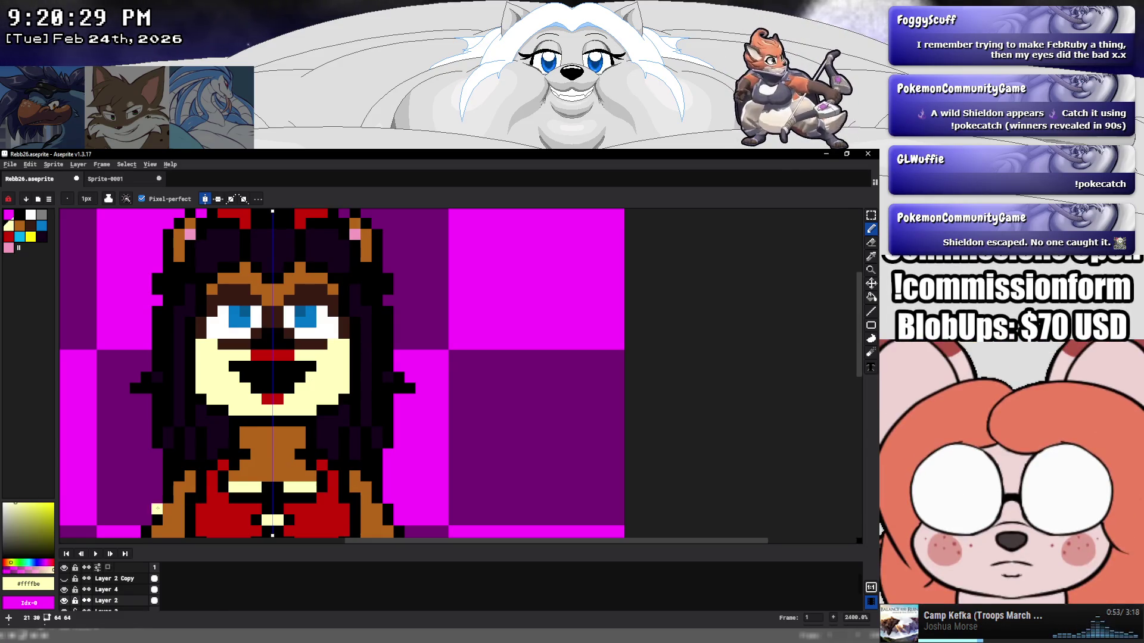
# Hide the Layer 2 Copy overlay and Layer 4's eyes and mouth to inspect the base face.
pyautogui.click(64, 578)
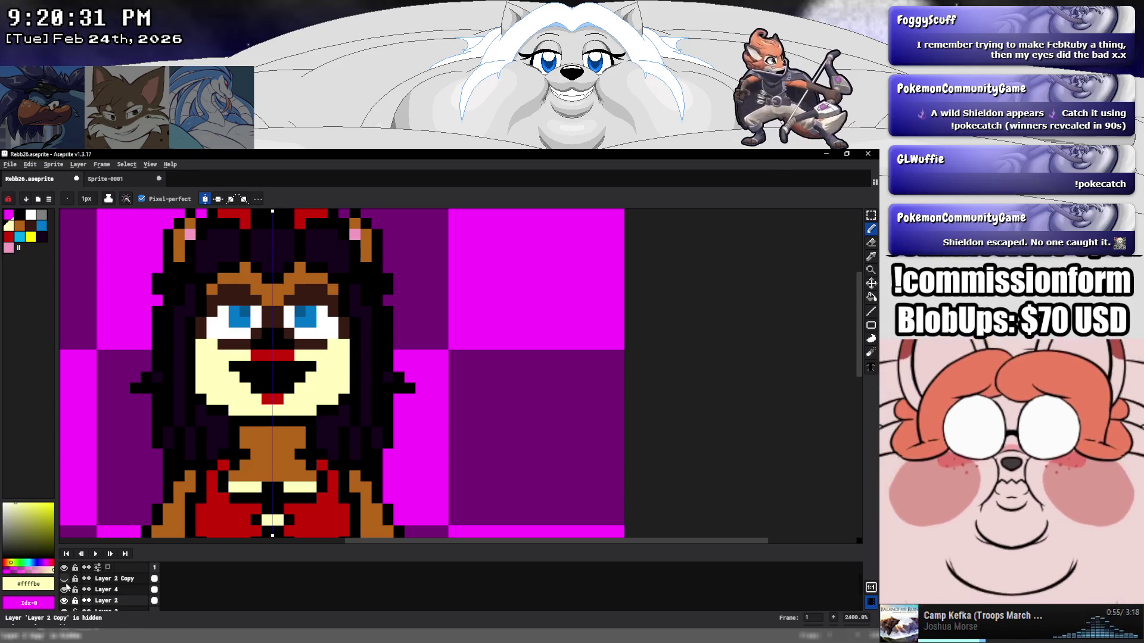
pyautogui.click(64, 601)
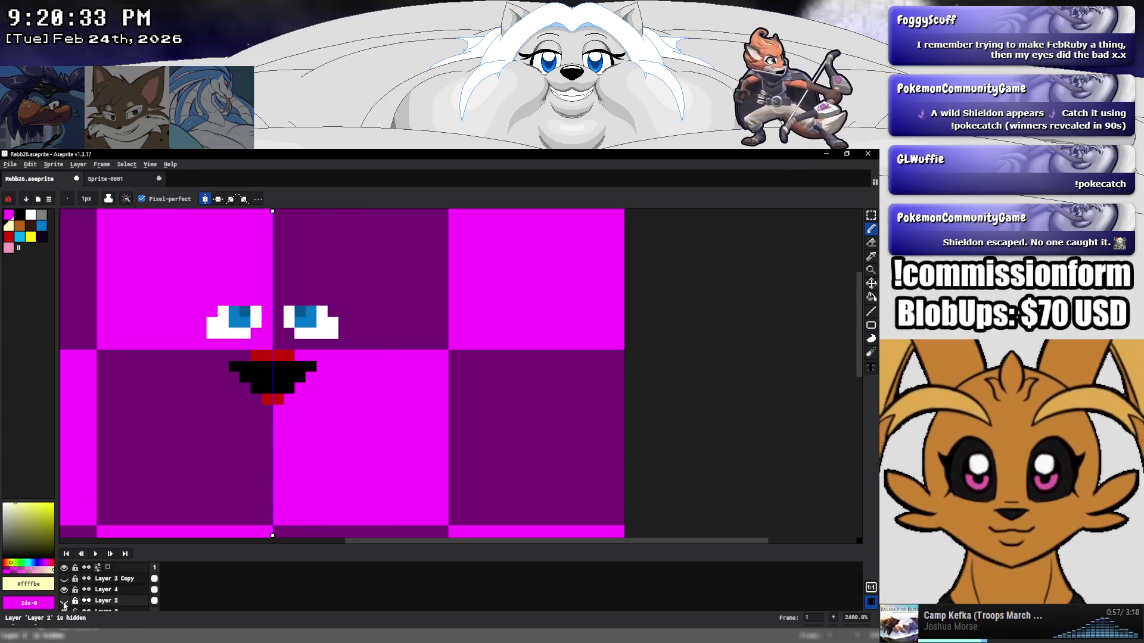
pyautogui.click(65, 601)
pyautogui.click(64, 589)
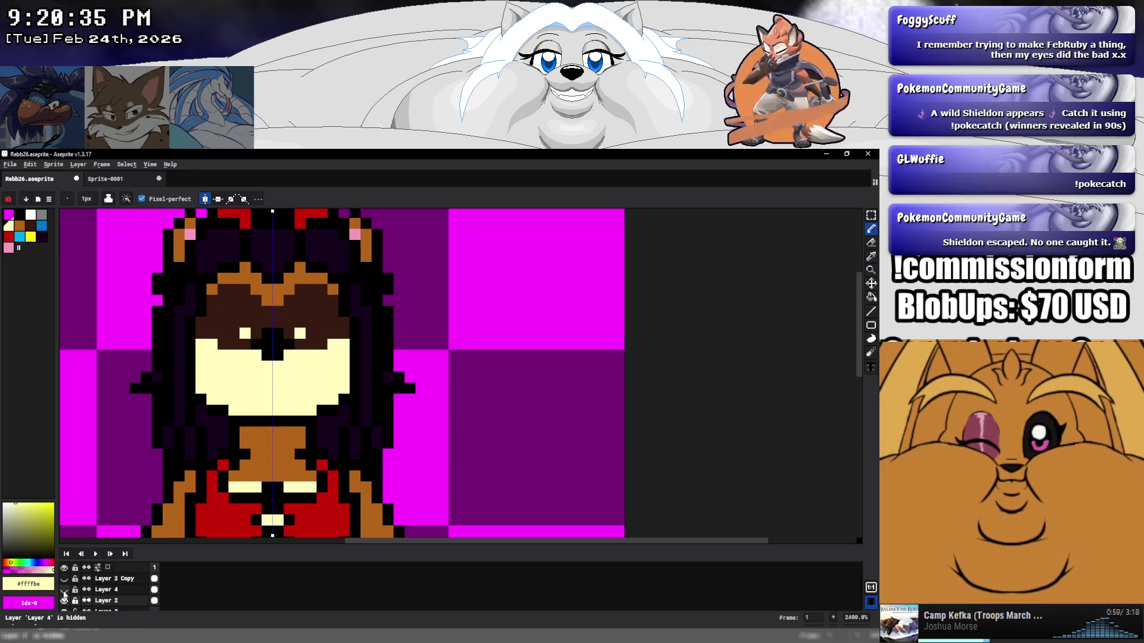
# Try orange-brown shading under the eyes, then repaint it in the pale face colour.
pyautogui.press('i')
pyautogui.keyDown('alt'); pyautogui.click(329, 314); pyautogui.keyUp('alt')
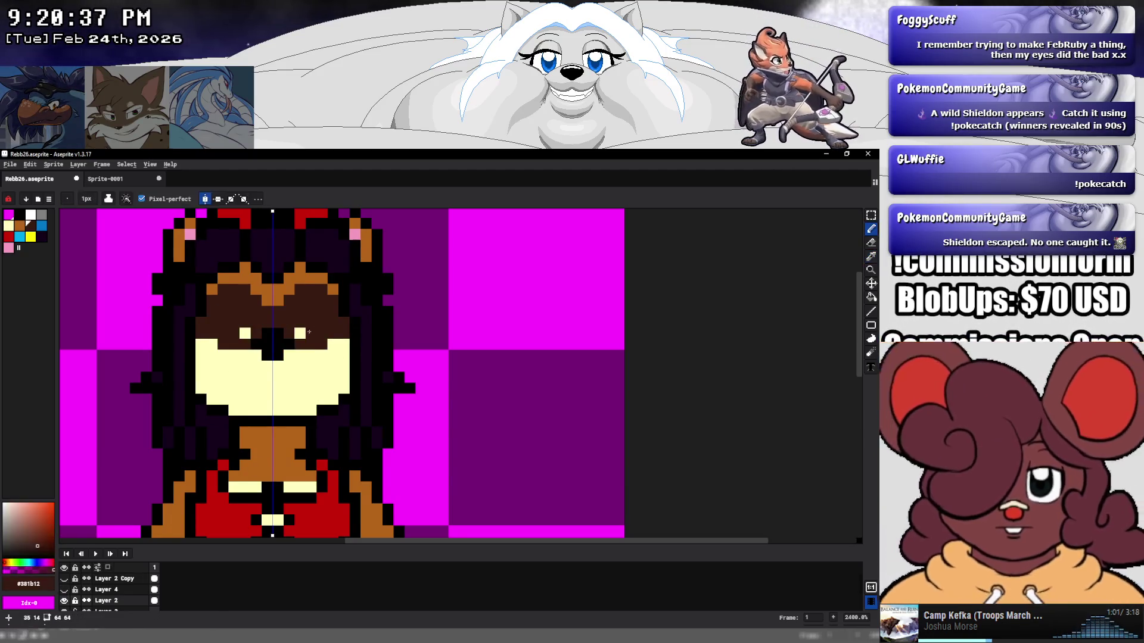
pyautogui.keyDown('alt'); pyautogui.click(302, 352); pyautogui.keyUp('alt')
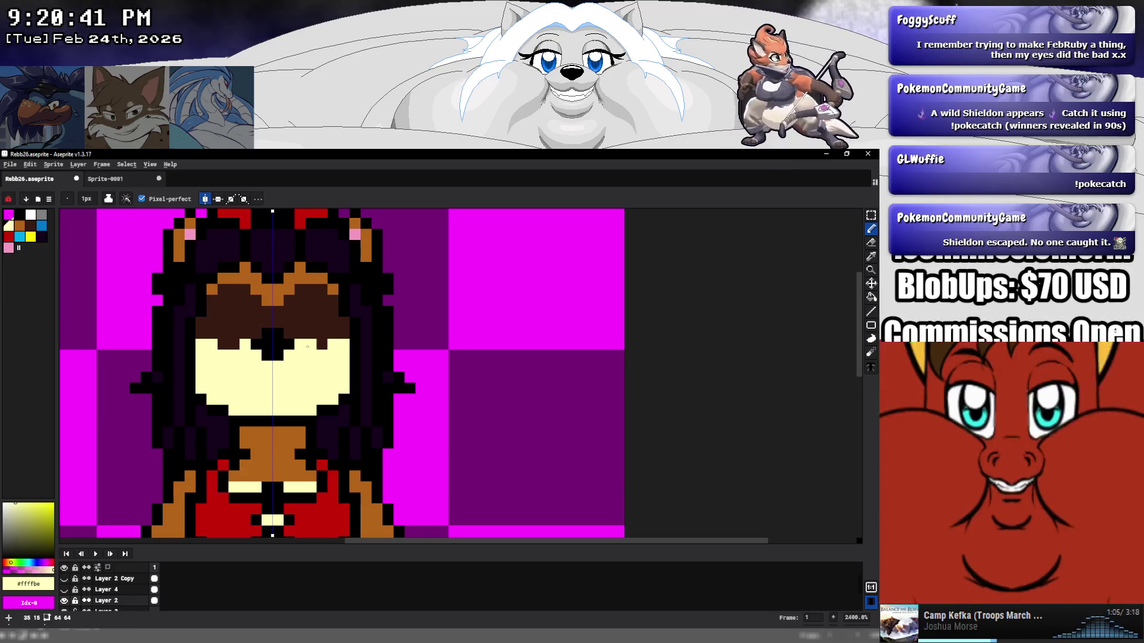
pyautogui.keyDown('alt'); pyautogui.click(331, 346); pyautogui.keyUp('alt')
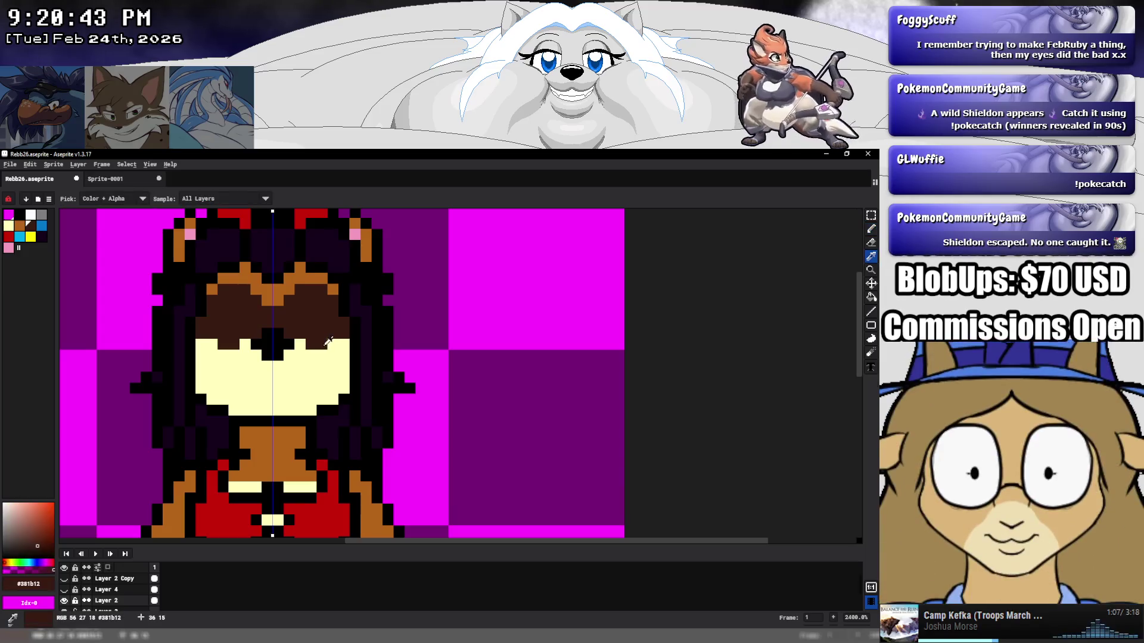
pyautogui.keyDown('alt'); pyautogui.click(332, 290); pyautogui.keyUp('alt')
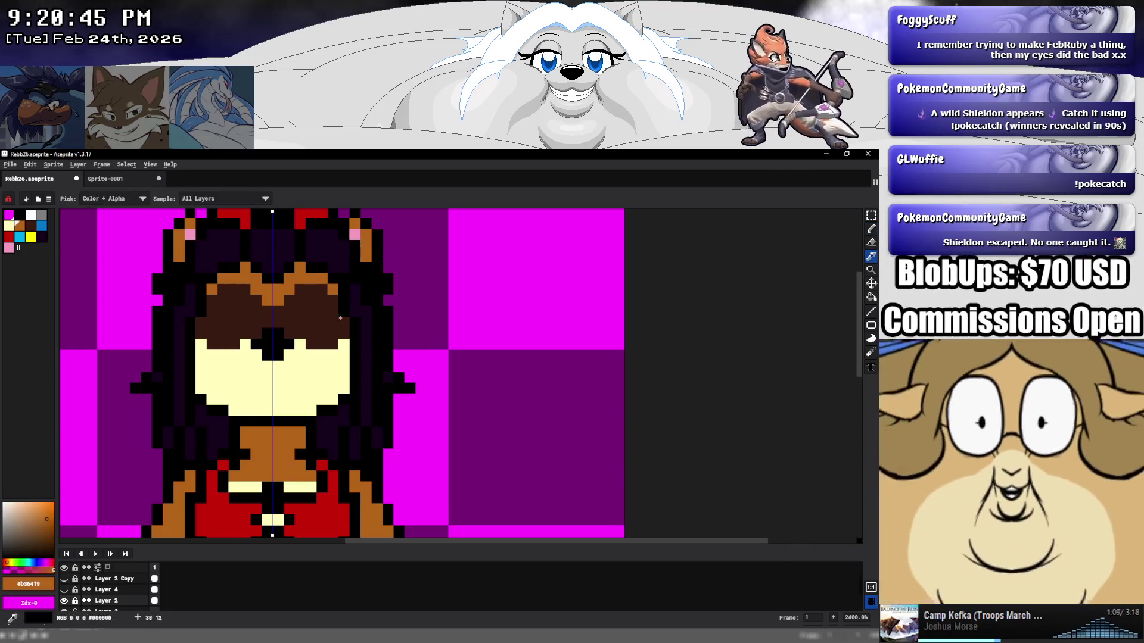
pyautogui.click(329, 353)
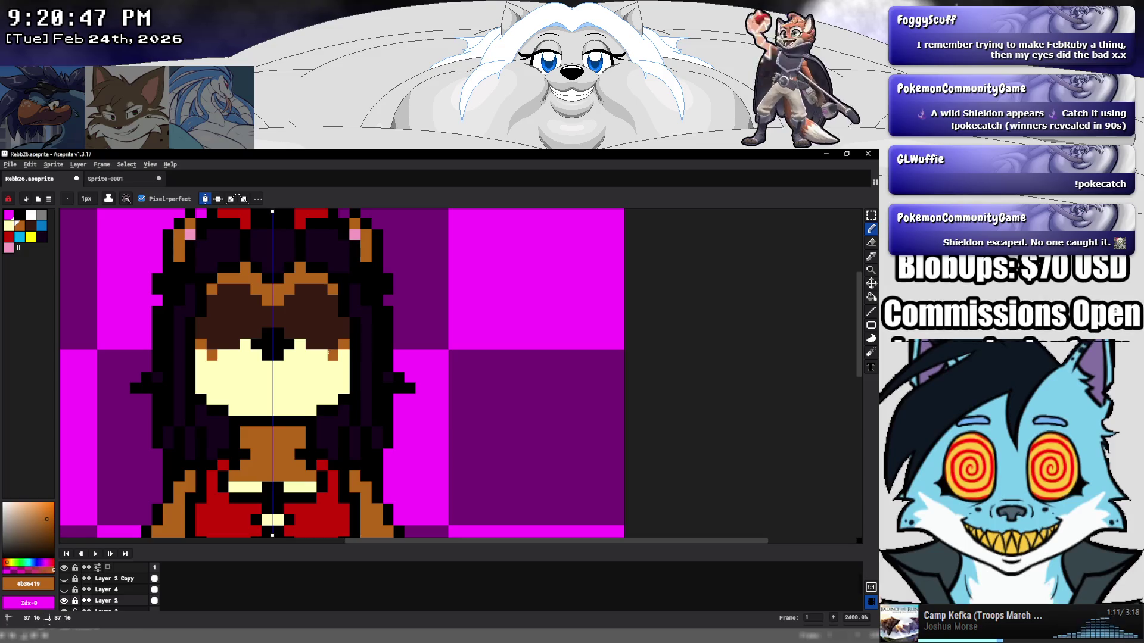
pyautogui.click(303, 346)
pyautogui.click(332, 377)
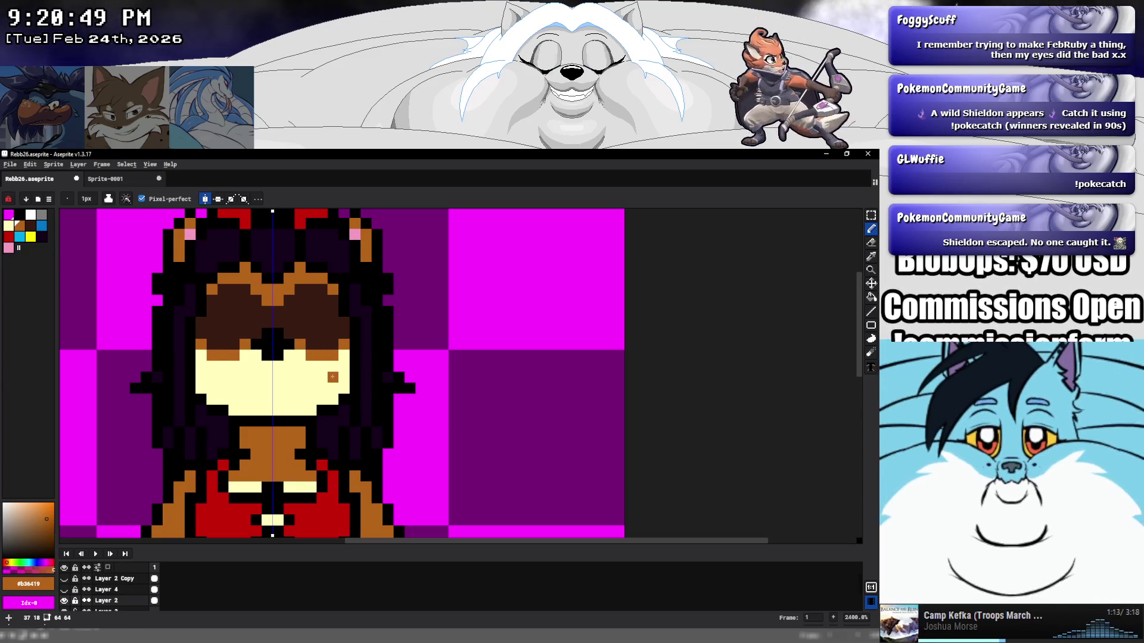
pyautogui.hotkey('ctrl', 'z')
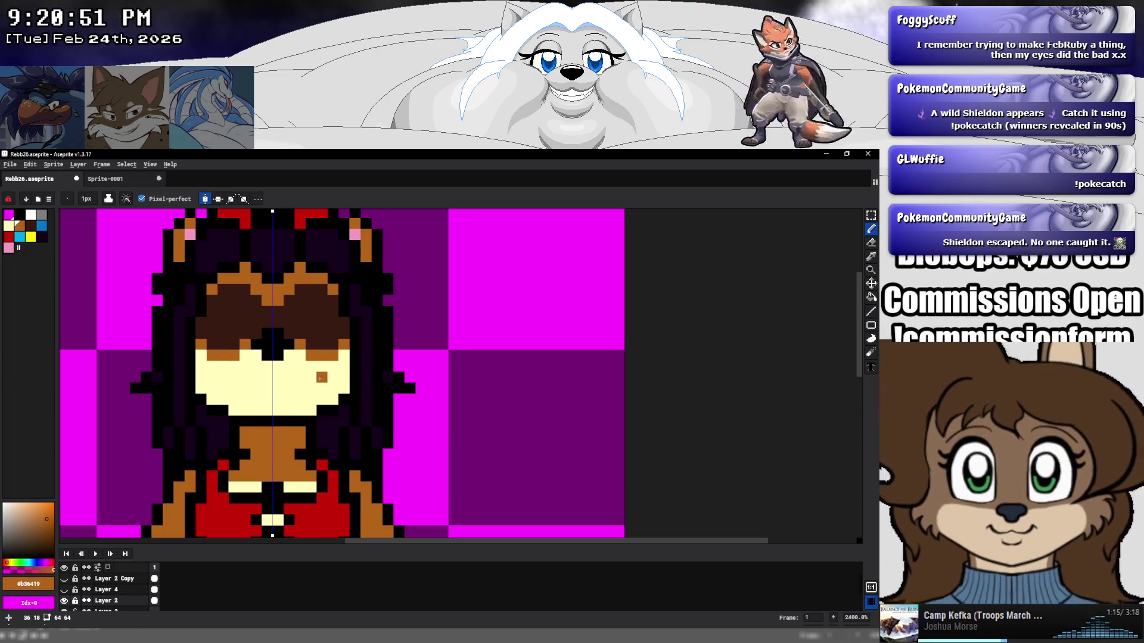
pyautogui.keyDown('alt'); pyautogui.click(319, 370); pyautogui.keyUp('alt')
pyautogui.moveTo(314, 353); pyautogui.dragTo(343, 346)
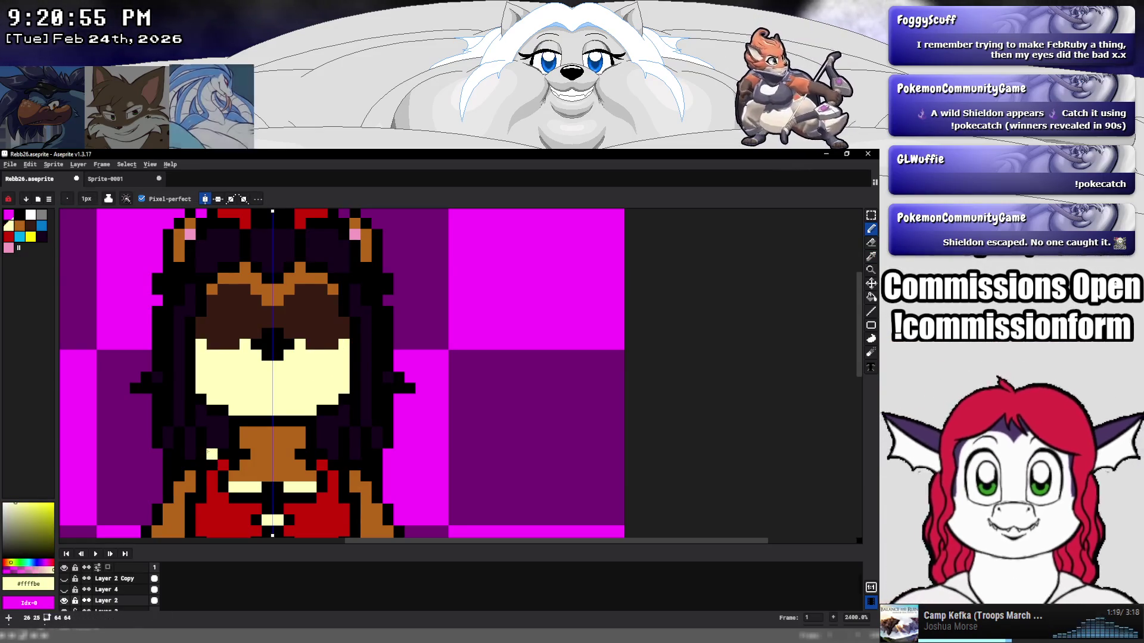
# Show Layer 4 again and paint black eyebrow pixels above both eyes.
pyautogui.click(64, 590)
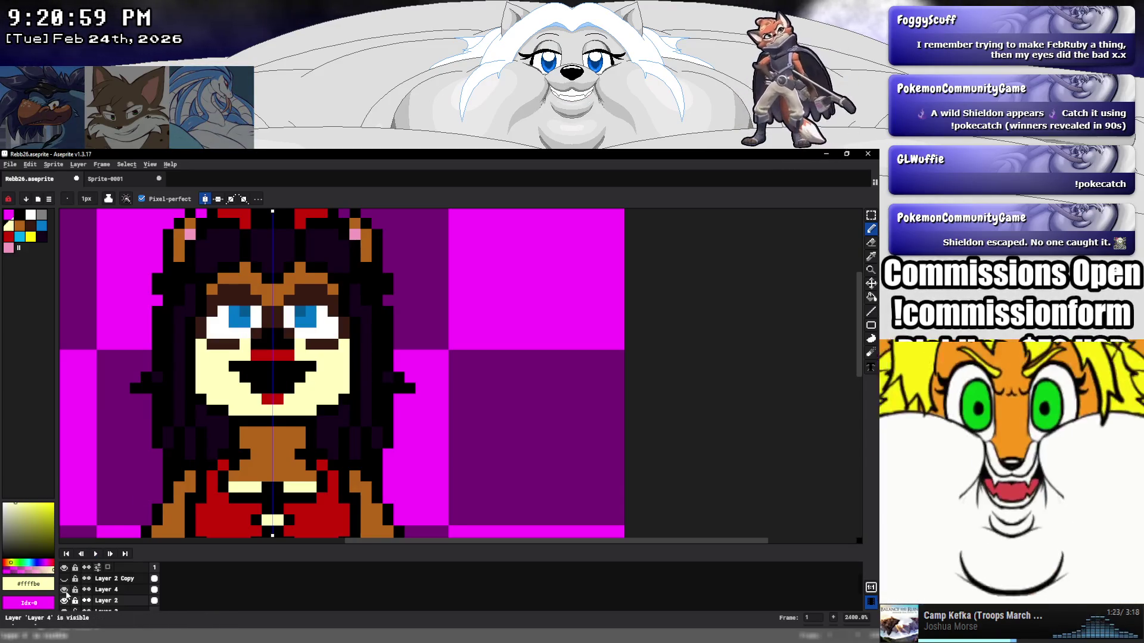
pyautogui.keyDown('alt'); pyautogui.click(255, 303); pyautogui.keyUp('alt')
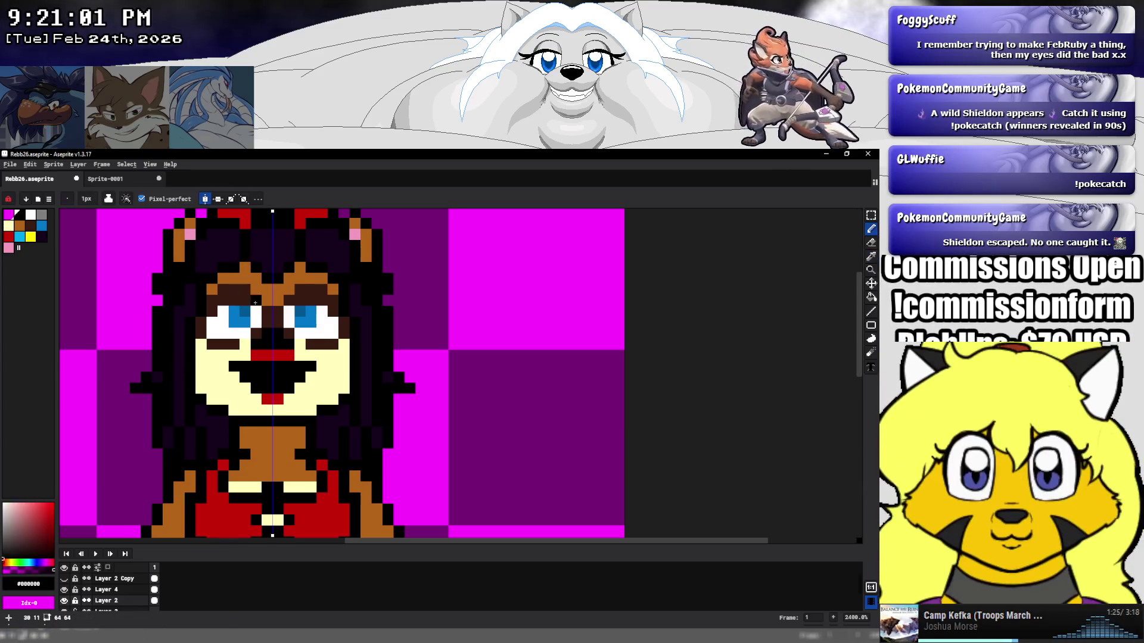
pyautogui.click(244, 289)
pyautogui.click(301, 289)
pyautogui.click(234, 290)
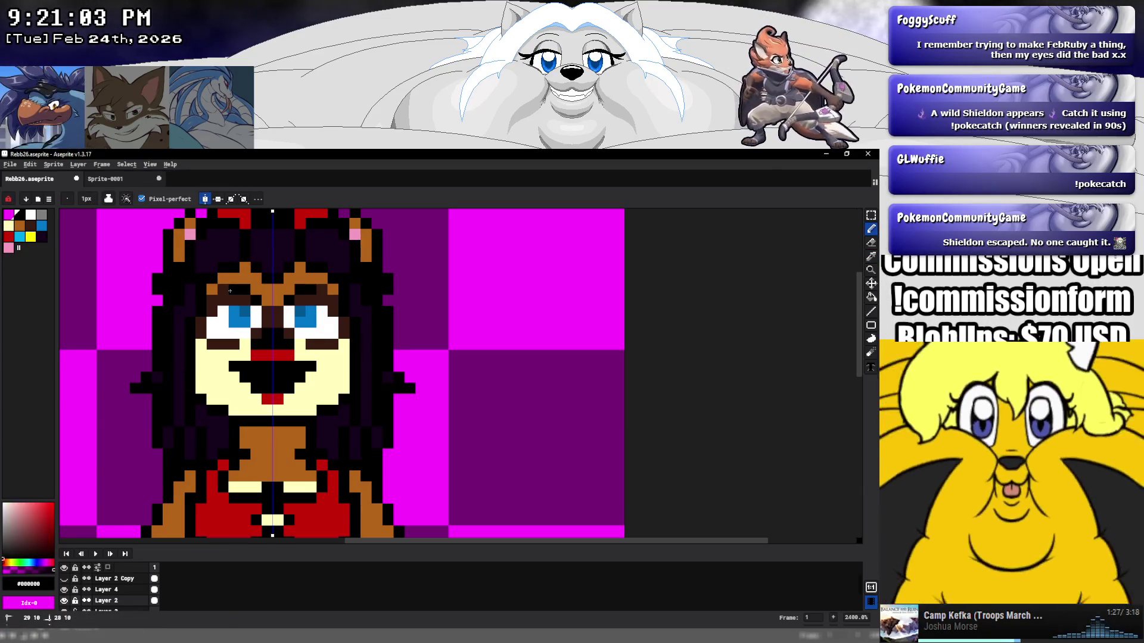
pyautogui.click(224, 290)
pyautogui.click(322, 289)
pyautogui.click(222, 300)
pyautogui.click(211, 300)
pyautogui.click(333, 301)
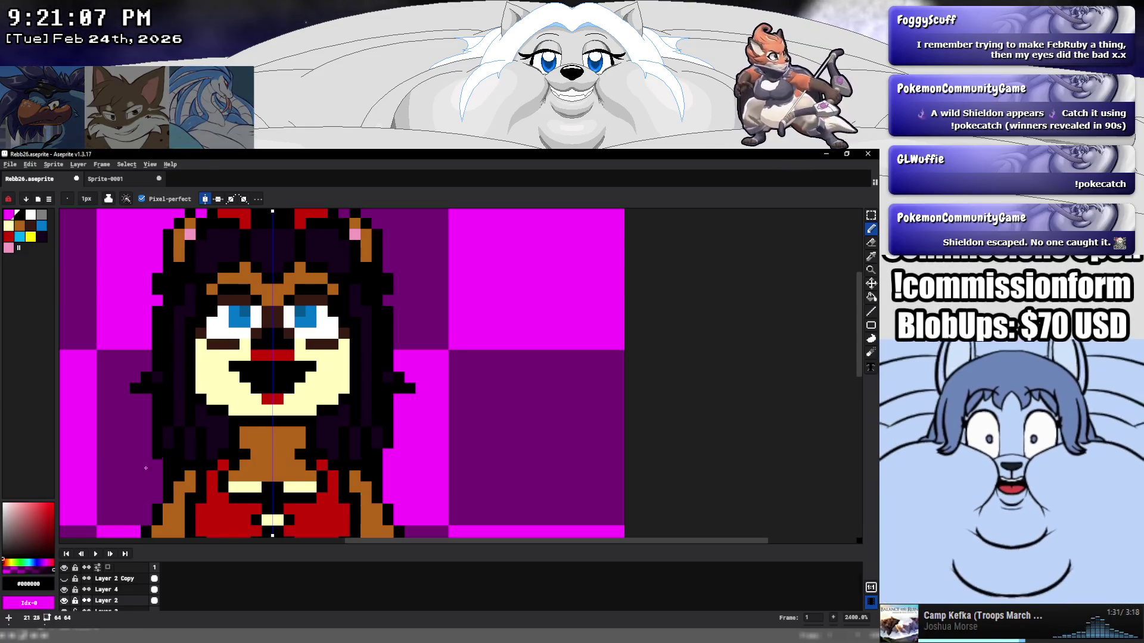
# On Layer 4, paint the eyes blue with white highlights.
pyautogui.click(64, 589)
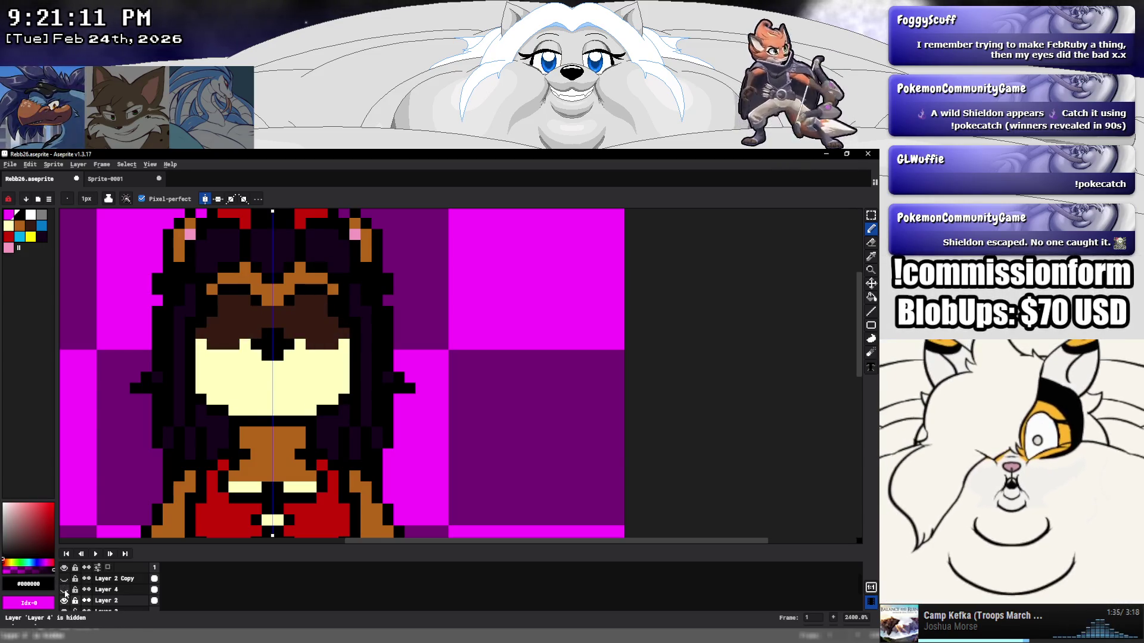
pyautogui.click(64, 590)
pyautogui.click(107, 589)
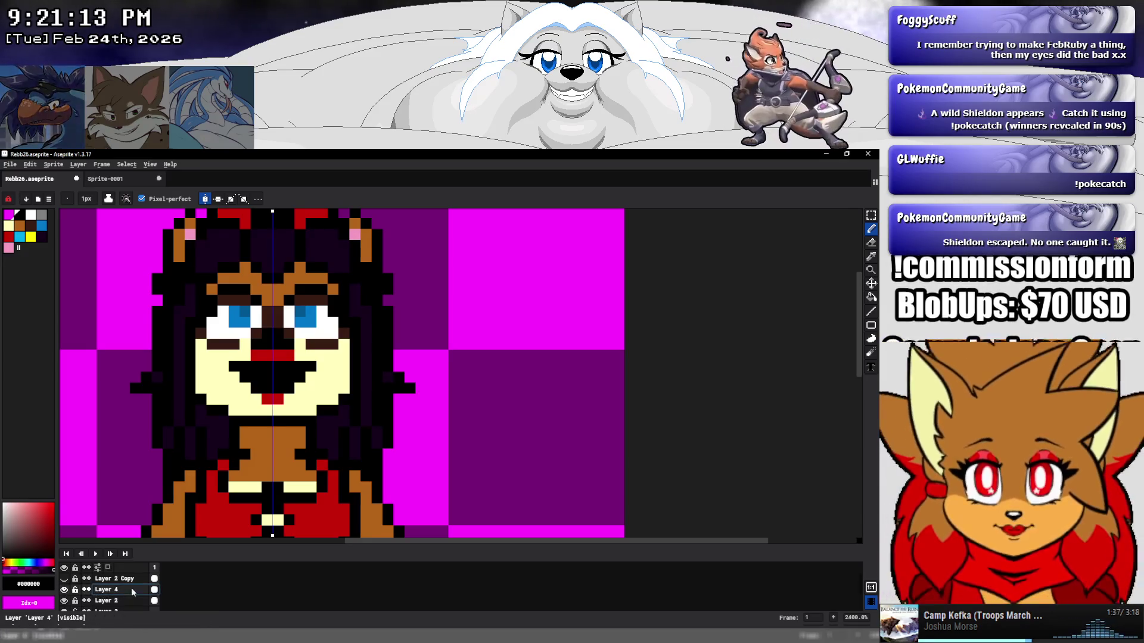
pyautogui.click(20, 237)
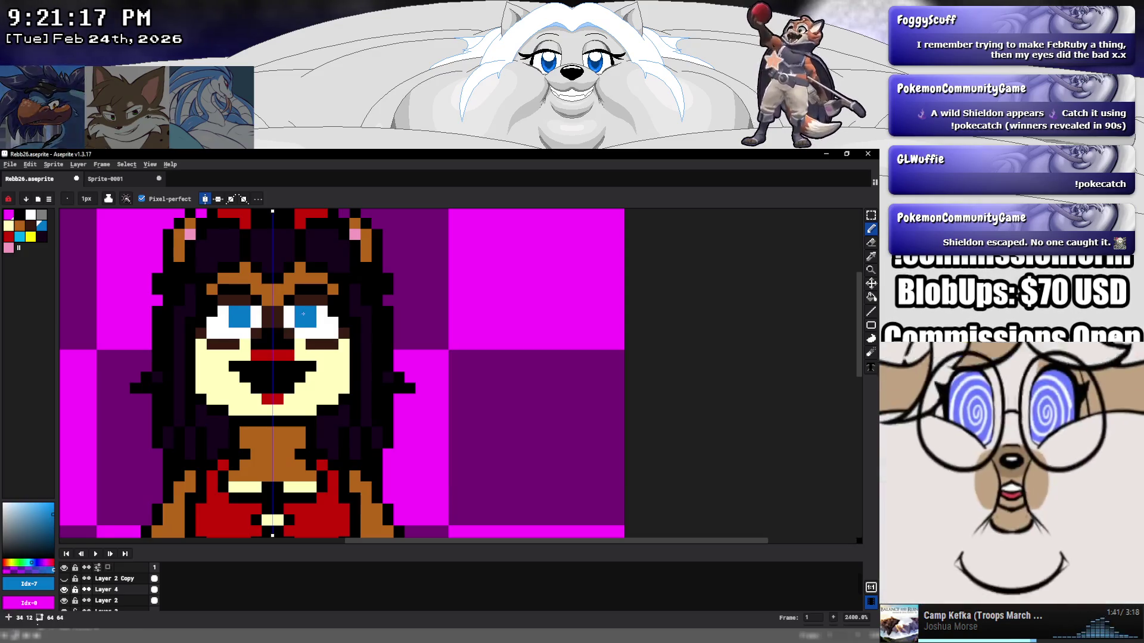
pyautogui.click(309, 332)
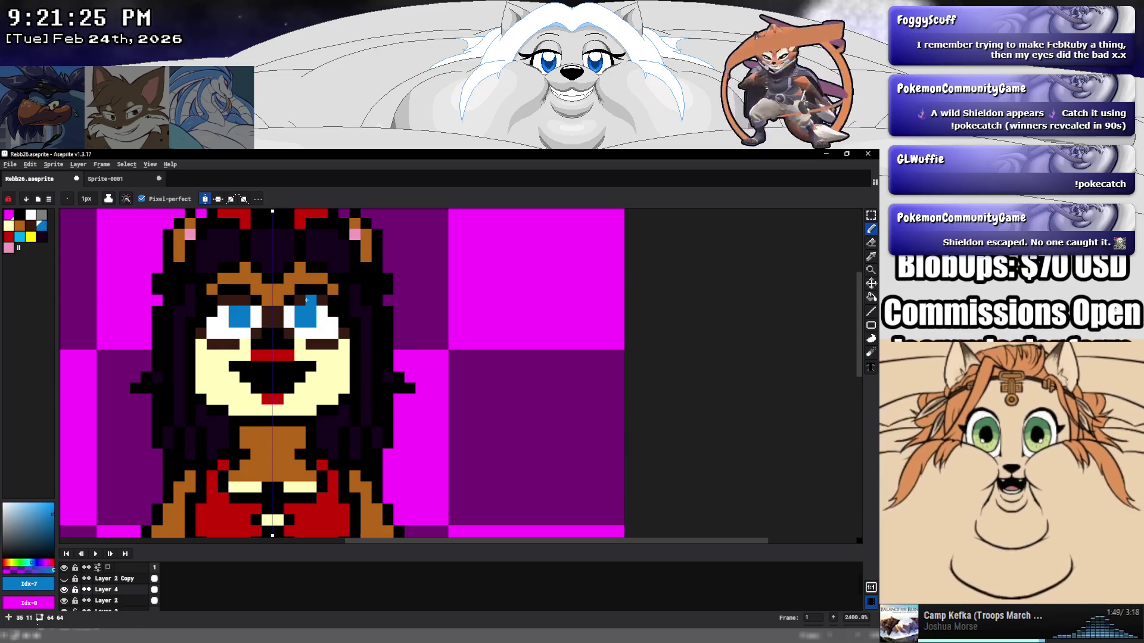
pyautogui.moveTo(306, 300); pyautogui.dragTo(304, 299)
pyautogui.keyDown('alt'); pyautogui.click(321, 313); pyautogui.keyUp('alt')
pyautogui.click(325, 296)
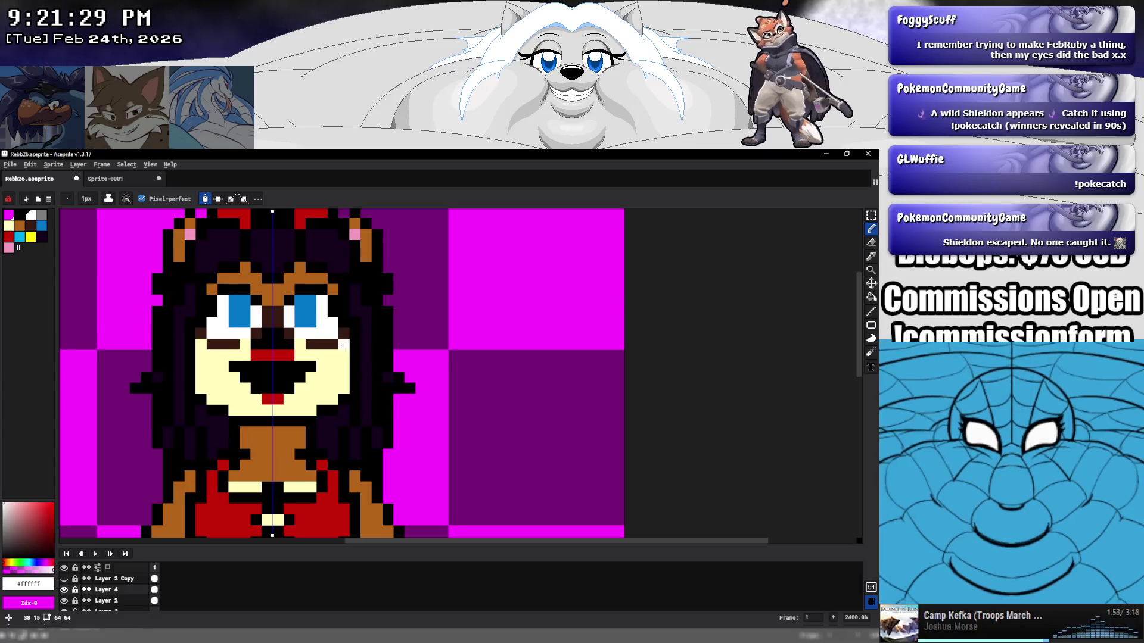
# Paint dark brown along the lower right edge of the right eye.
pyautogui.keyDown('alt'); pyautogui.click(332, 336); pyautogui.keyUp('alt')
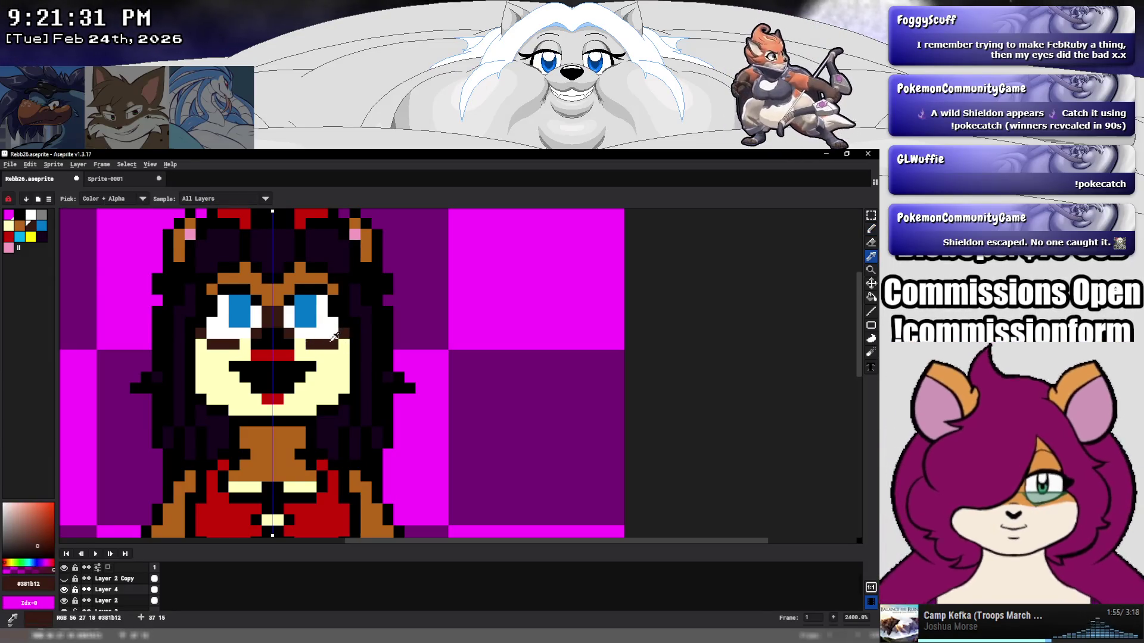
pyautogui.moveTo(311, 322); pyautogui.dragTo(320, 309)
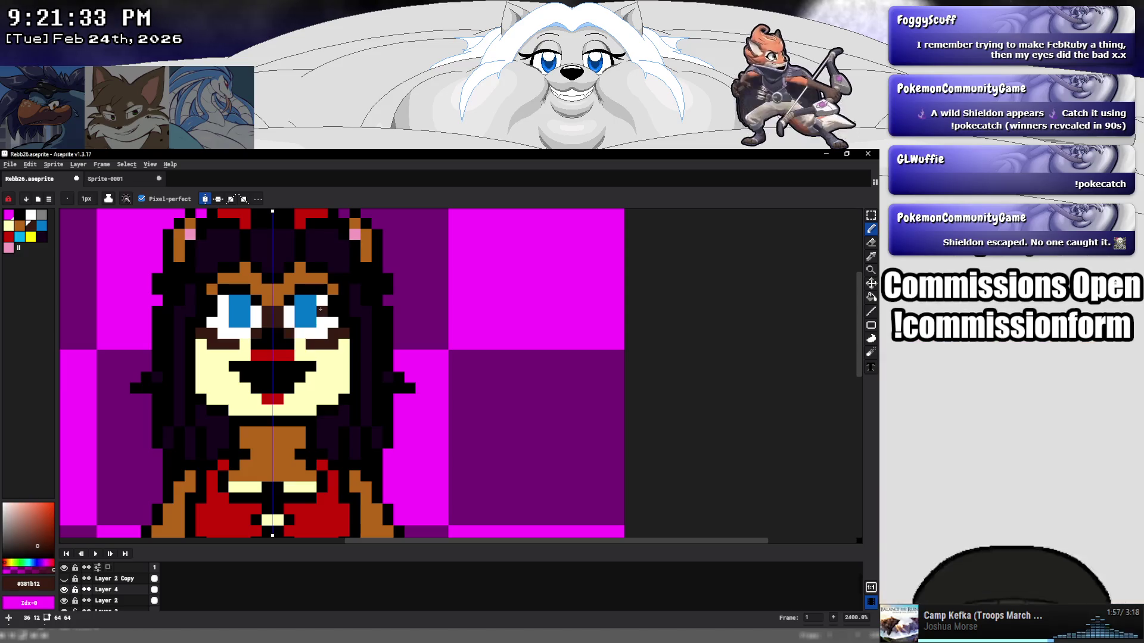
pyautogui.keyDown('alt'); pyautogui.click(331, 306); pyautogui.keyUp('alt')
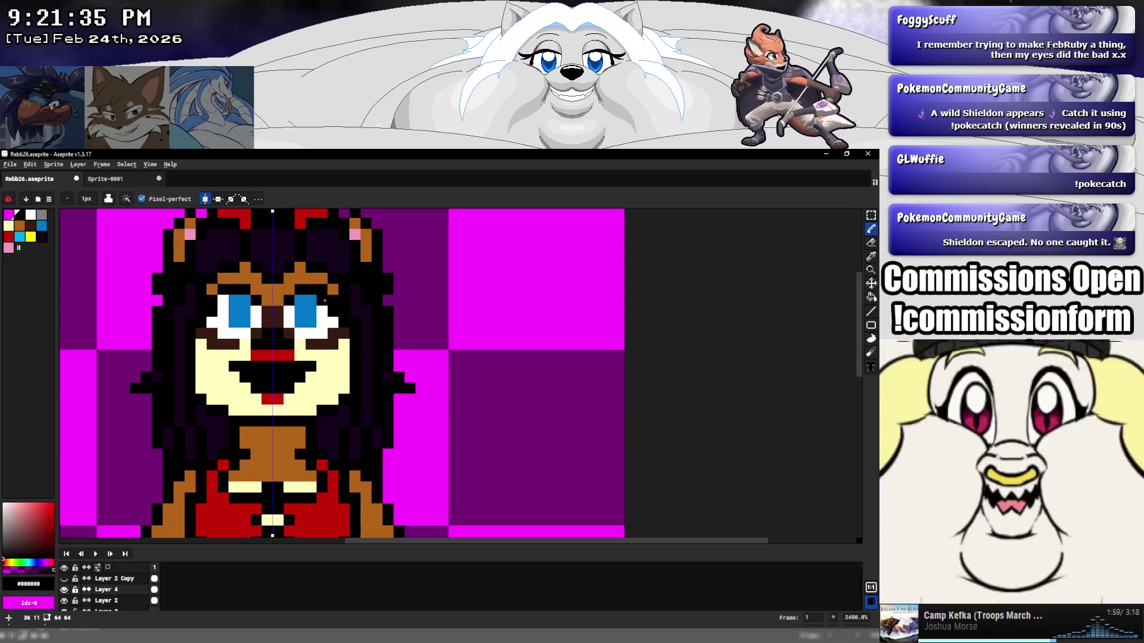
pyautogui.scroll(-5, 393, 361)
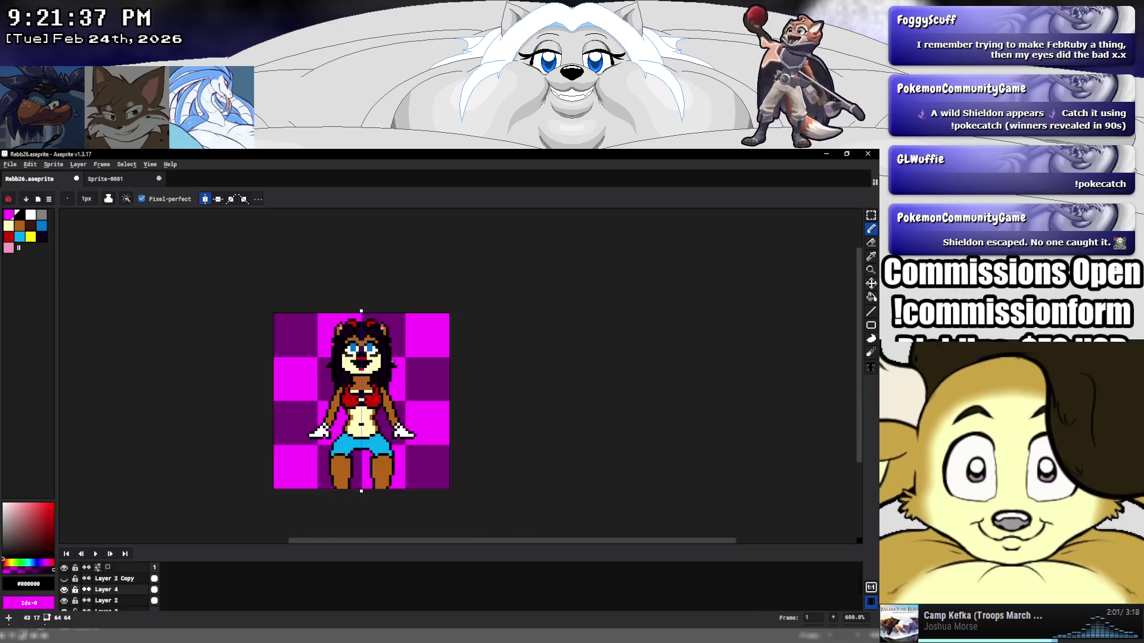
pyautogui.scroll(-2, 397, 357)
pyautogui.scroll(7, 412, 354)
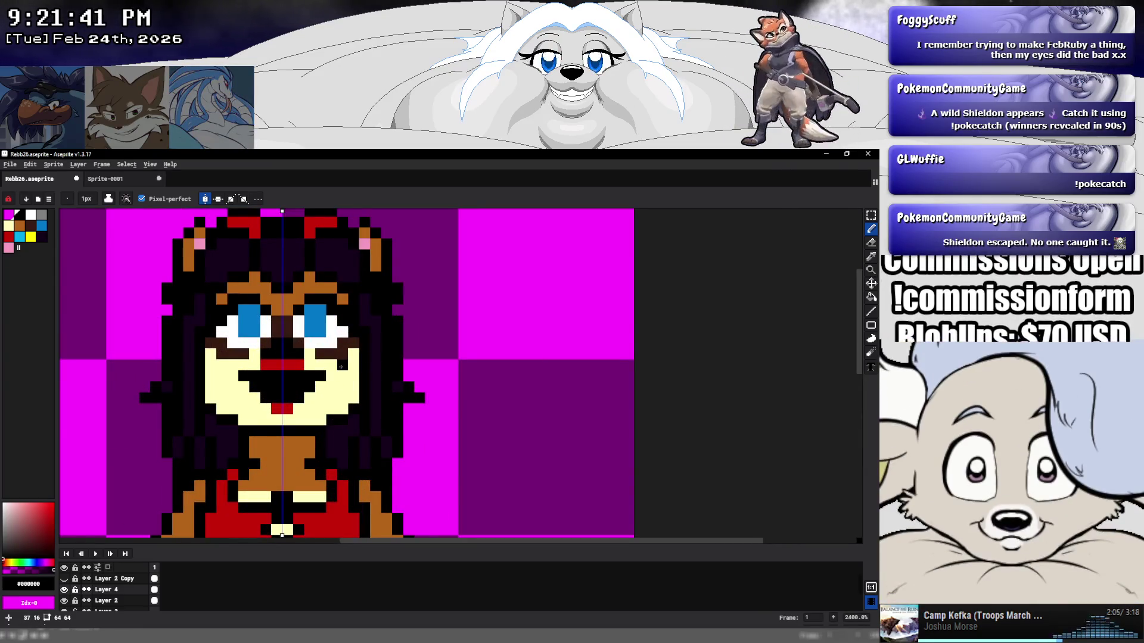
# Paint one left-eyebrow pixel cream, then pick black as the drawing colour.
pyautogui.keyDown('alt'); pyautogui.click(309, 353); pyautogui.keyUp('alt')
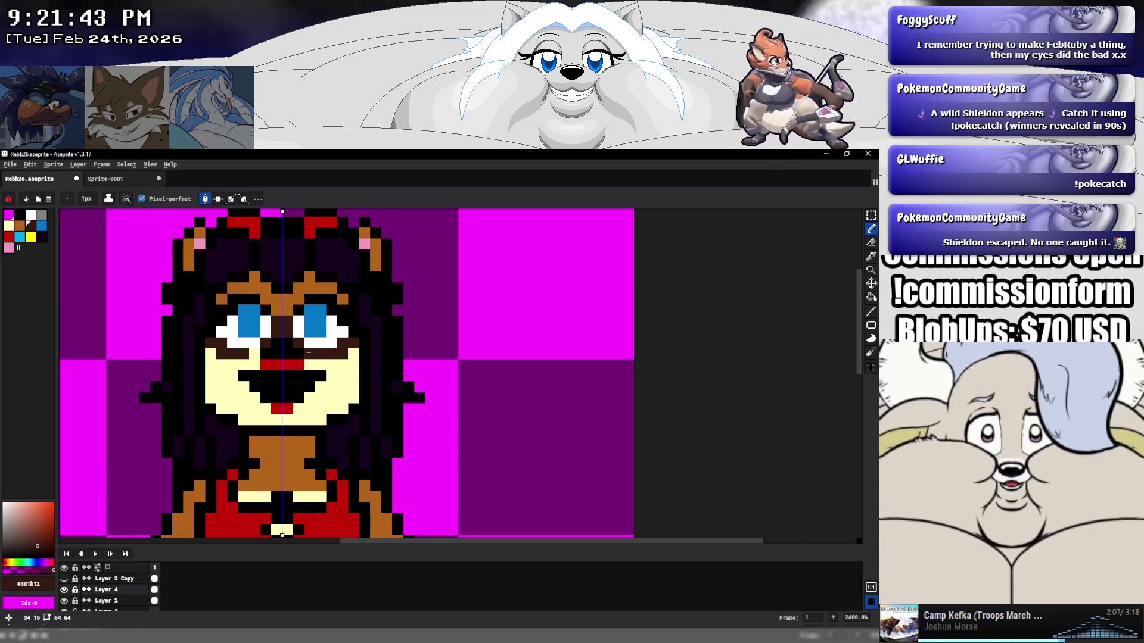
pyautogui.keyDown('alt'); pyautogui.click(320, 365); pyautogui.keyUp('alt')
pyautogui.click(244, 354)
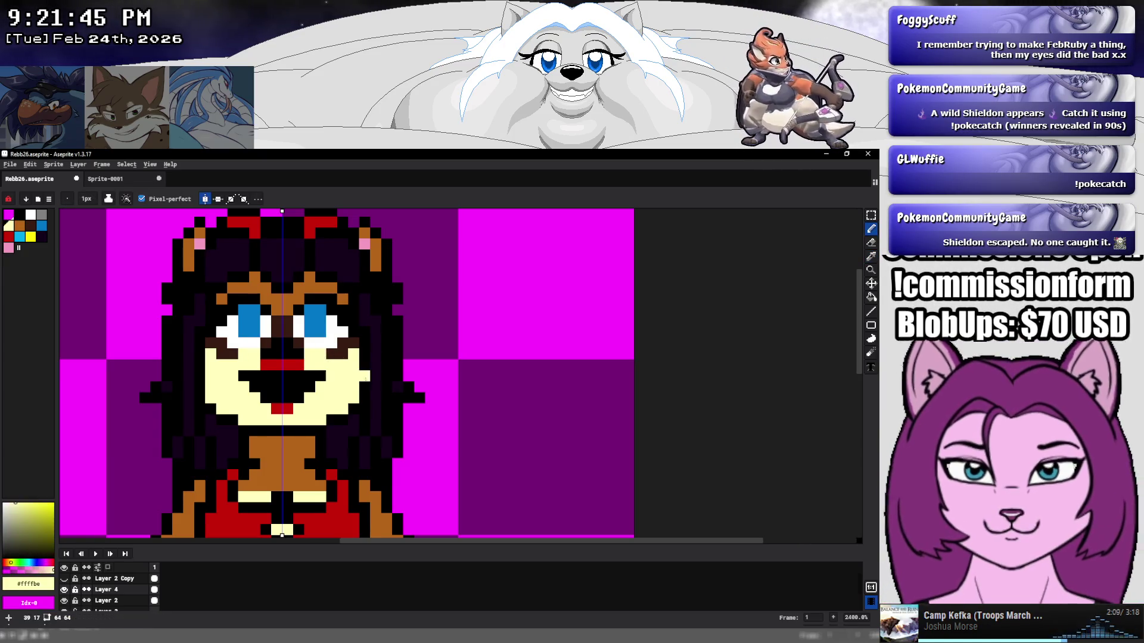
pyautogui.scroll(-6, 386, 377)
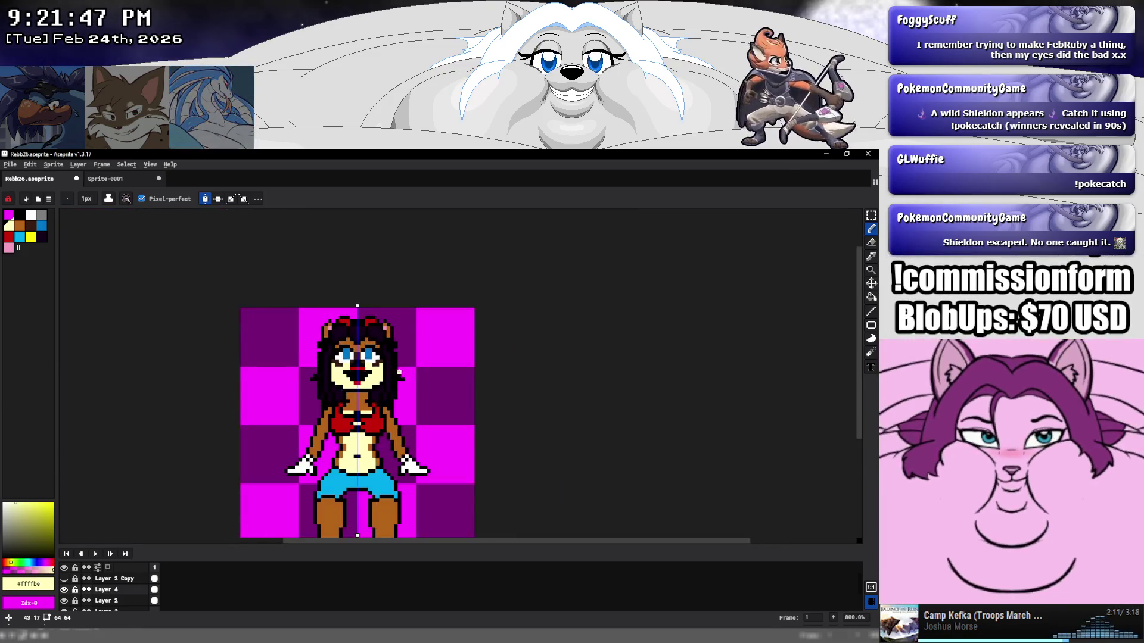
pyautogui.scroll(5, 396, 369)
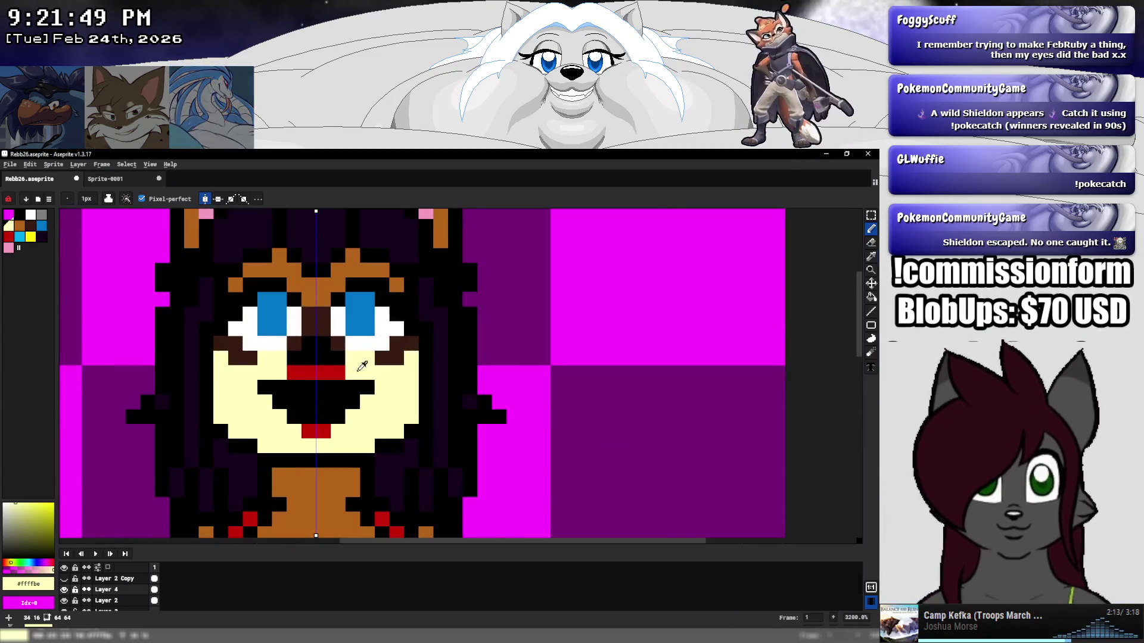
pyautogui.scroll(-4, 382, 372)
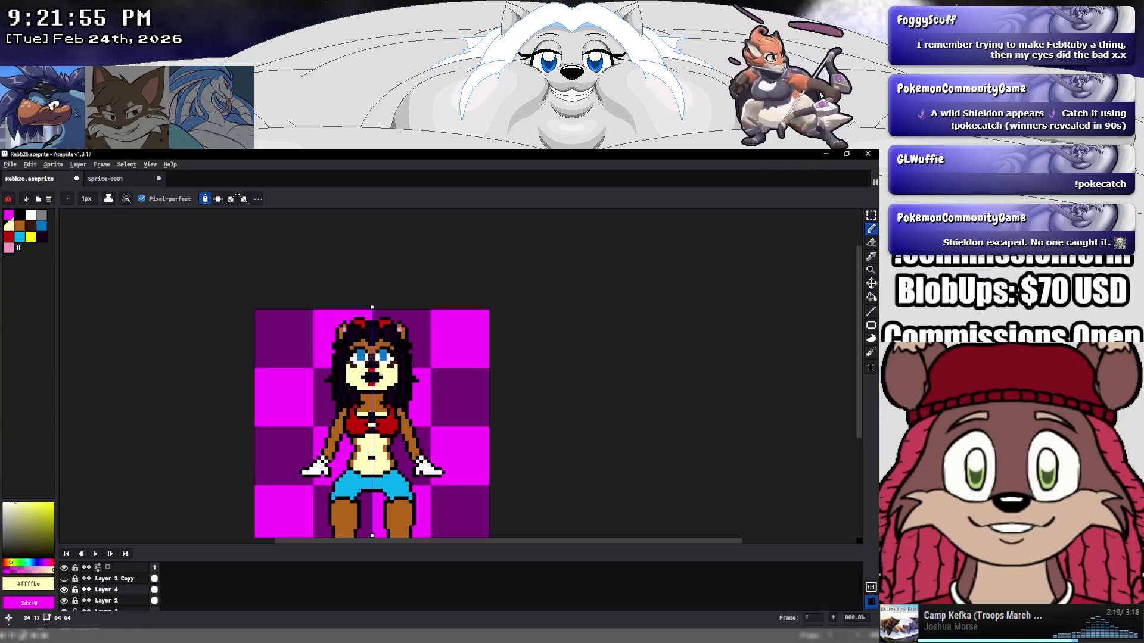
pyautogui.keyDown('alt'); pyautogui.click(379, 374); pyautogui.keyUp('alt')
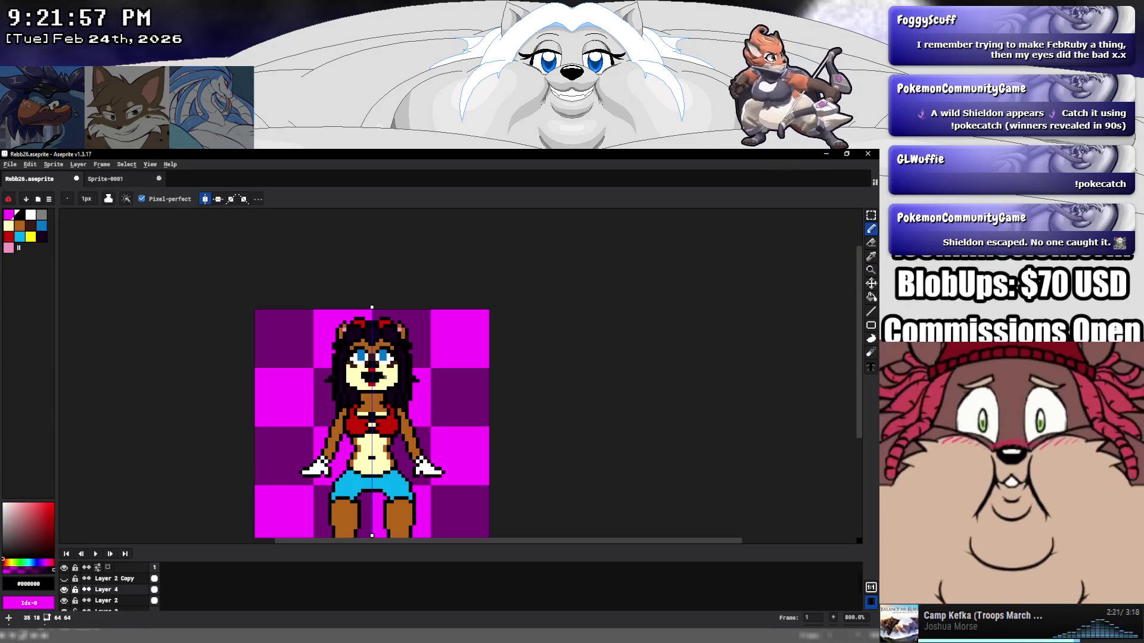
pyautogui.scroll(2, 408, 360)
pyautogui.scroll(-3, 407, 360)
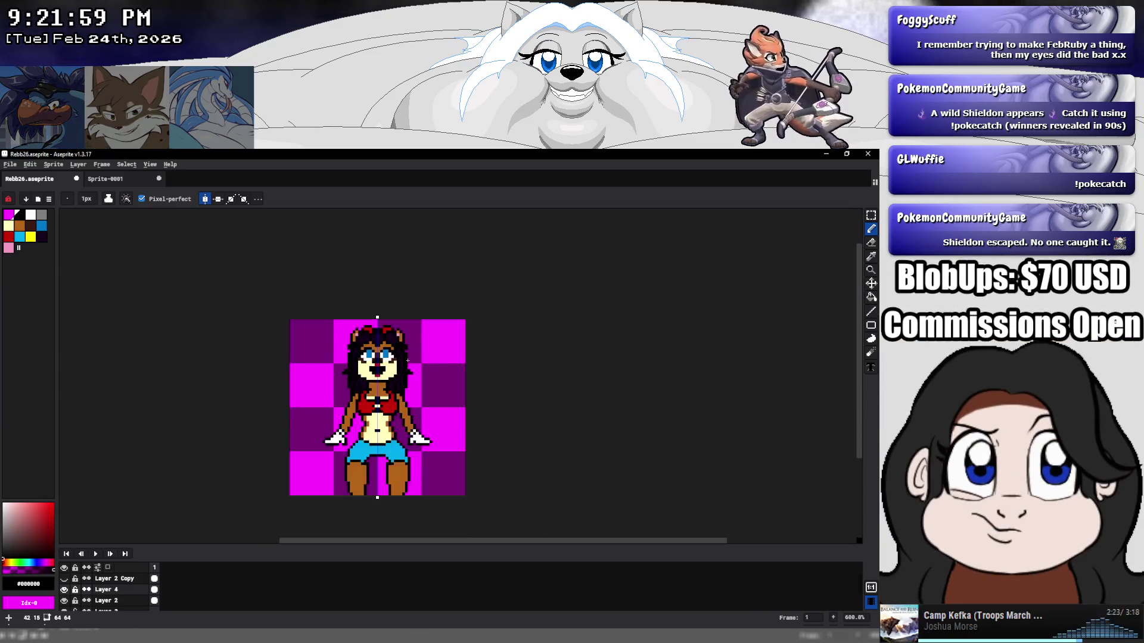
pyautogui.scroll(-2, 407, 360)
pyautogui.scroll(2, 442, 352)
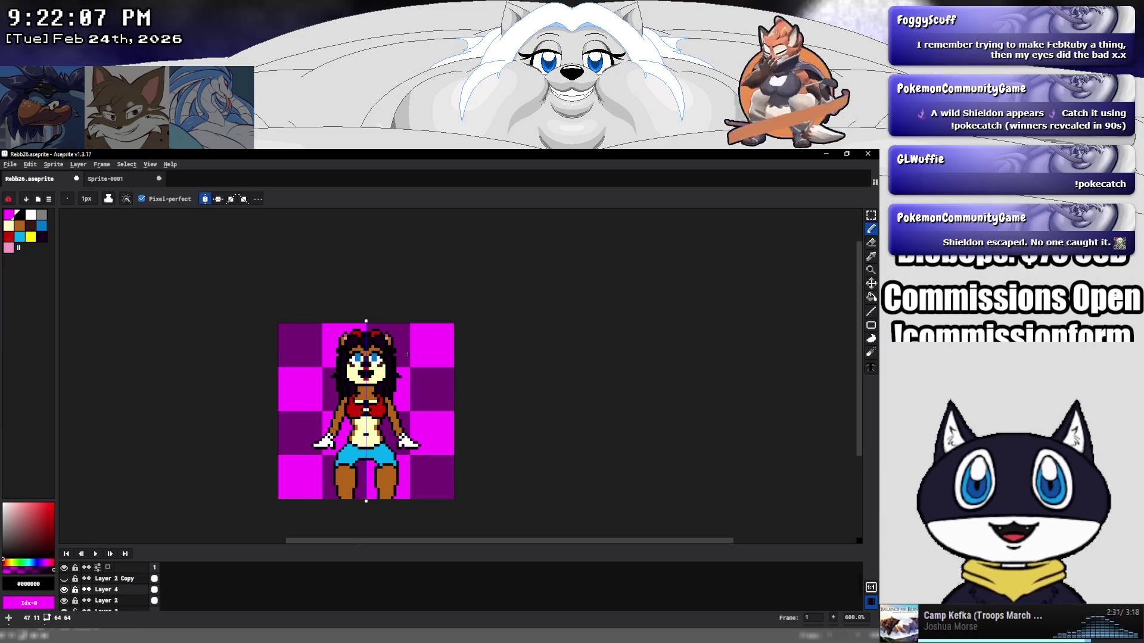
# Select Layer 2, save Rebb26 with Ctrl+S, and return to the Pencil tool.
pyautogui.scroll(4, 407, 358)
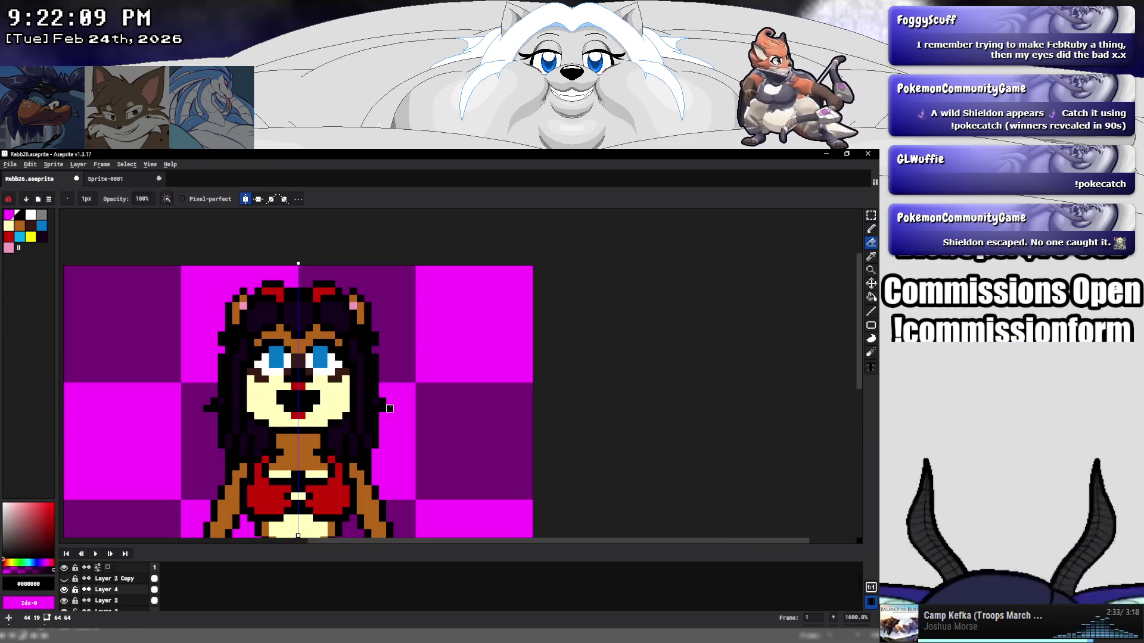
pyautogui.click(140, 605)
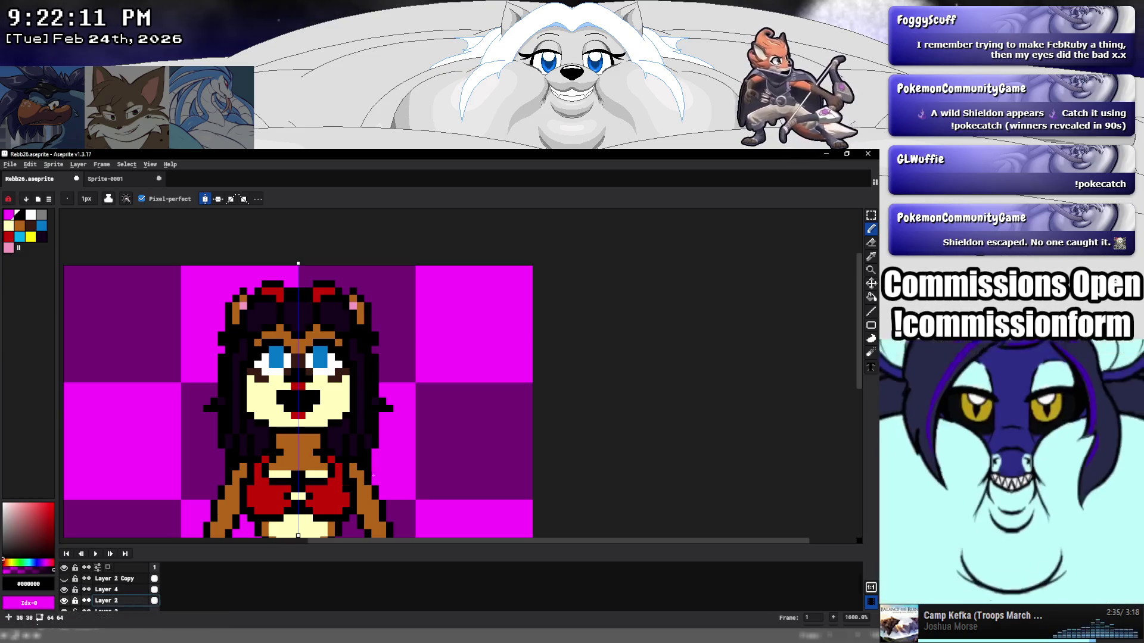
pyautogui.scroll(-5, 423, 409)
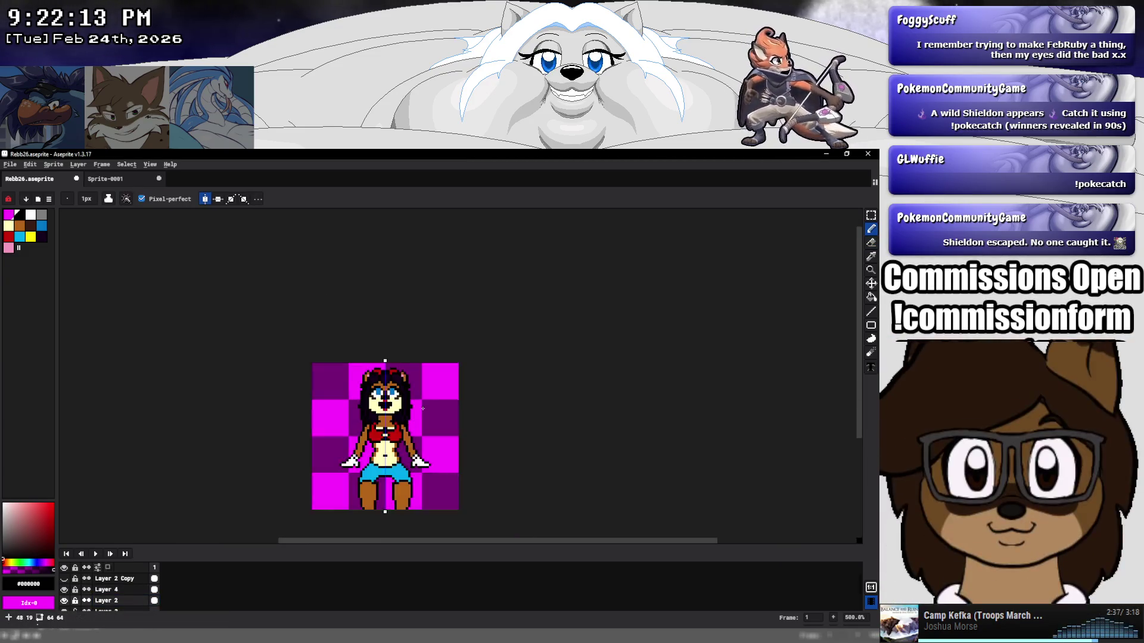
pyautogui.moveTo(425, 409); pyautogui.dragTo(387, 398)
pyautogui.press('v')
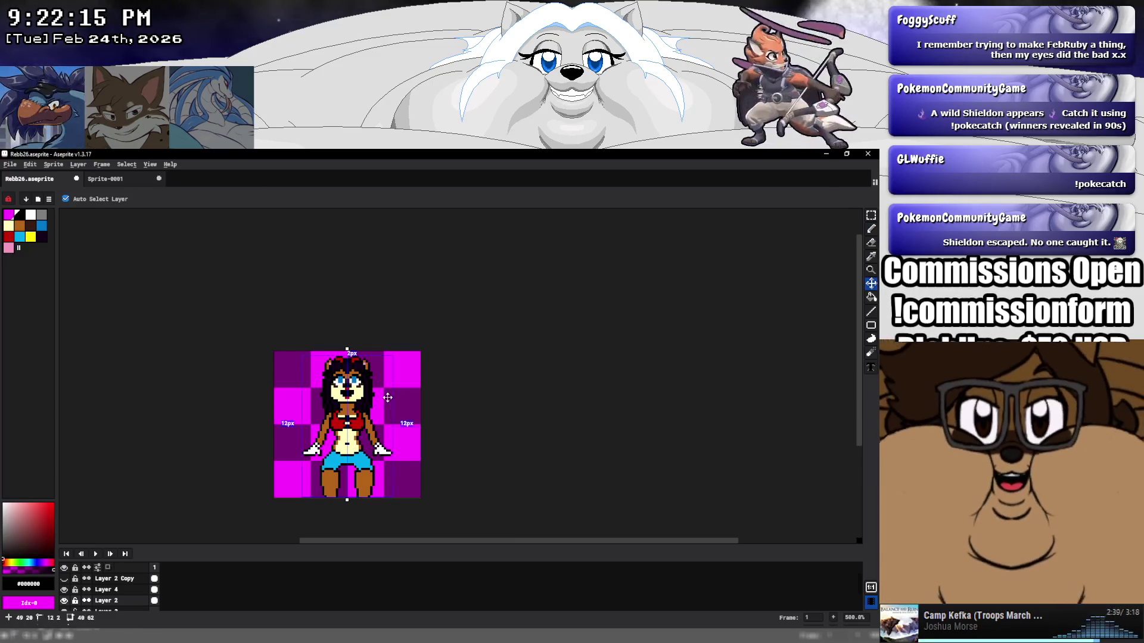
pyautogui.hotkey('ctrl', 's')
pyautogui.press('b')
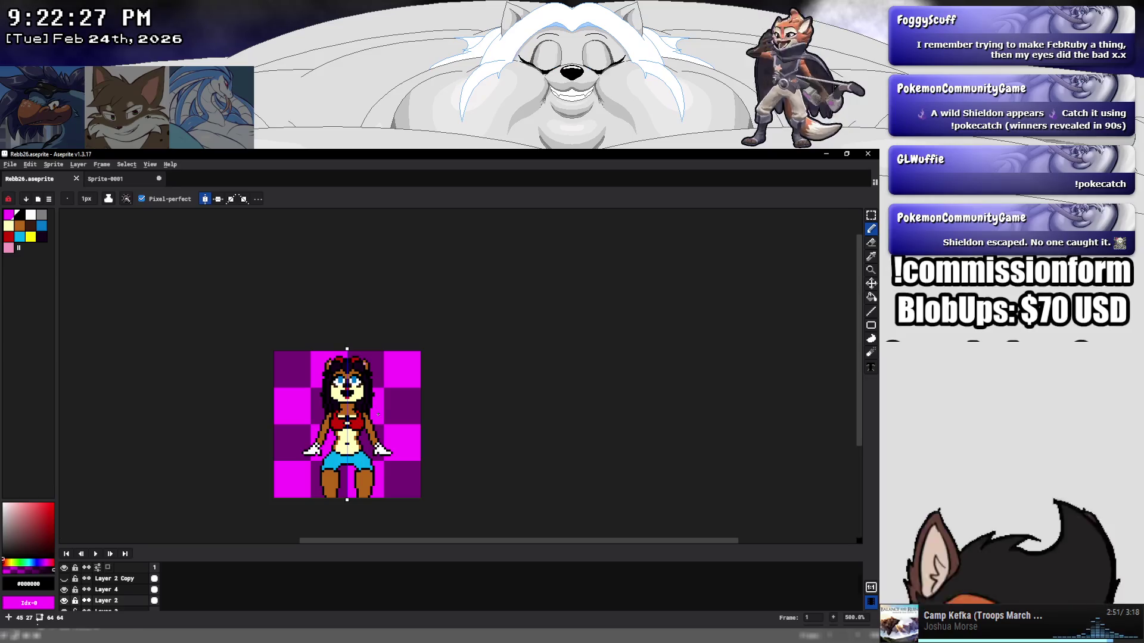
pyautogui.scroll(4, 367, 411)
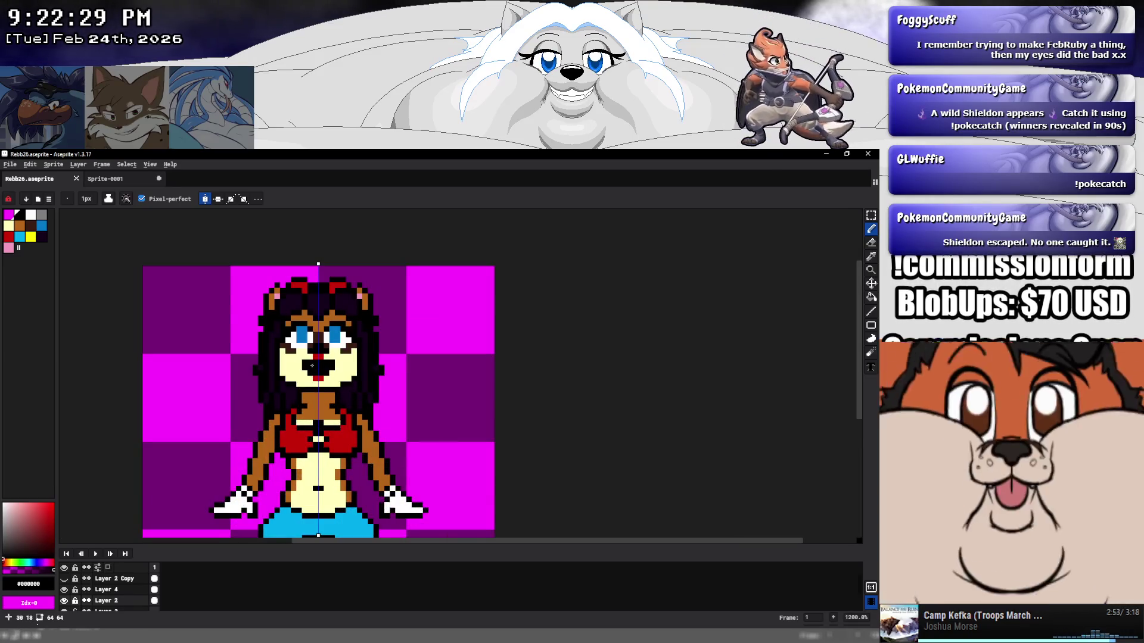
pyautogui.scroll(1, 313, 364)
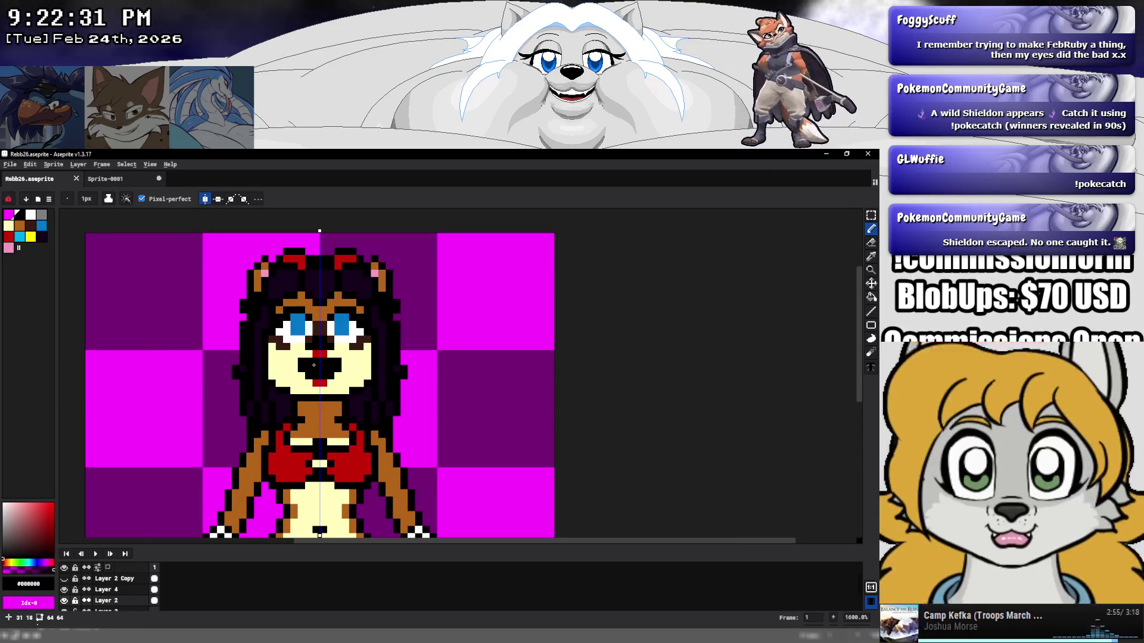
# Hide Layer 4 and merge Layer 2 Copy down into the layer below.
pyautogui.click(64, 590)
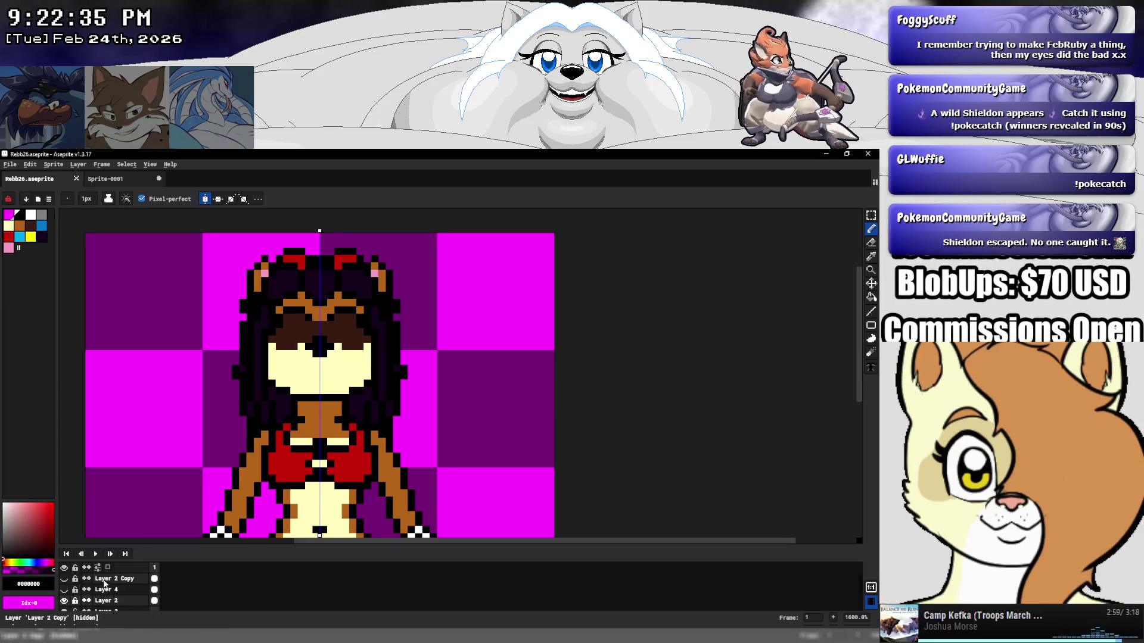
pyautogui.rightClick(111, 578)
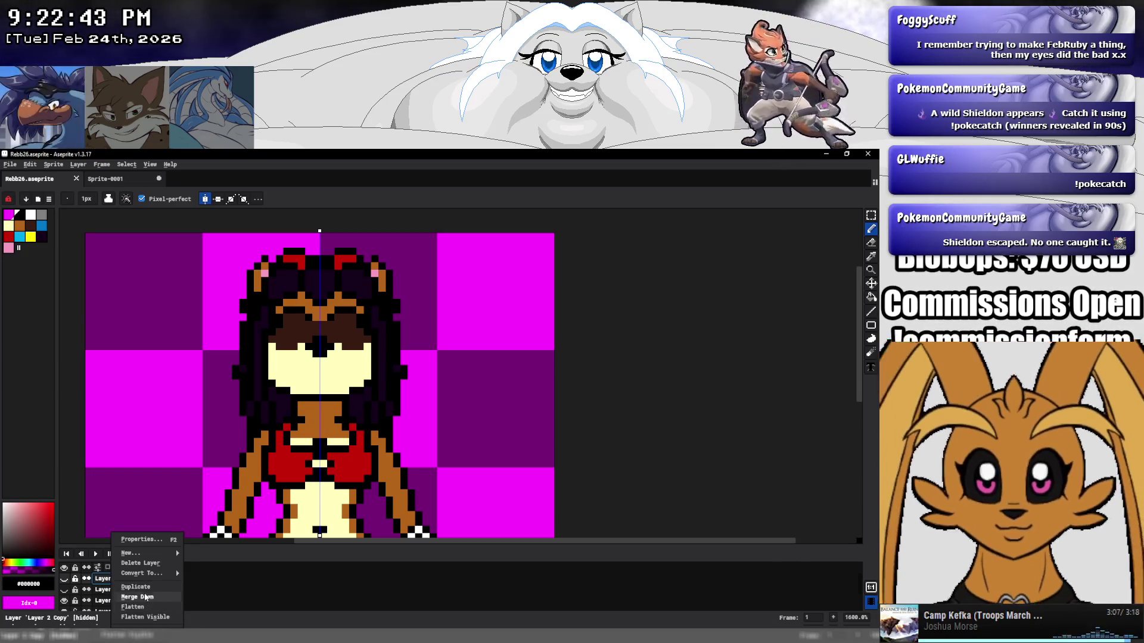
pyautogui.press('Escape')
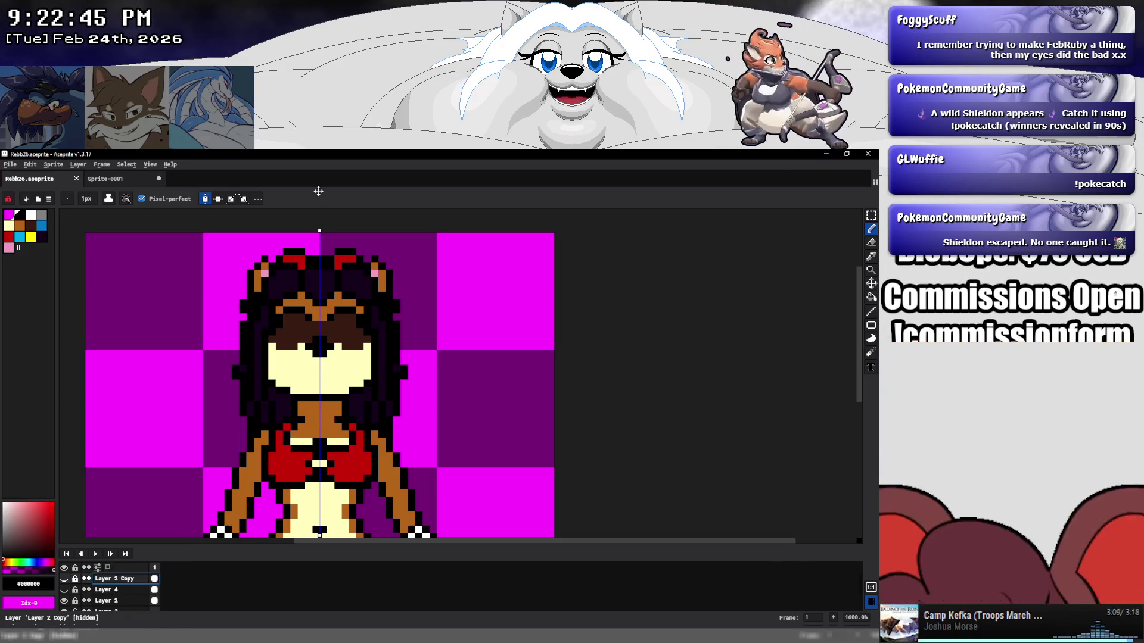
pyautogui.hotkey('ctrl', 's')
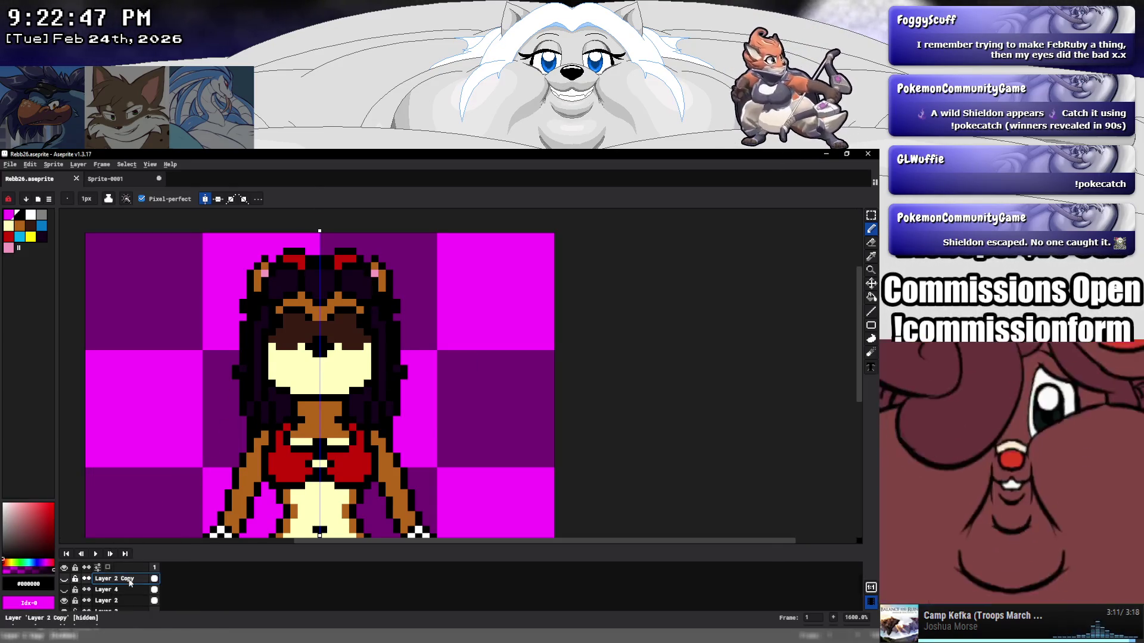
pyautogui.rightClick(129, 579)
pyautogui.click(156, 563)
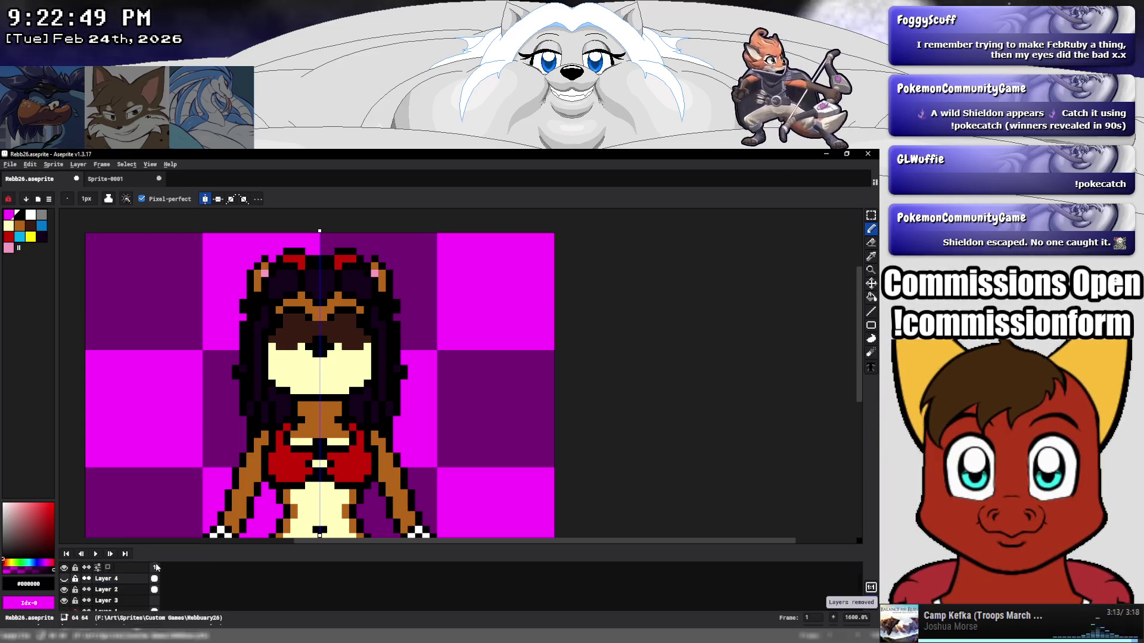
# Rename Layer 4 to 'Face'.
pyautogui.doubleClick(117, 580)
pyautogui.write('Face')
pyautogui.press('Return')
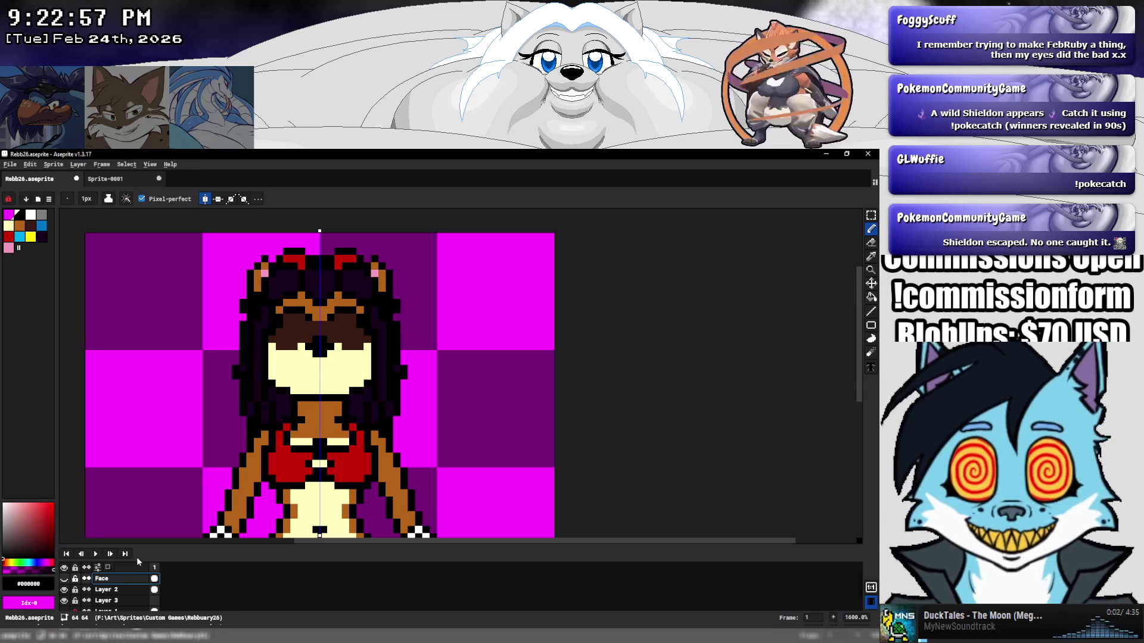
# Rename Layer 2 to 'Base01'.
pyautogui.click(122, 591)
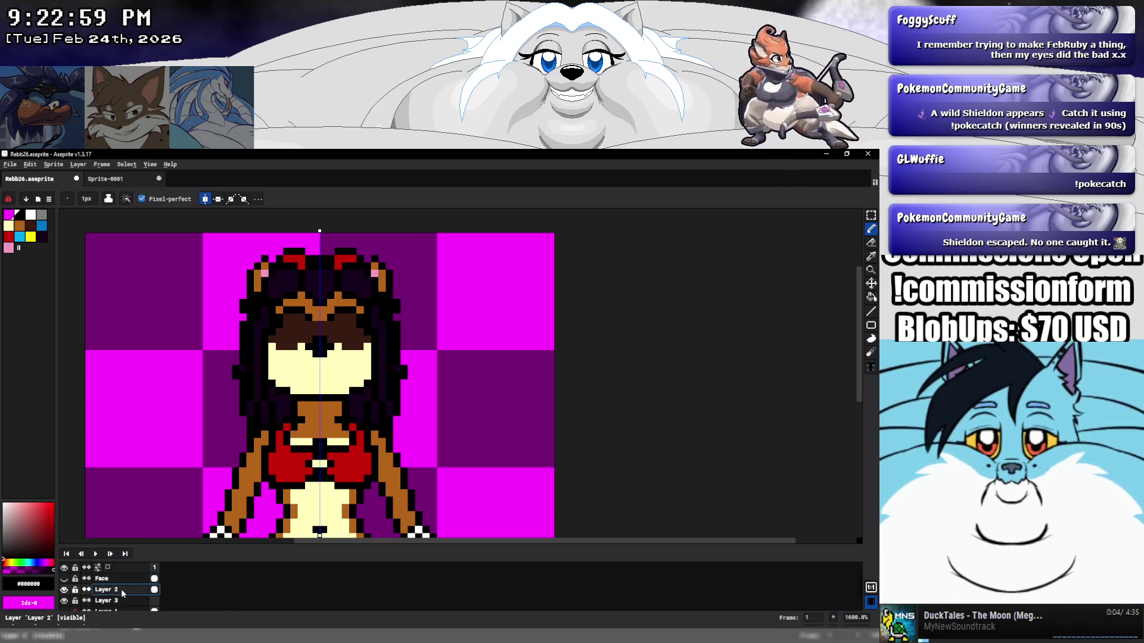
pyautogui.doubleClick(118, 591)
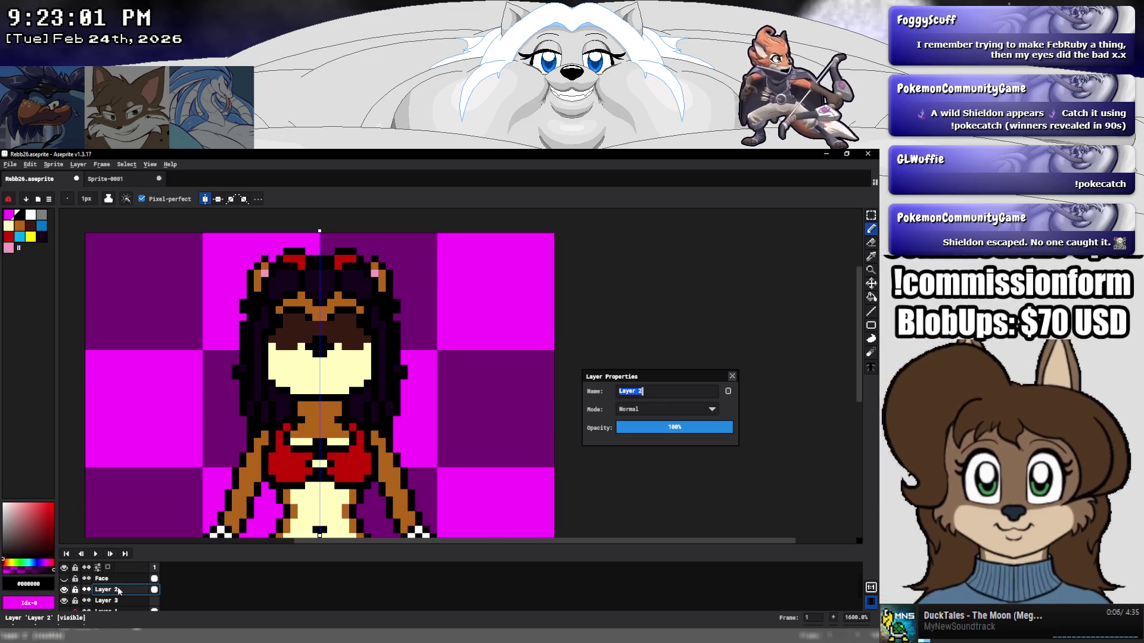
pyautogui.write('01')
pyautogui.press('Return')
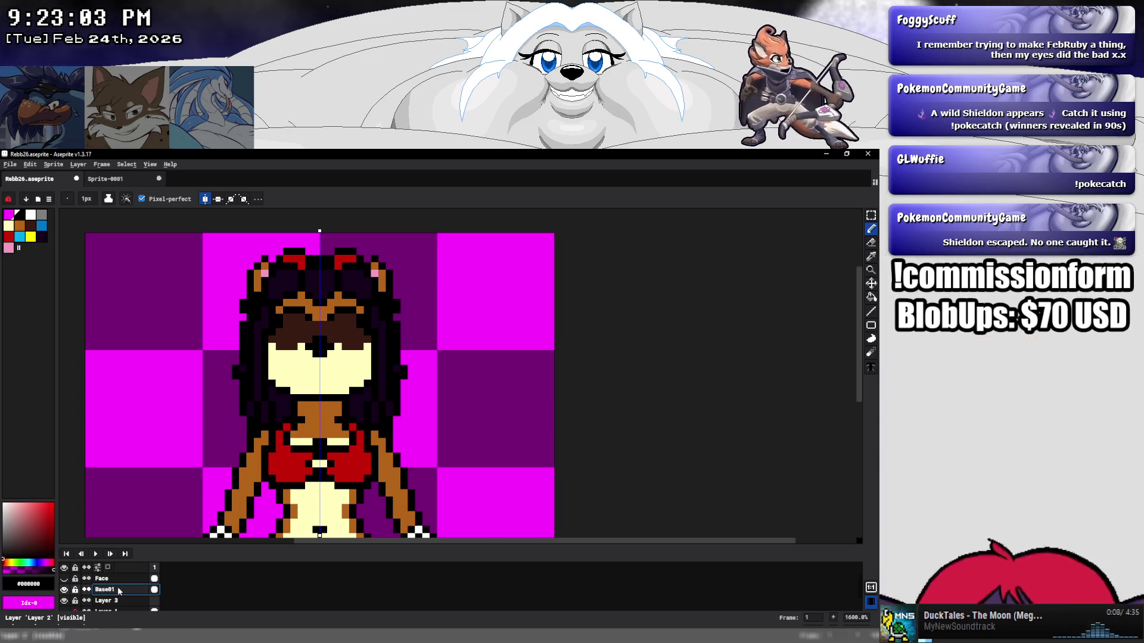
# Duplicate the Base01 layer to create Base01 Copy.
pyautogui.click(64, 589)
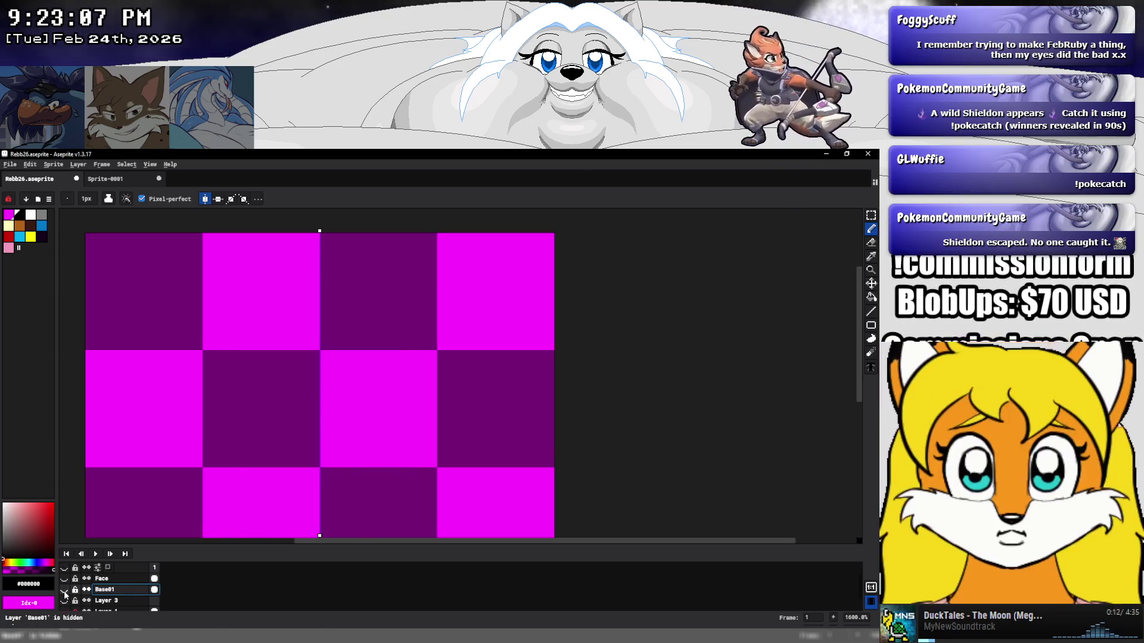
pyautogui.click(64, 589)
pyautogui.rightClick(117, 592)
pyautogui.click(140, 587)
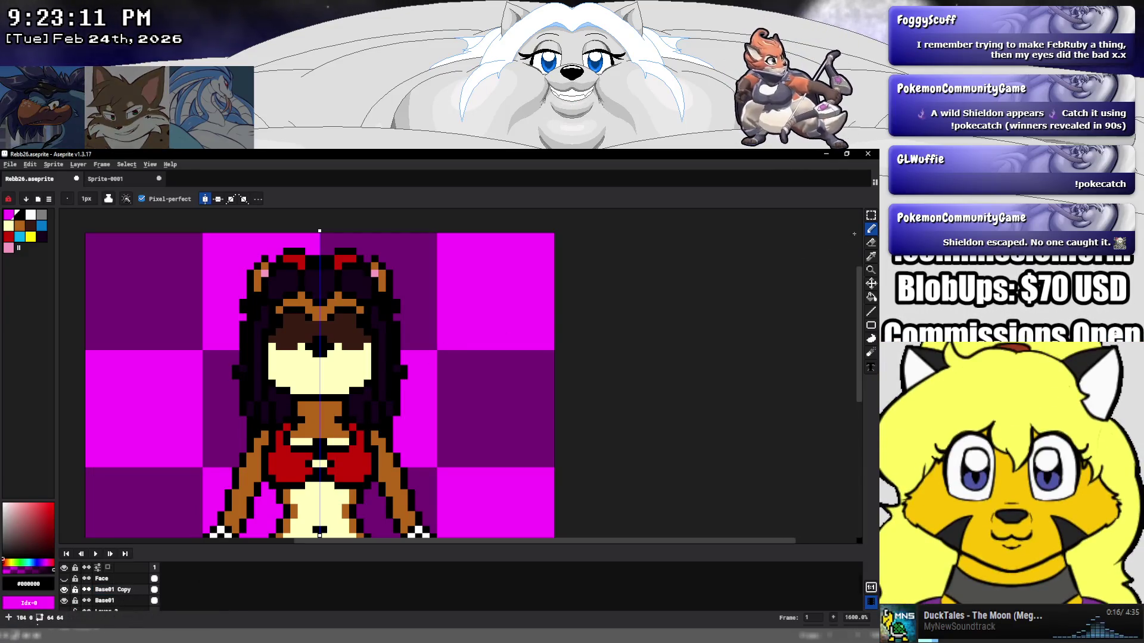
pyautogui.press('m')
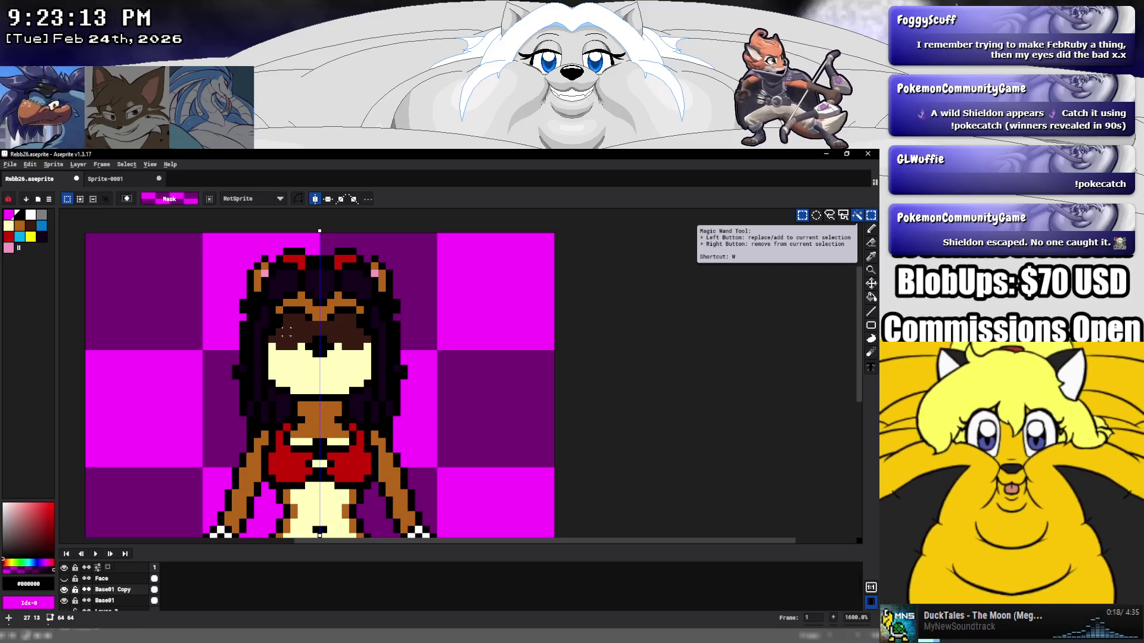
# Hide Base01 and delete the eye and upper-face pixels from the copy.
pyautogui.moveTo(271, 331); pyautogui.dragTo(316, 390)
pyautogui.press('Delete')
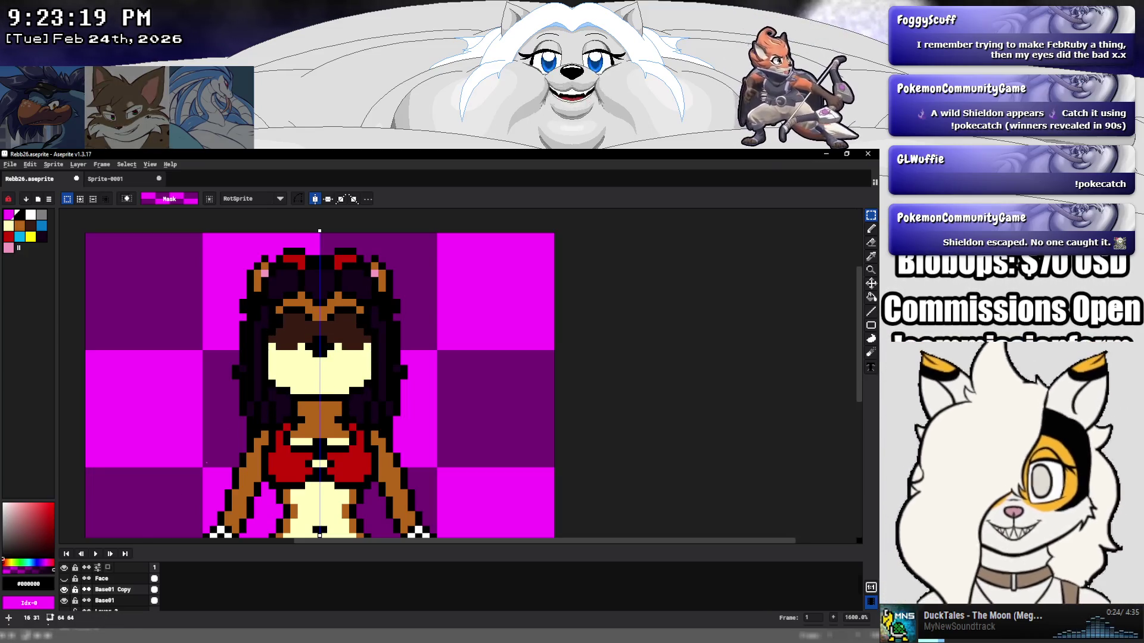
pyautogui.click(64, 600)
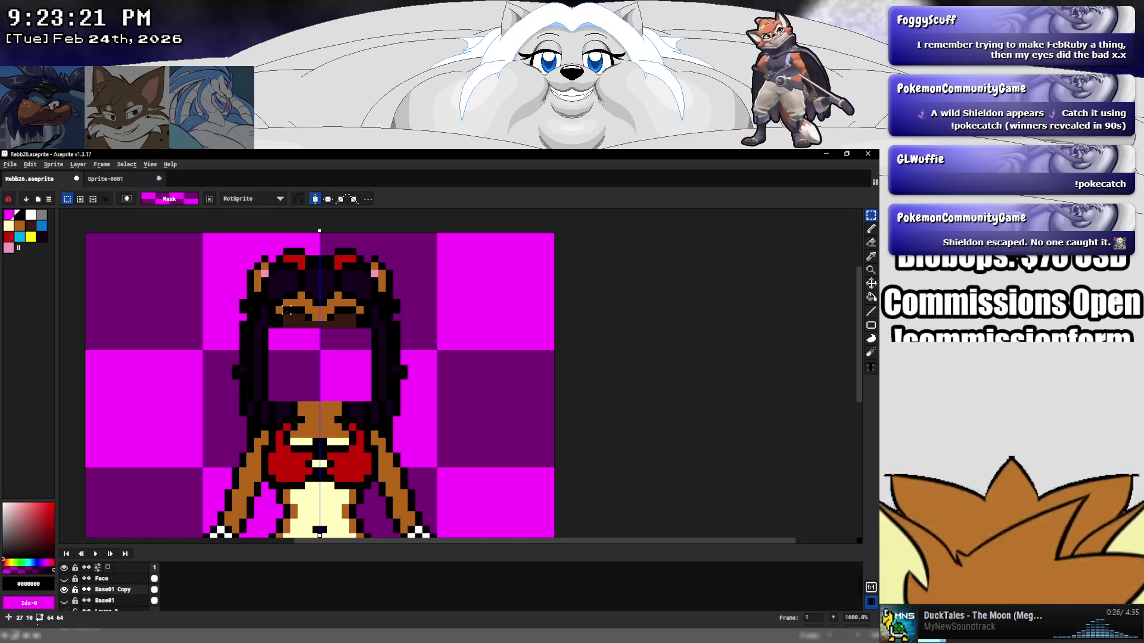
pyautogui.moveTo(275, 309)
pyautogui.mouseDown()
pyautogui.moveTo(305, 309)
pyautogui.moveTo(312, 323)
pyautogui.mouseUp()
pyautogui.press('Delete')
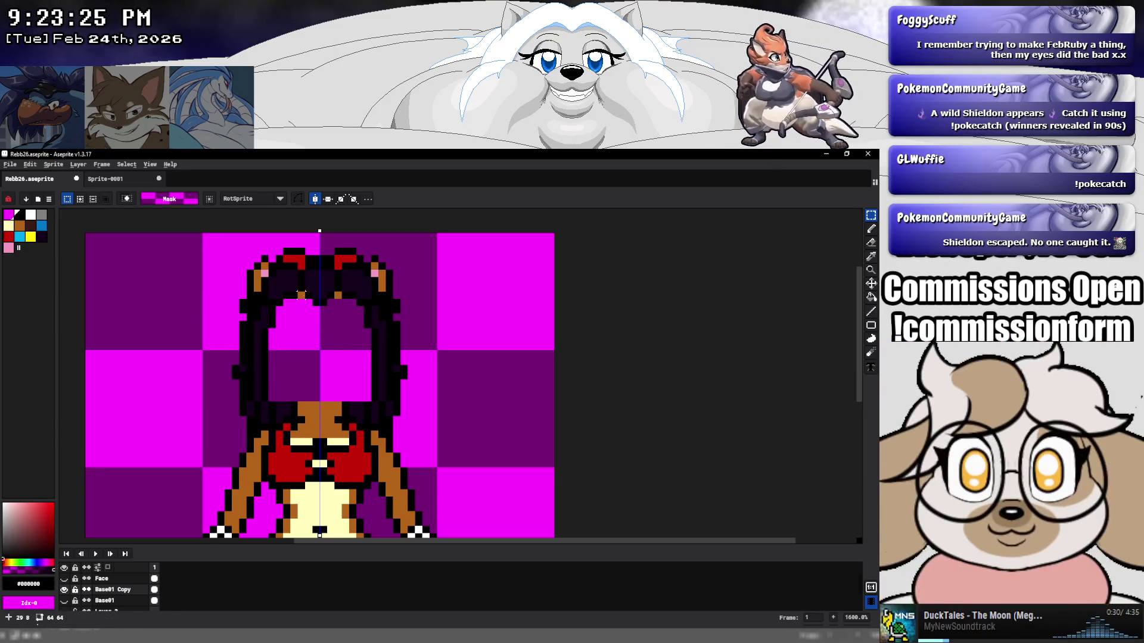
pyautogui.click(309, 325)
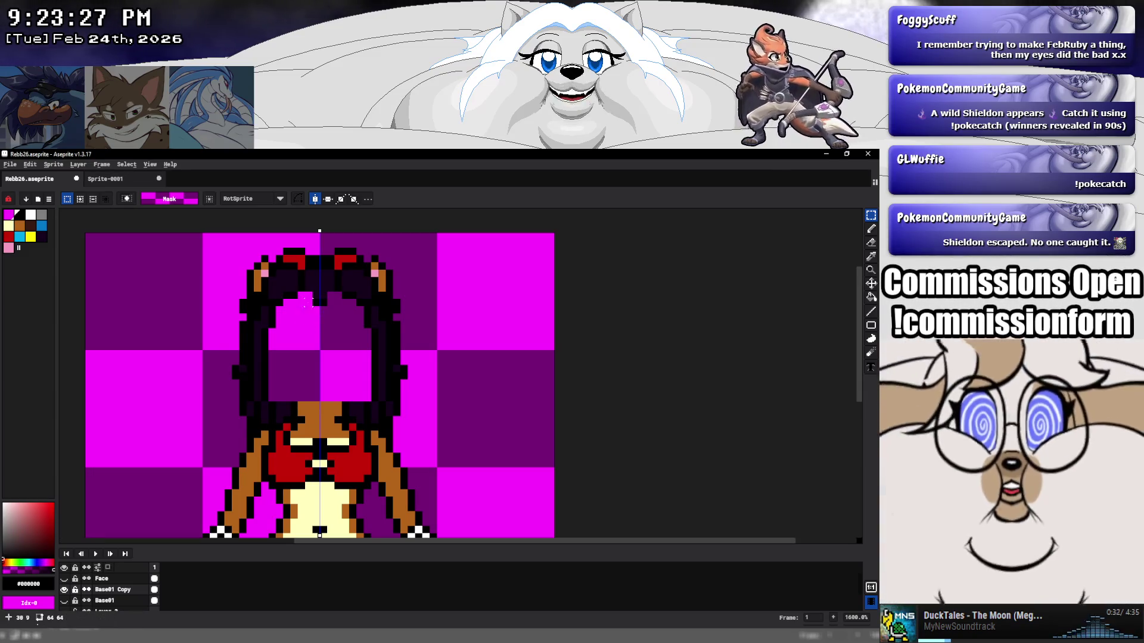
pyautogui.moveTo(301, 294); pyautogui.dragTo(301, 317)
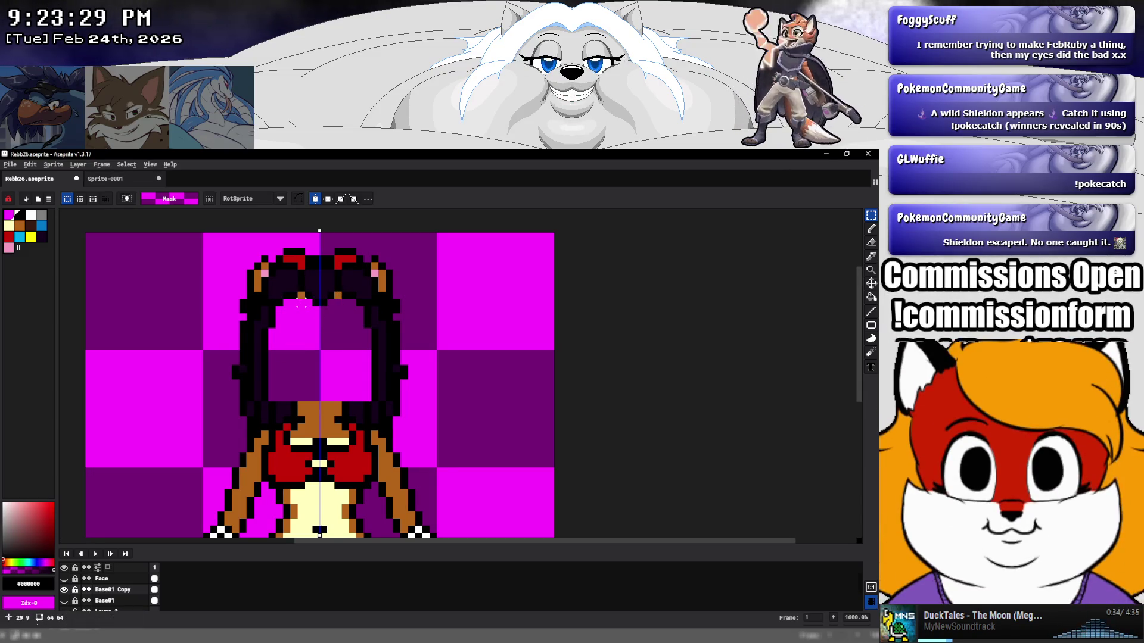
pyautogui.click(302, 324)
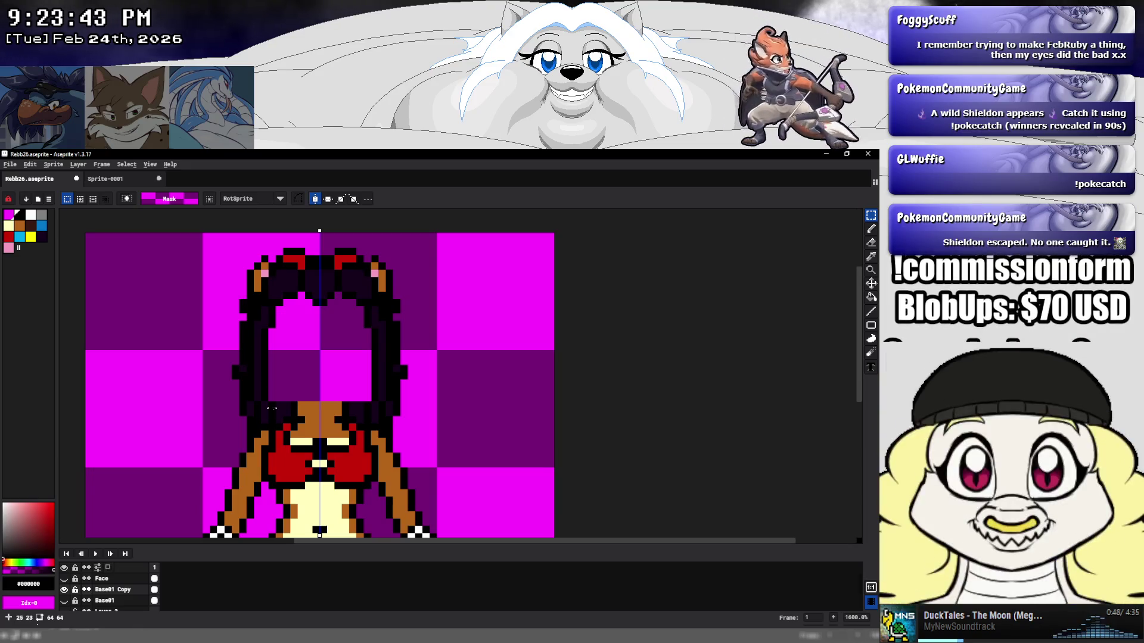
# Delete the middle body strip and the lower legs from the copy.
pyautogui.moveTo(271, 410)
pyautogui.mouseDown()
pyautogui.moveTo(279, 292)
pyautogui.moveTo(364, 371)
pyautogui.moveTo(364, 533)
pyautogui.mouseUp()
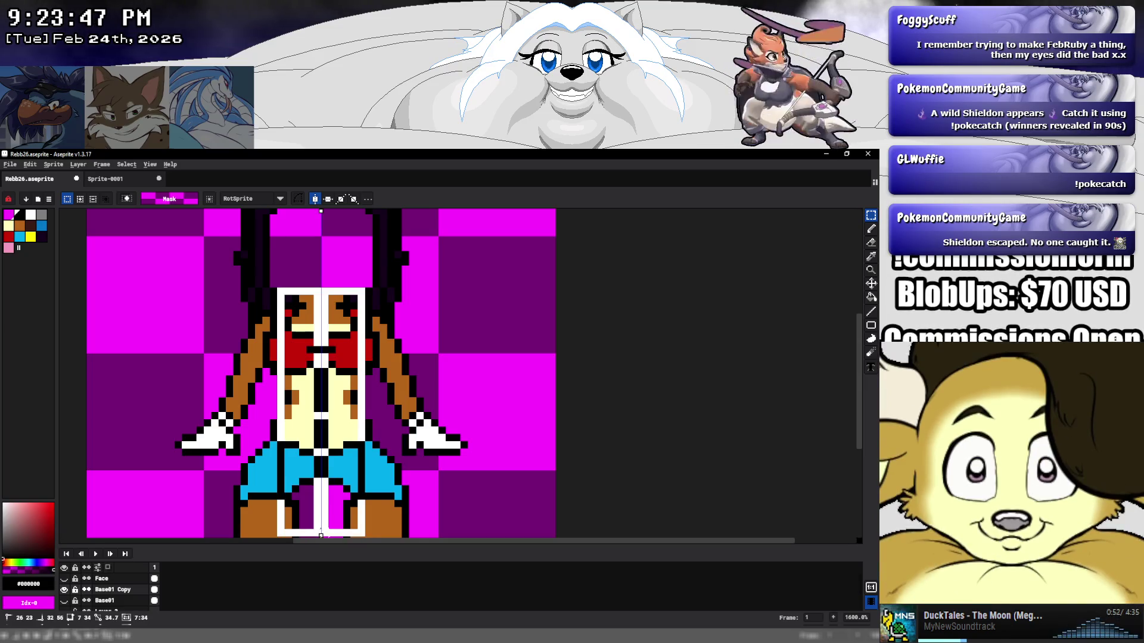
pyautogui.press('Delete')
pyautogui.scroll(-5, 331, 475)
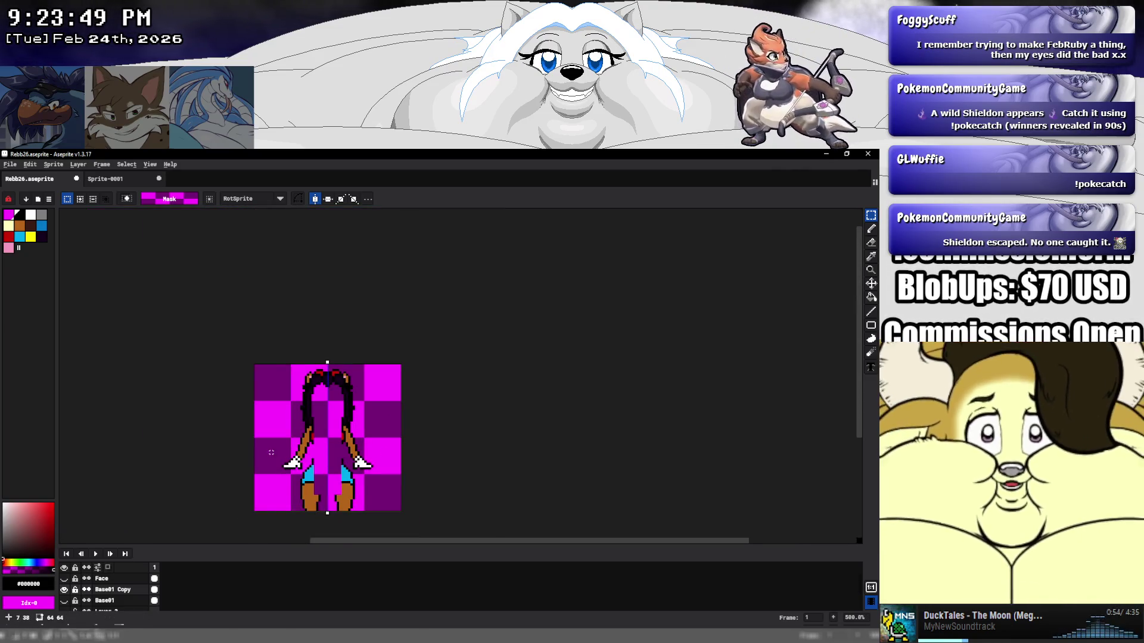
pyautogui.moveTo(271, 452)
pyautogui.mouseDown()
pyautogui.moveTo(381, 507)
pyautogui.moveTo(351, 519)
pyautogui.mouseUp()
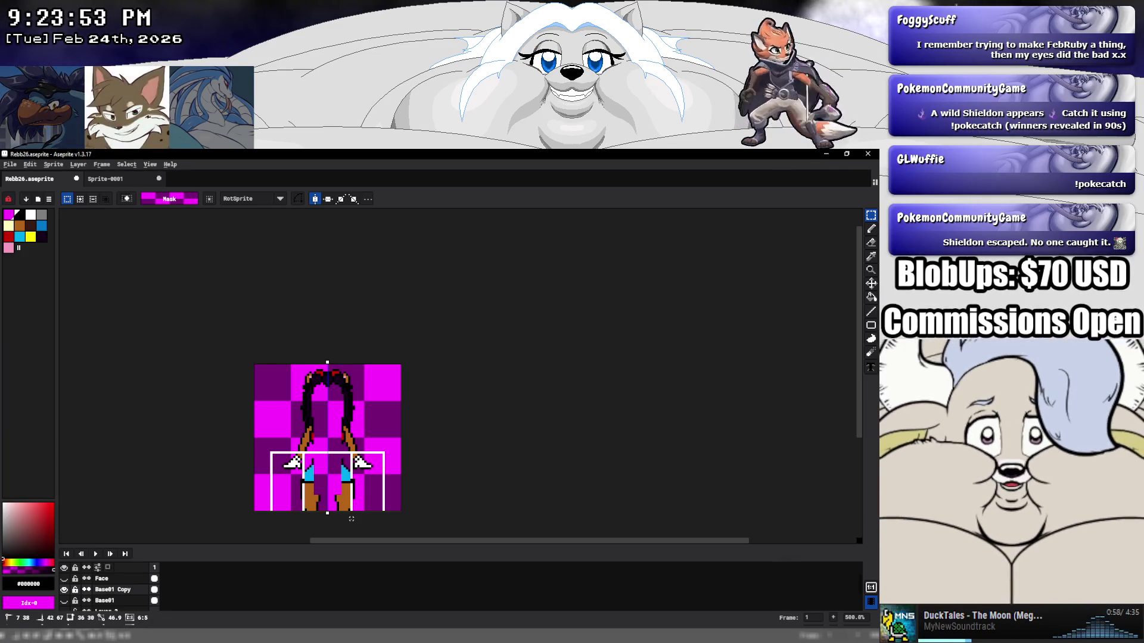
pyautogui.press('Delete')
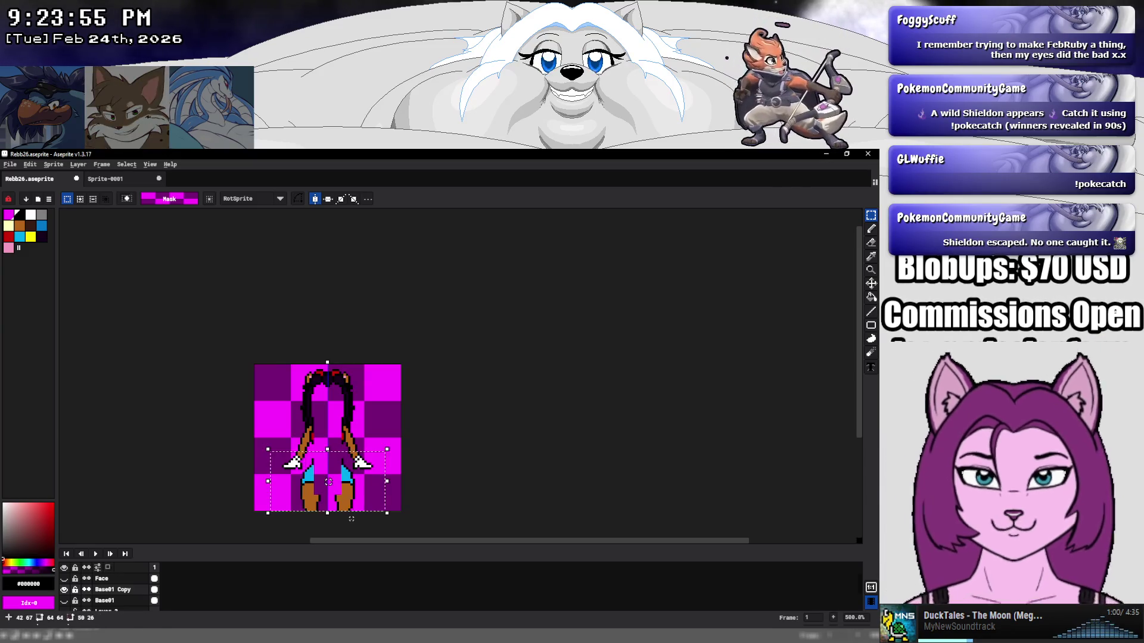
pyautogui.hotkey('ctrl', 'd')
pyautogui.scroll(1, 293, 427)
pyautogui.scroll(4, 293, 427)
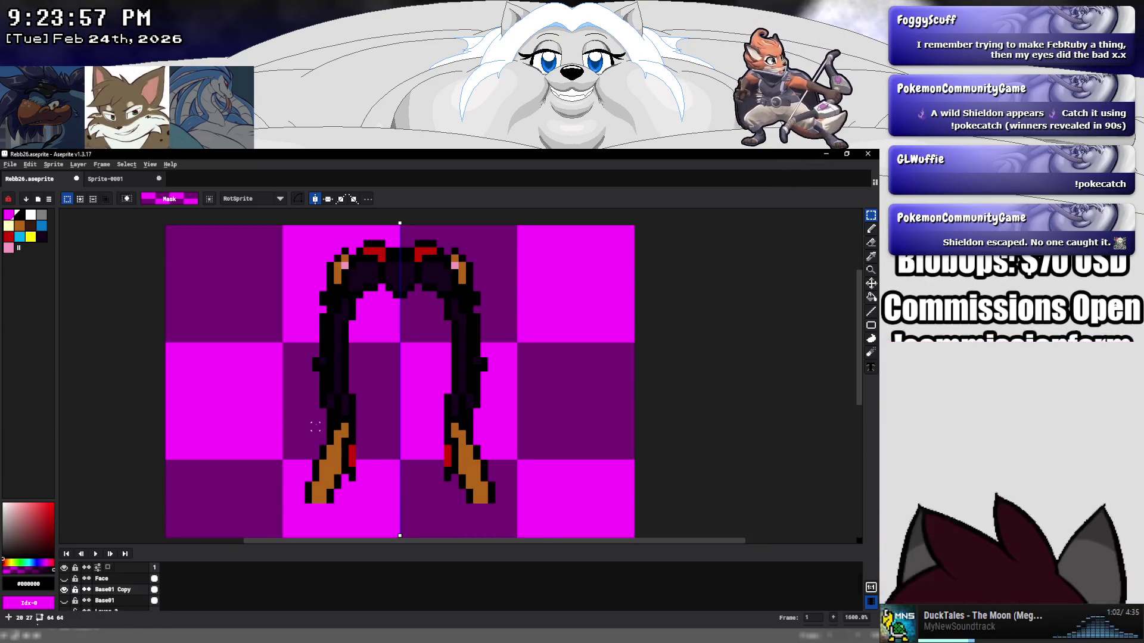
# Remove the leftover leg pixels and the black pixels beside both legs.
pyautogui.moveTo(315, 427); pyautogui.dragTo(400, 520)
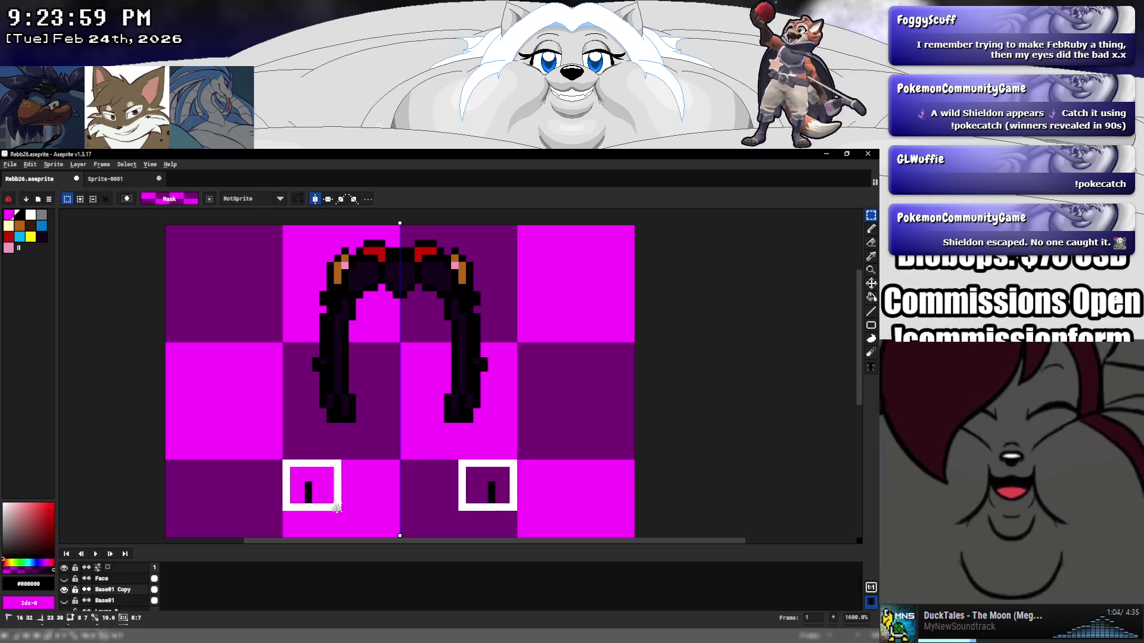
pyautogui.scroll(3, 349, 376)
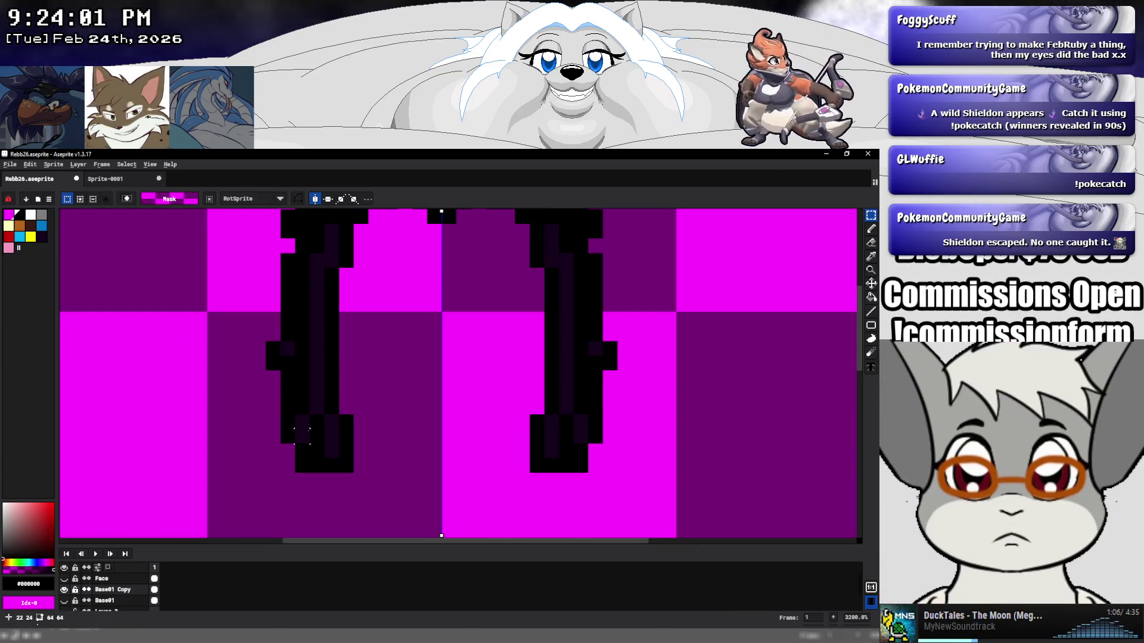
pyautogui.moveTo(302, 435)
pyautogui.mouseDown()
pyautogui.moveTo(268, 484)
pyautogui.moveTo(258, 379)
pyautogui.mouseUp()
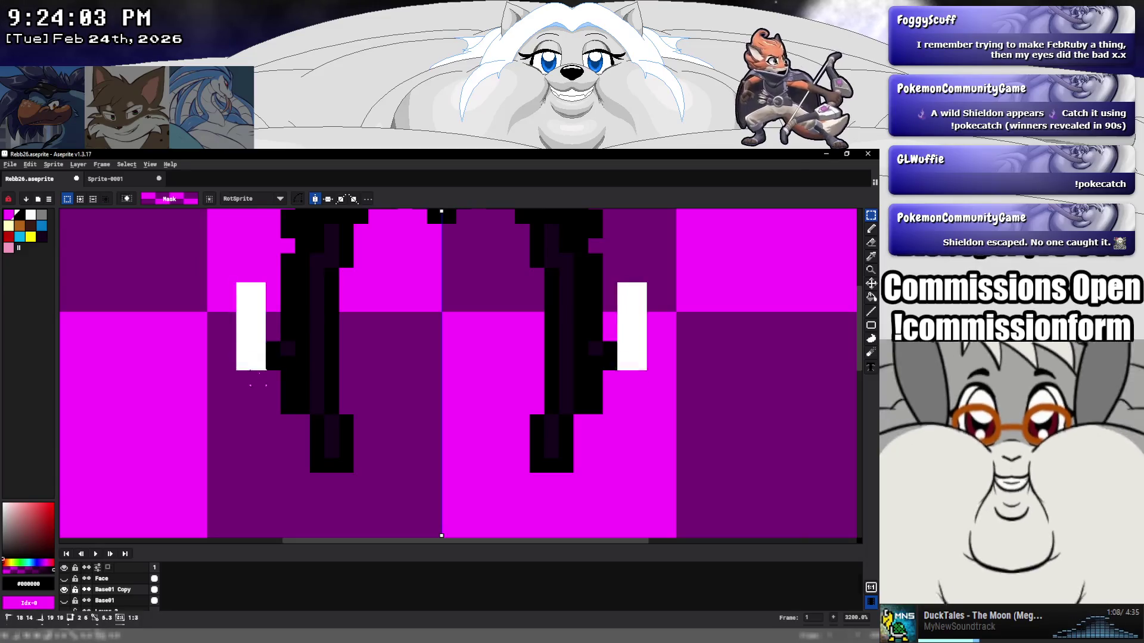
pyautogui.click(257, 381)
pyautogui.scroll(1, 225, 361)
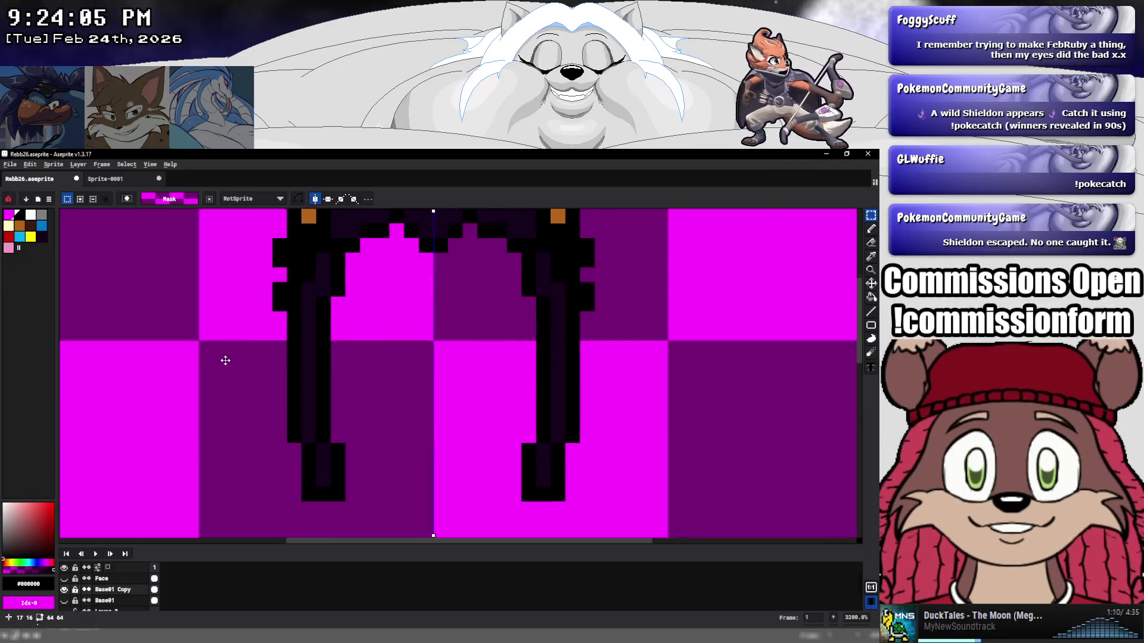
pyautogui.scroll(2, 226, 361)
pyautogui.moveTo(197, 329); pyautogui.dragTo(254, 489)
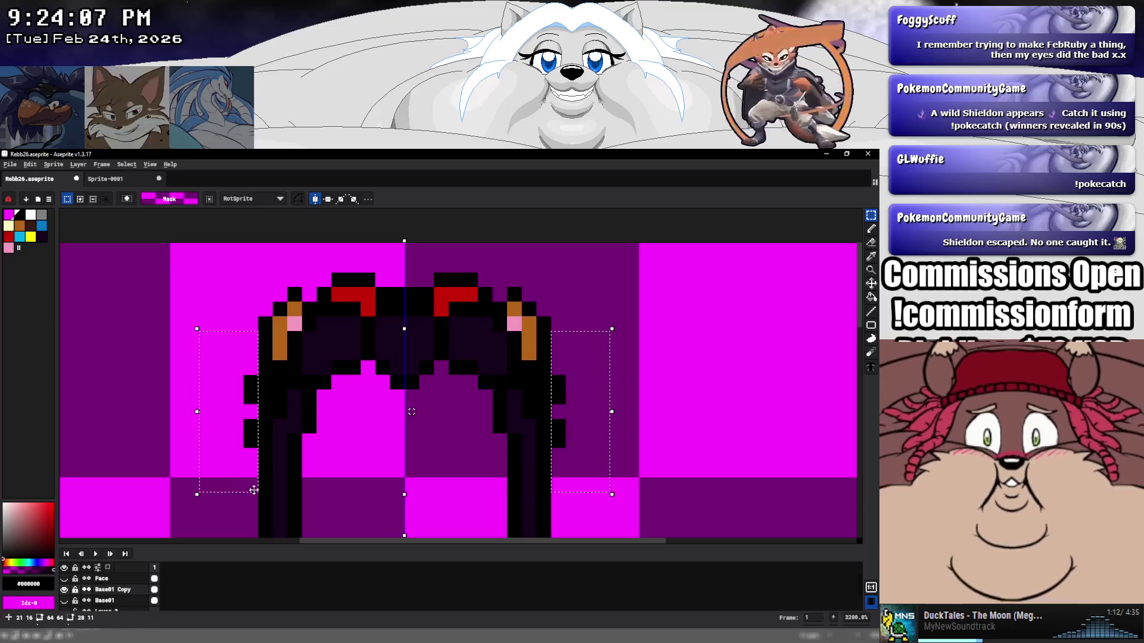
pyautogui.press('Delete')
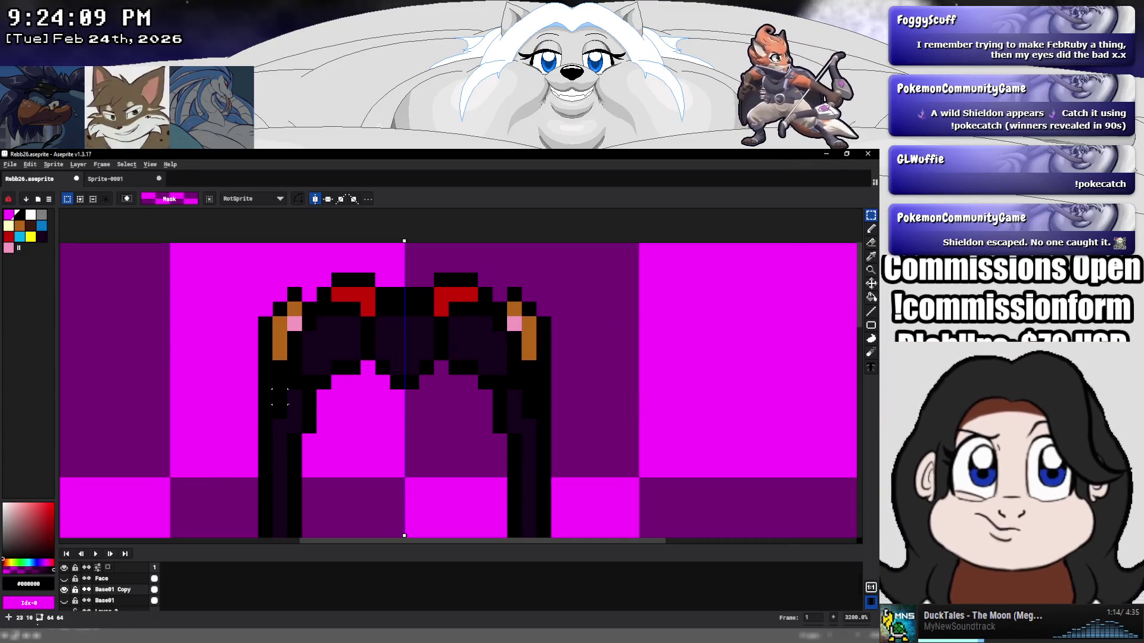
pyautogui.scroll(-5, 393, 404)
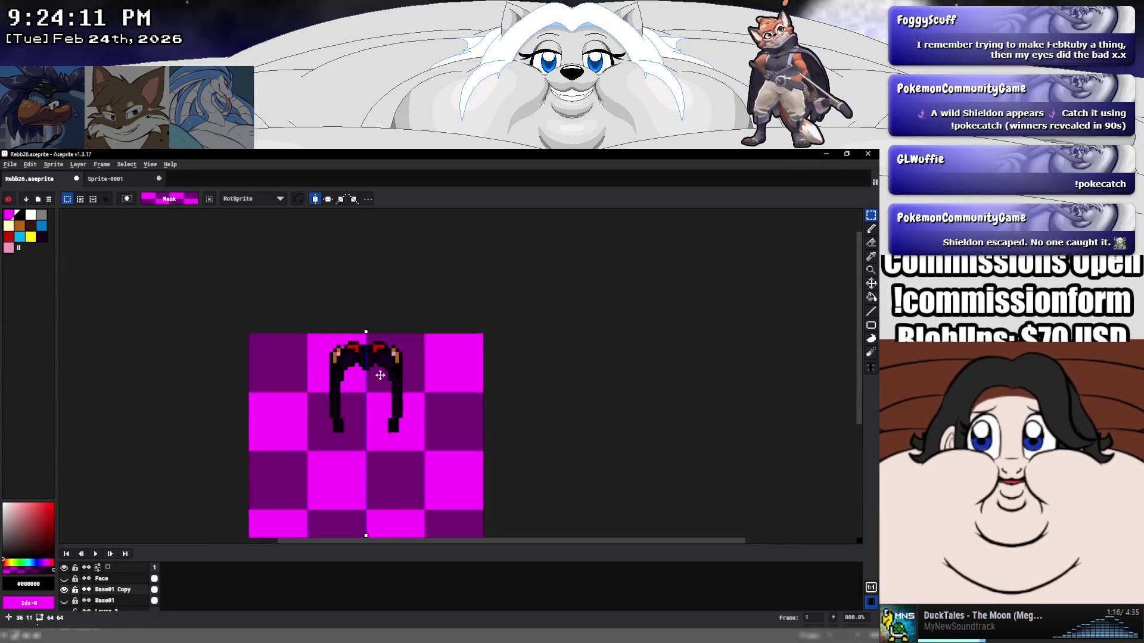
pyautogui.scroll(4, 359, 375)
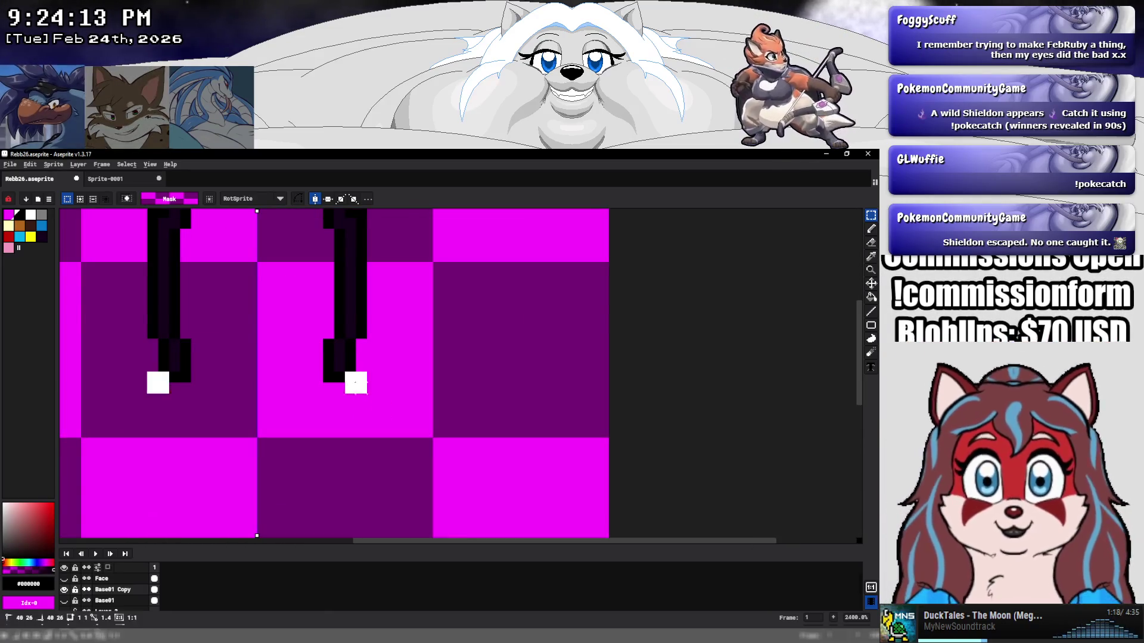
pyautogui.scroll(-3, 370, 384)
pyautogui.scroll(-2, 371, 386)
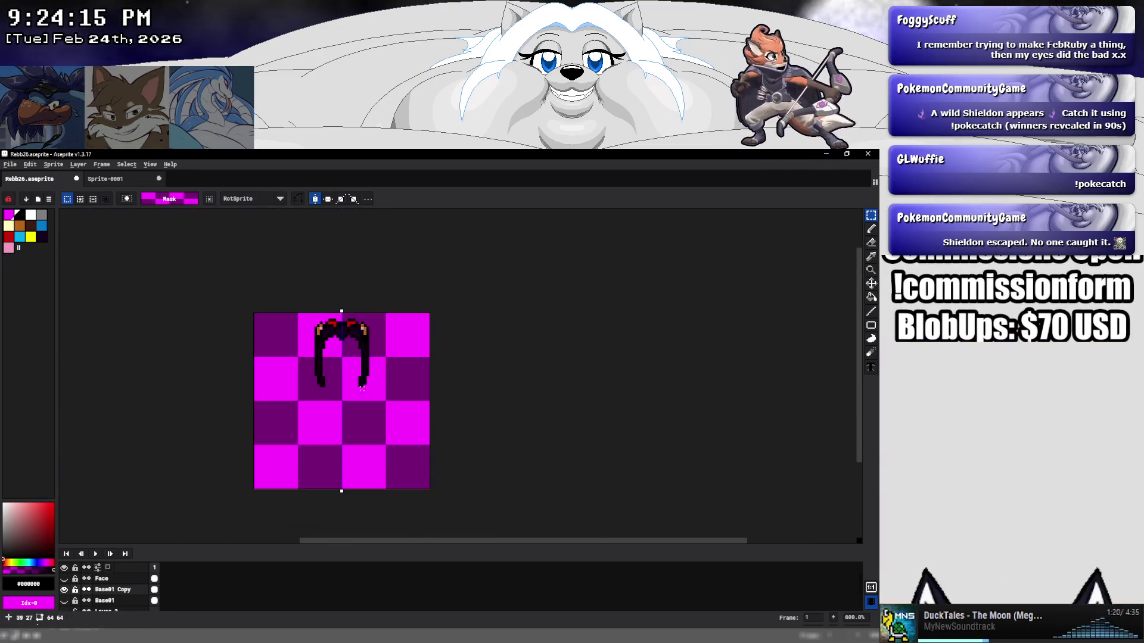
pyautogui.scroll(2, 285, 363)
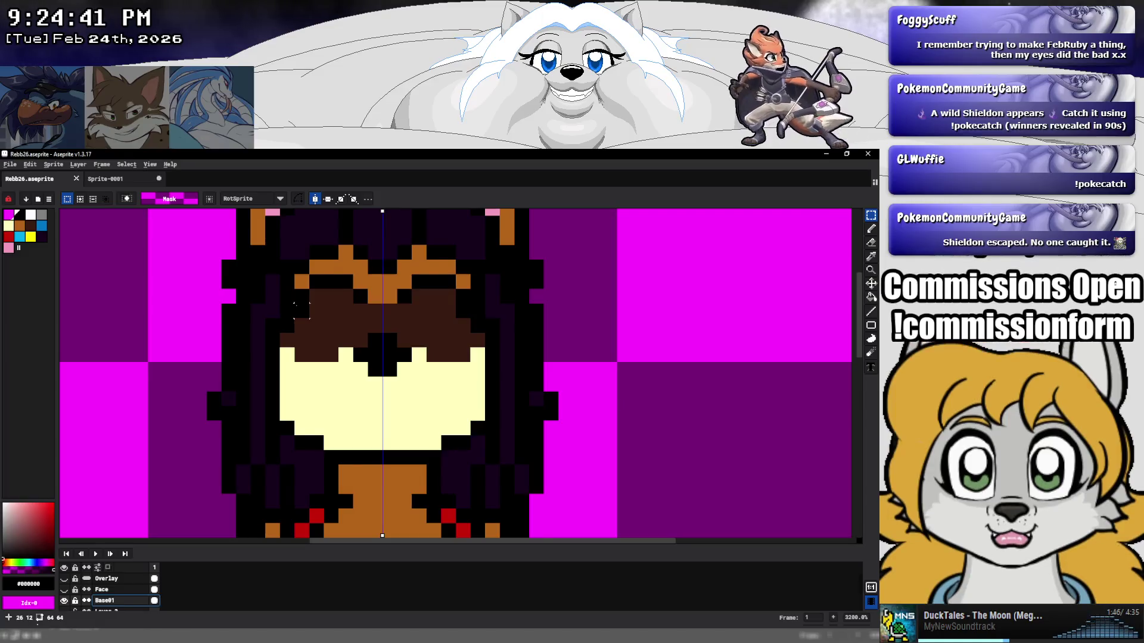
# Sample the dark purple hair colour and repaint hair pixels beside the face.
pyautogui.scroll(2, 298, 301)
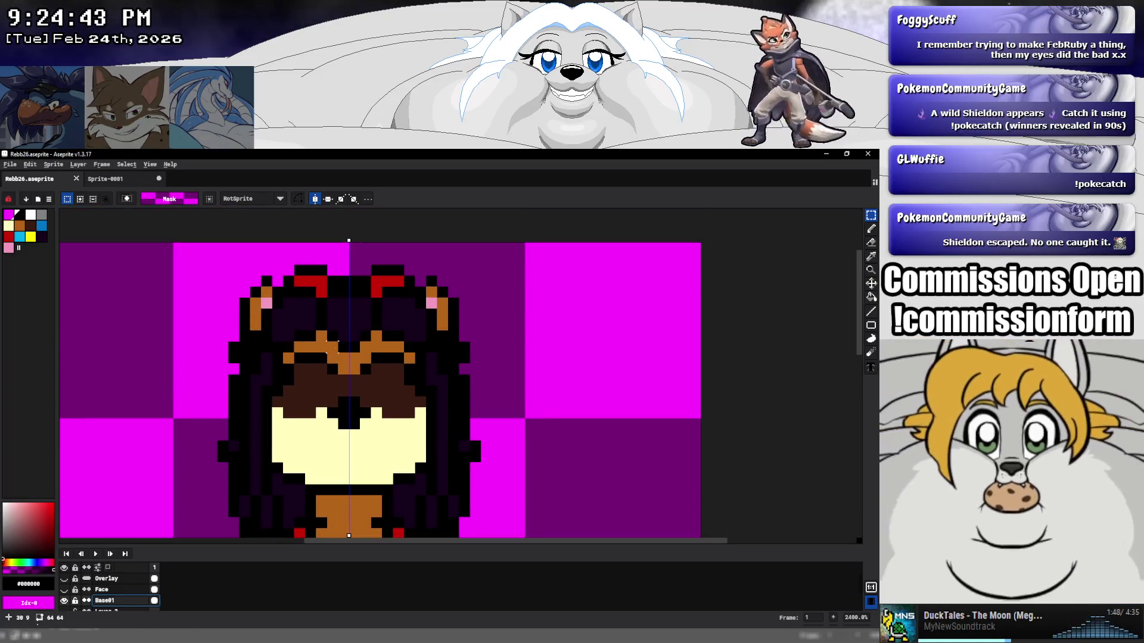
pyautogui.scroll(-3, 336, 343)
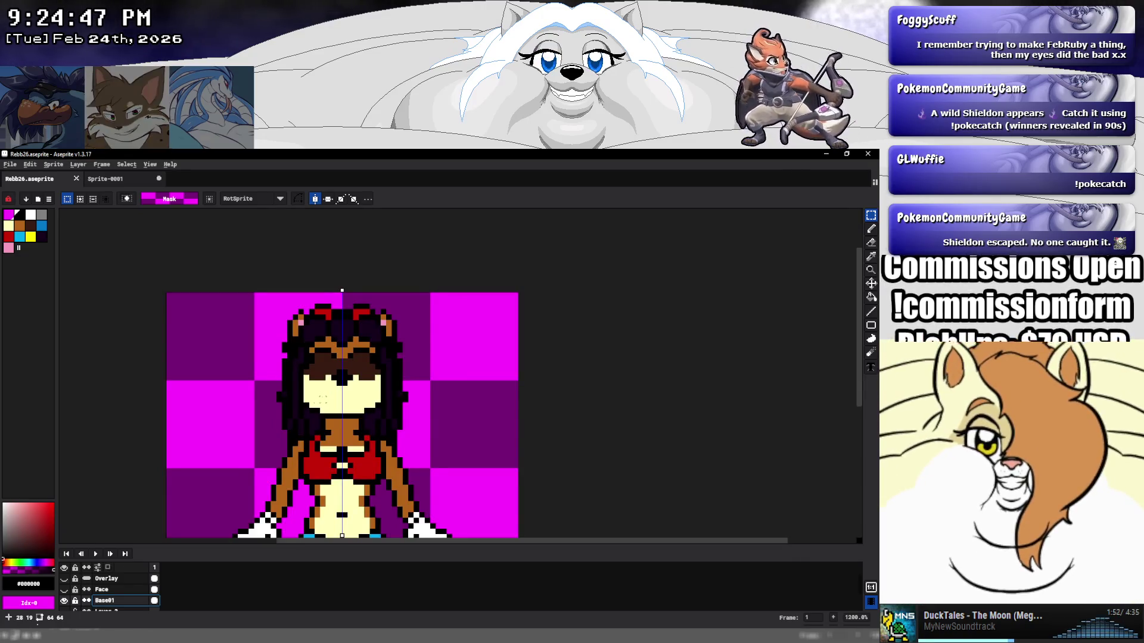
pyautogui.click(871, 256)
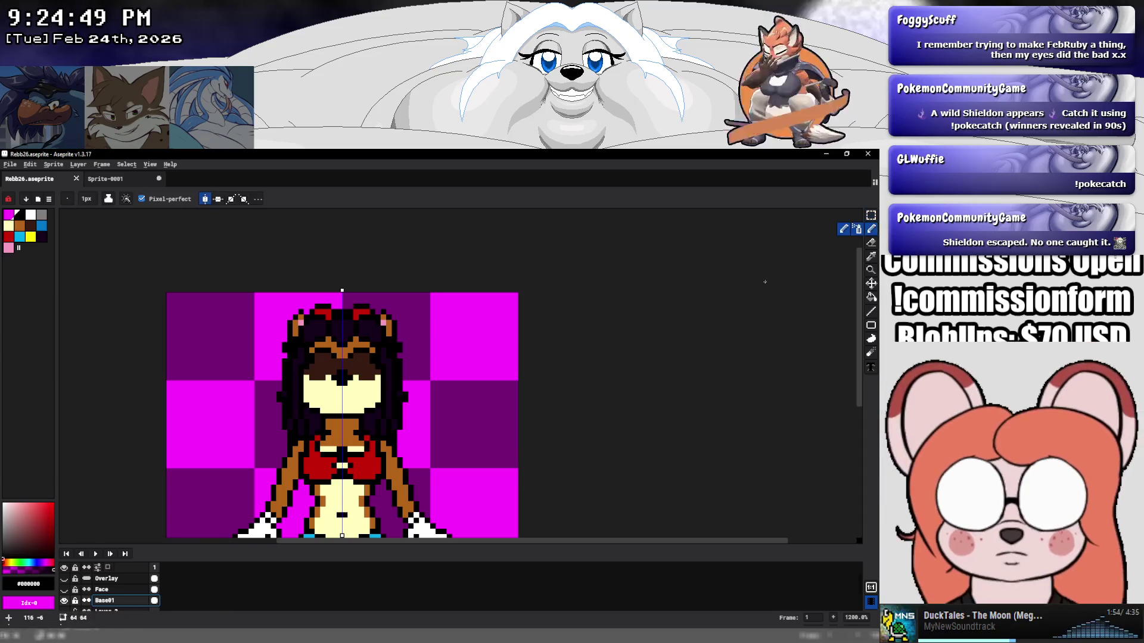
pyautogui.scroll(4, 372, 338)
pyautogui.click(225, 380)
pyautogui.press('b')
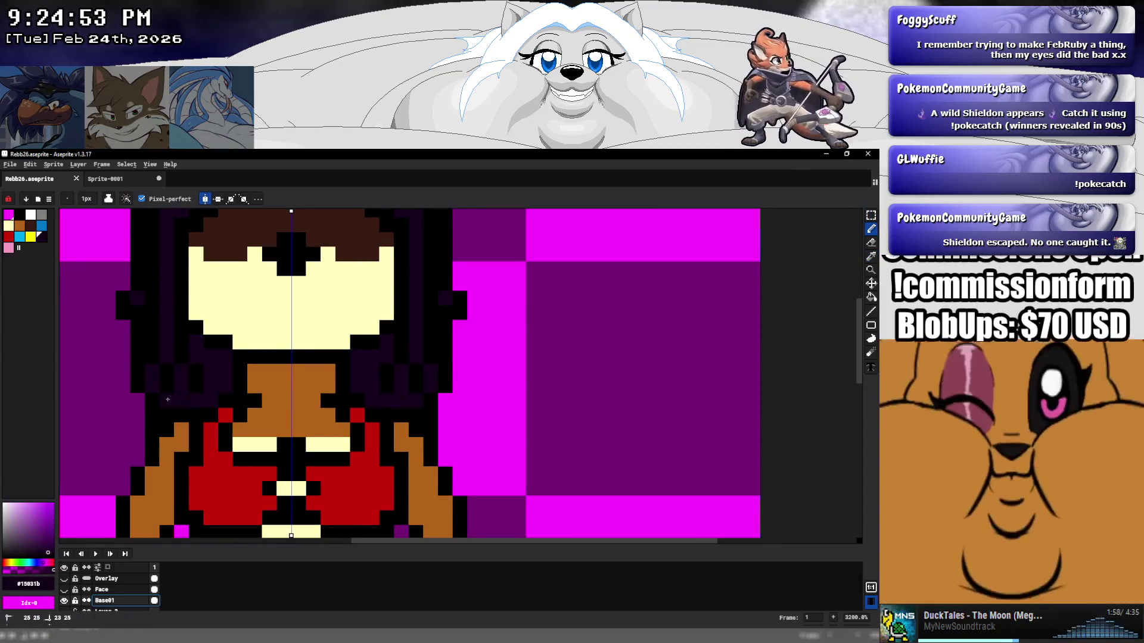
pyautogui.moveTo(415, 372); pyautogui.dragTo(415, 386)
pyautogui.click(387, 387)
pyautogui.click(181, 354)
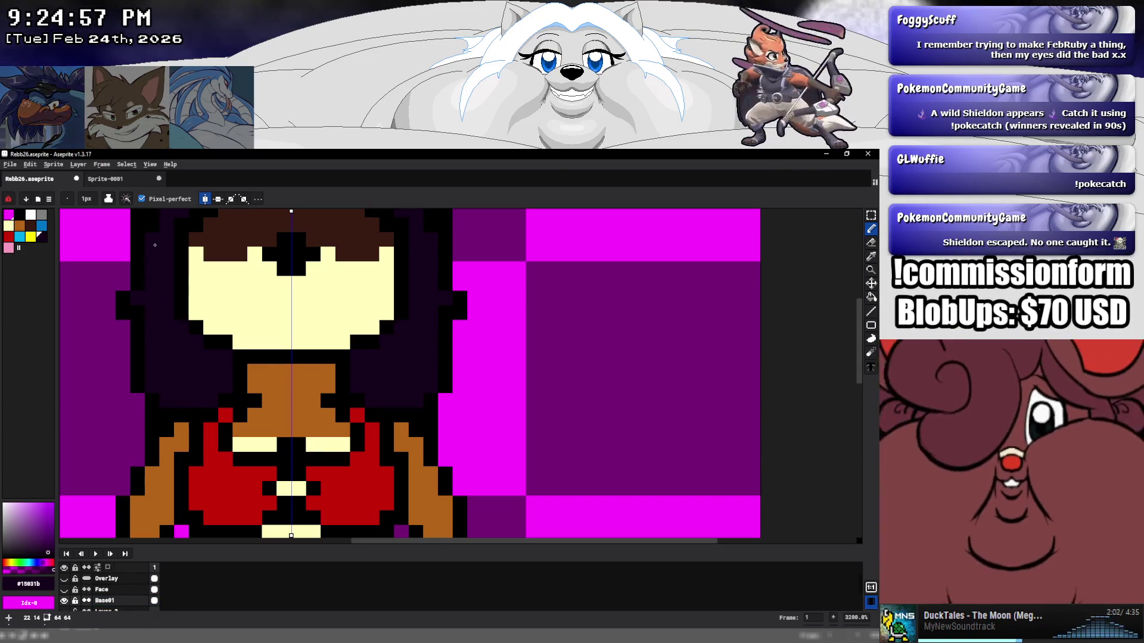
# Paint a black pixel on the head and mirrored orange pixels on the brows.
pyautogui.moveTo(168, 293); pyautogui.dragTo(194, 454)
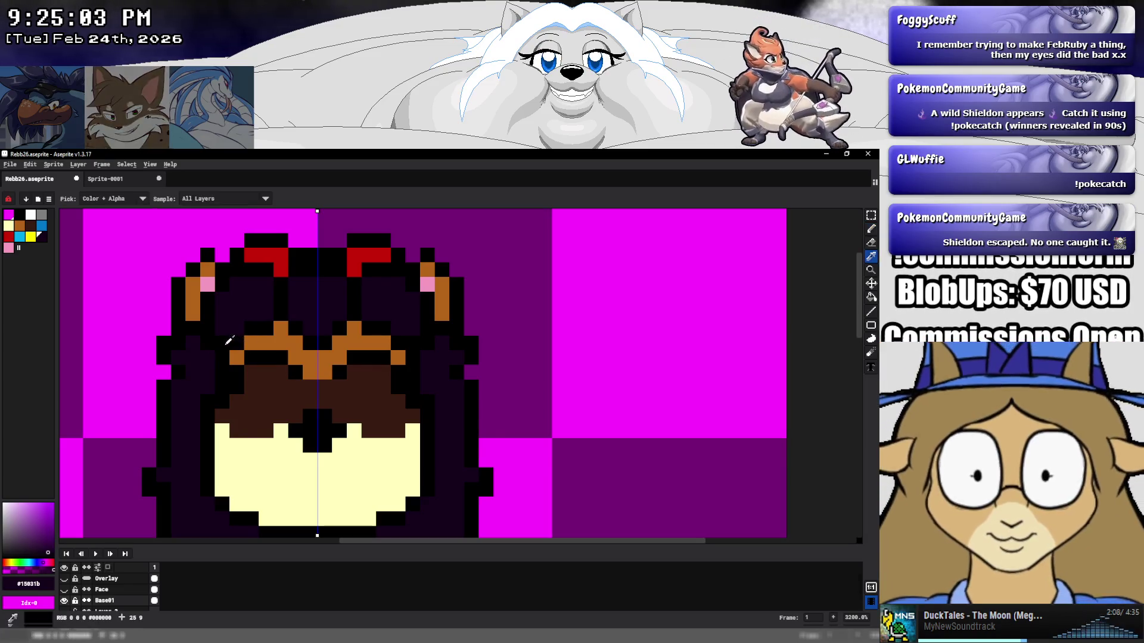
pyautogui.keyDown('alt'); pyautogui.click(236, 329); pyautogui.keyUp('alt')
pyautogui.click(249, 318)
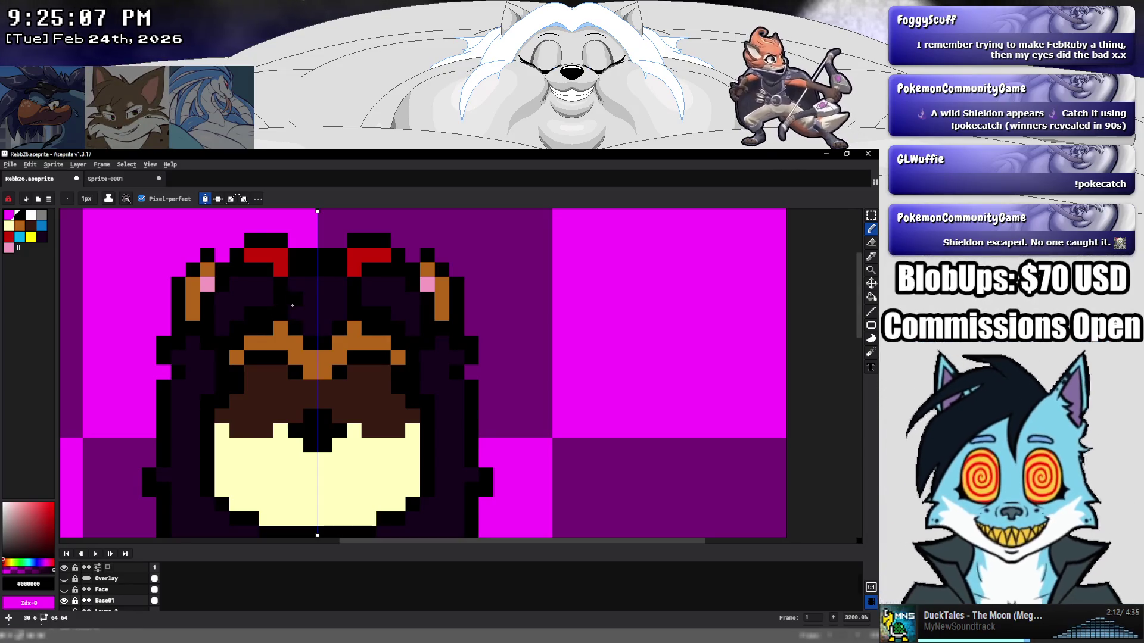
pyautogui.keyDown('alt'); pyautogui.click(357, 343); pyautogui.keyUp('alt')
pyautogui.moveTo(383, 327); pyautogui.dragTo(349, 327)
pyautogui.click(397, 342)
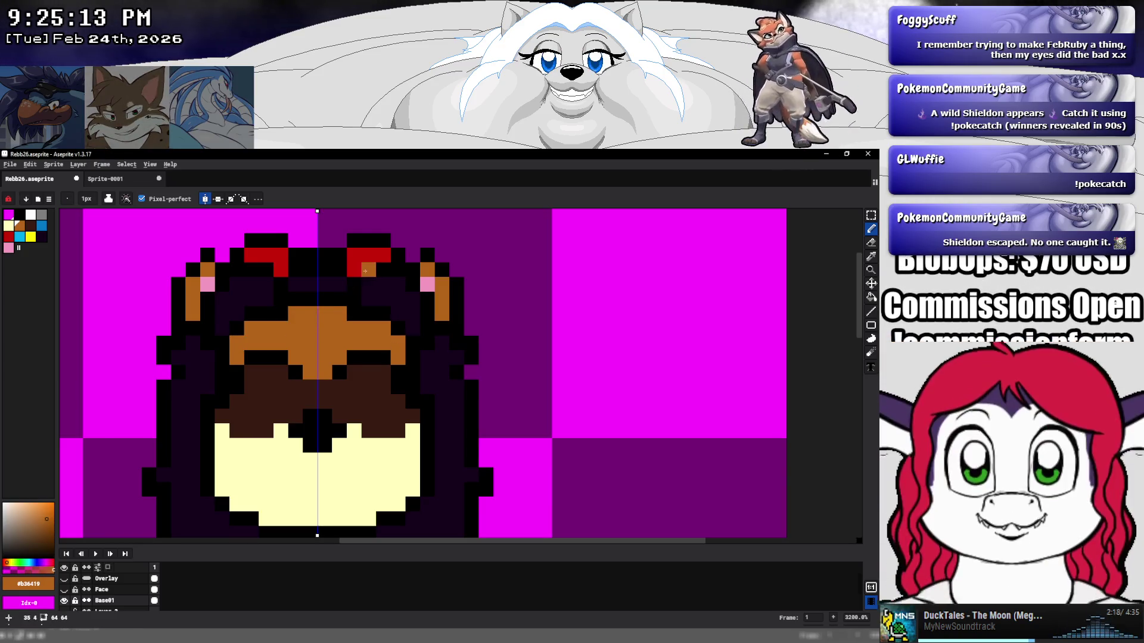
# Erase stray pixels near the eyes, paint the hair row above them black, leftovers dark purple.
pyautogui.press('e')
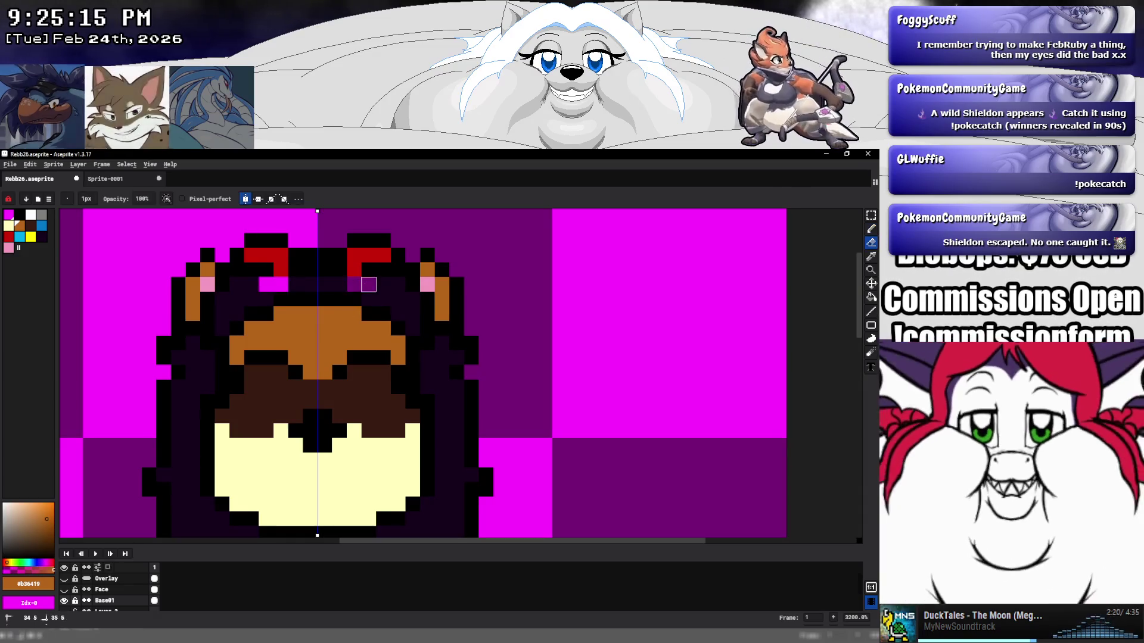
pyautogui.moveTo(354, 285); pyautogui.dragTo(398, 314)
pyautogui.click(412, 313)
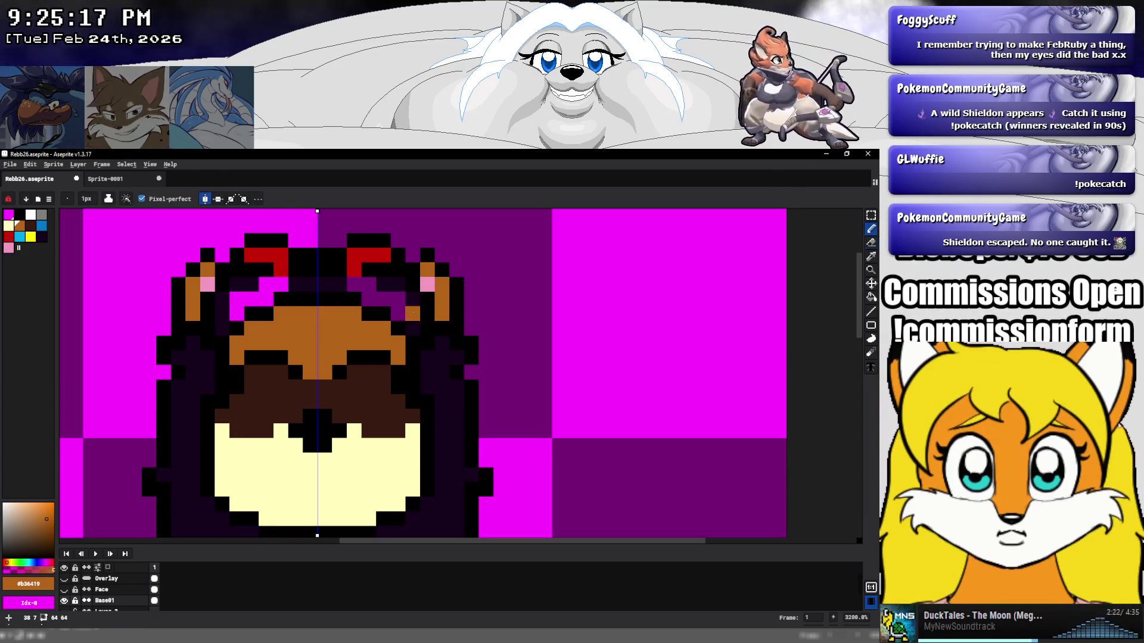
pyautogui.press('i')
pyautogui.click(430, 316)
pyautogui.press('b')
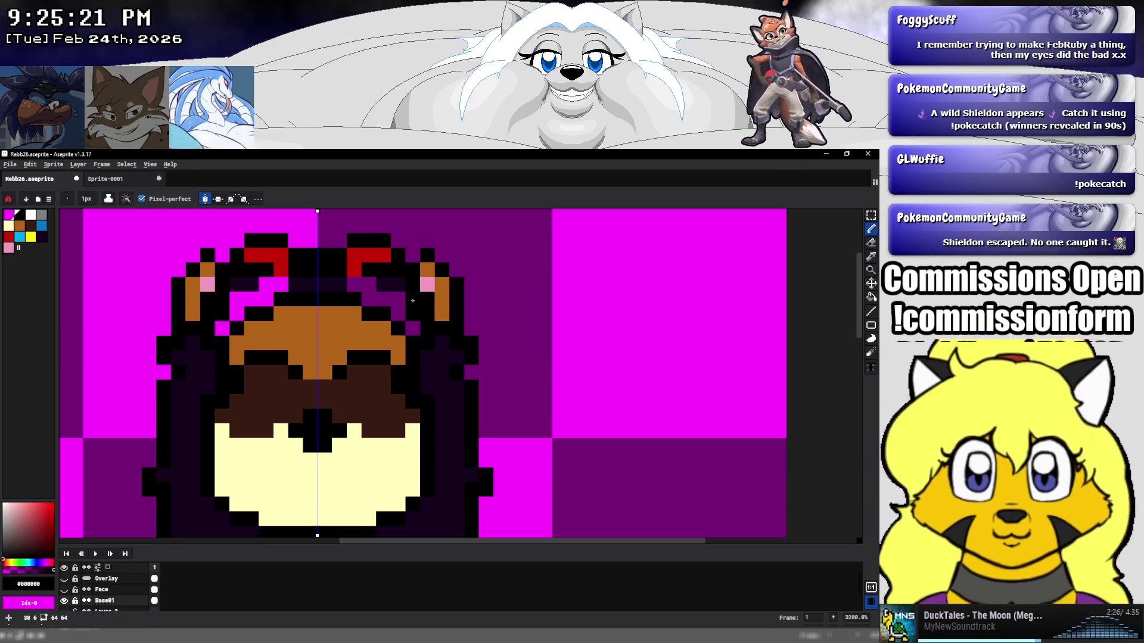
pyautogui.moveTo(389, 283); pyautogui.dragTo(325, 284)
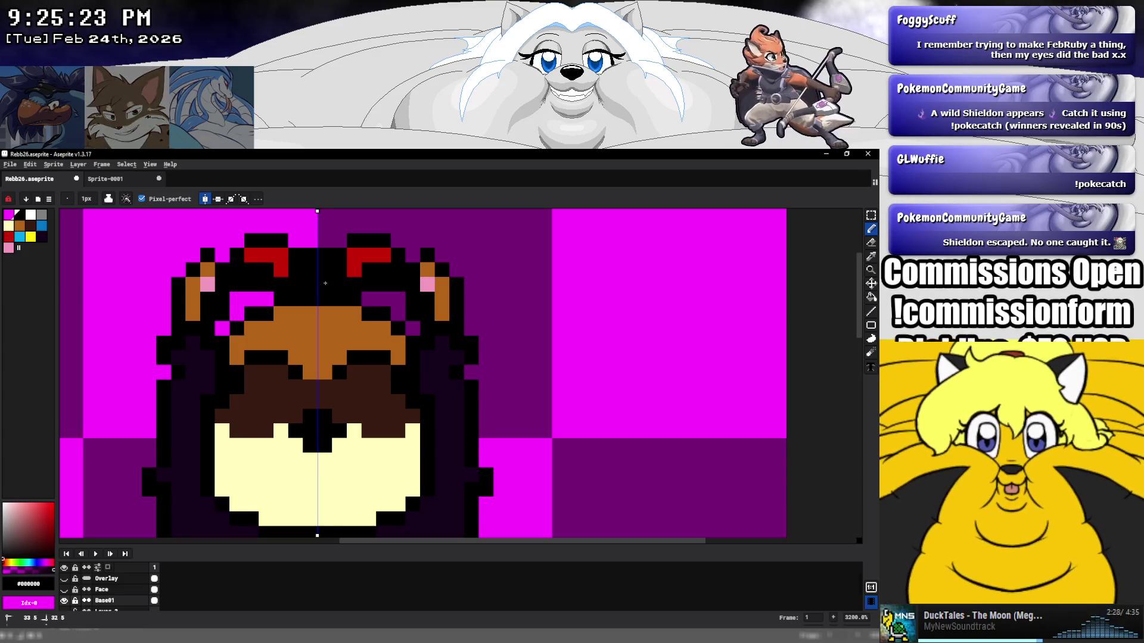
pyautogui.keyDown('alt'); pyautogui.click(427, 338); pyautogui.keyUp('alt')
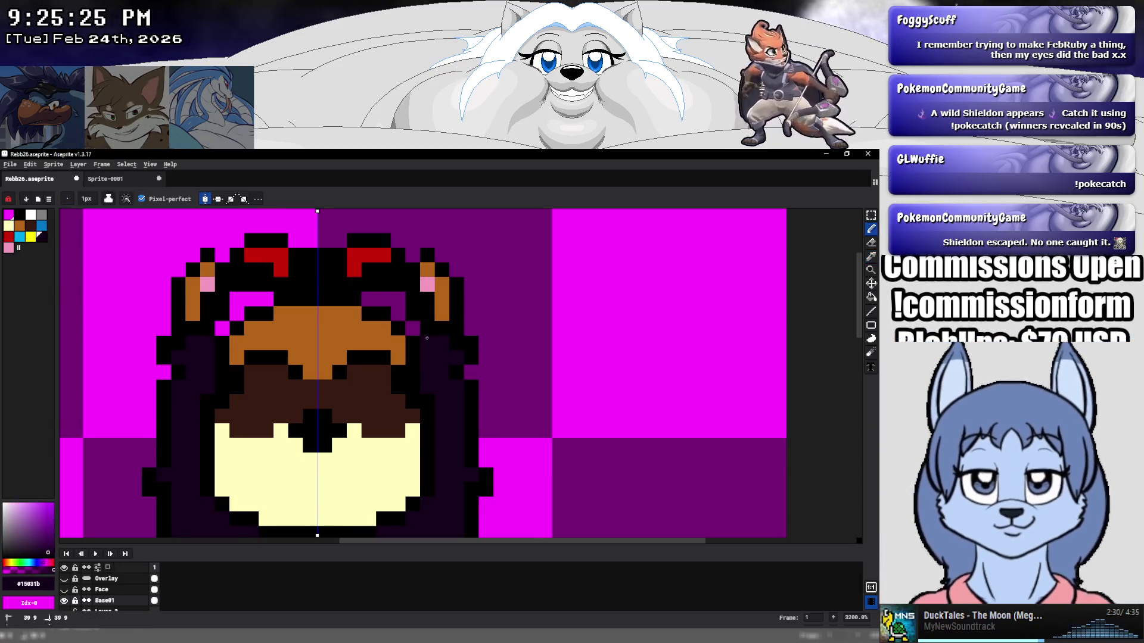
pyautogui.moveTo(411, 315)
pyautogui.mouseDown()
pyautogui.moveTo(398, 314)
pyautogui.moveTo(398, 298)
pyautogui.moveTo(373, 298)
pyautogui.mouseUp()
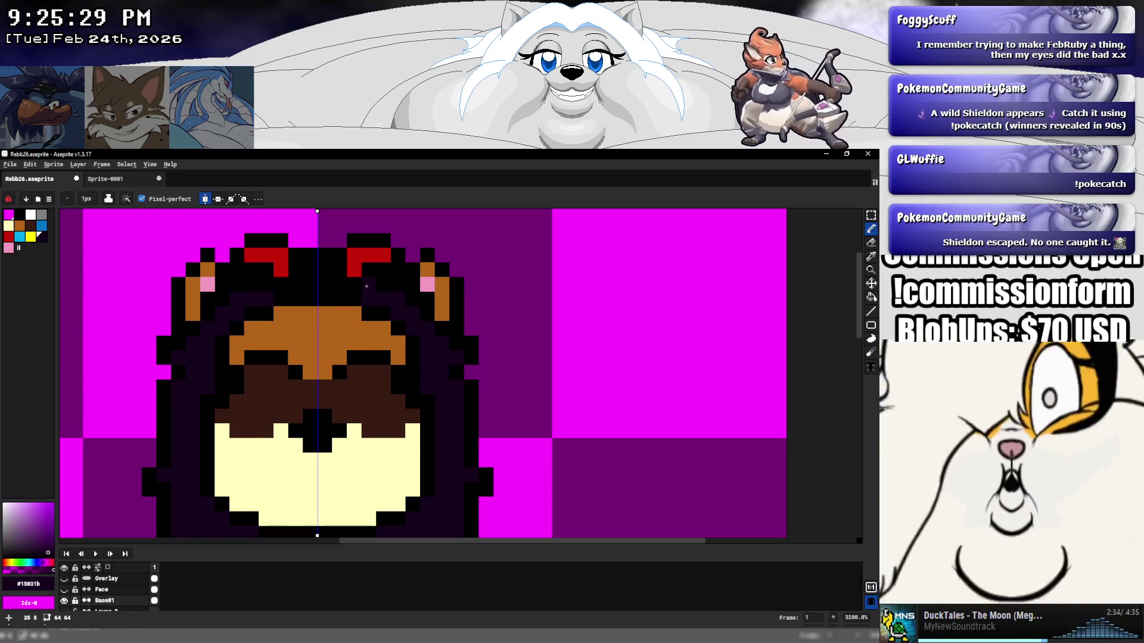
# Erase the black outline row and ear pixels from the top of the head.
pyautogui.press('alt')
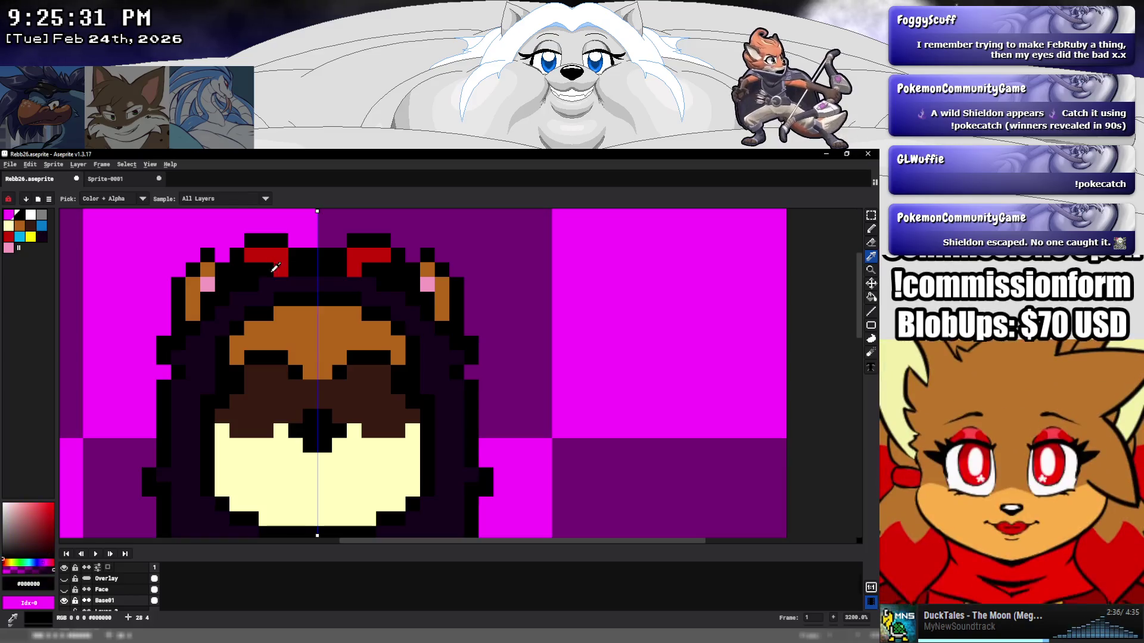
pyautogui.moveTo(399, 269)
pyautogui.mouseDown()
pyautogui.moveTo(384, 270)
pyautogui.moveTo(455, 315)
pyautogui.moveTo(448, 277)
pyautogui.moveTo(411, 247)
pyautogui.moveTo(368, 254)
pyautogui.moveTo(352, 242)
pyautogui.moveTo(266, 240)
pyautogui.mouseUp()
pyautogui.click(457, 314)
pyautogui.press('e')
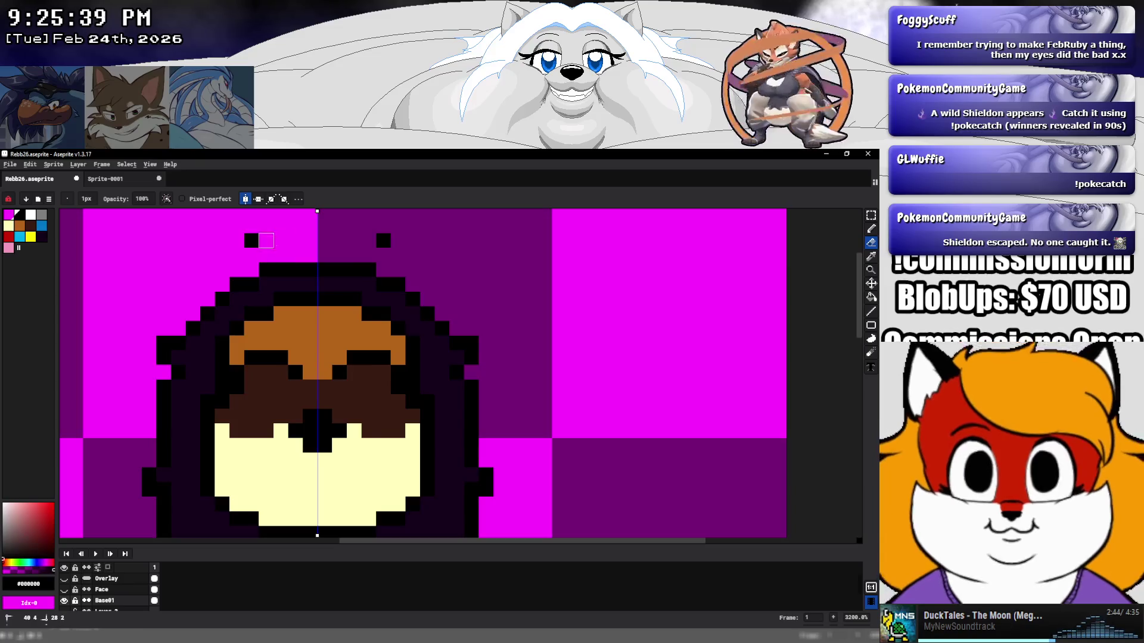
pyautogui.press('b')
pyautogui.scroll(-4, 490, 312)
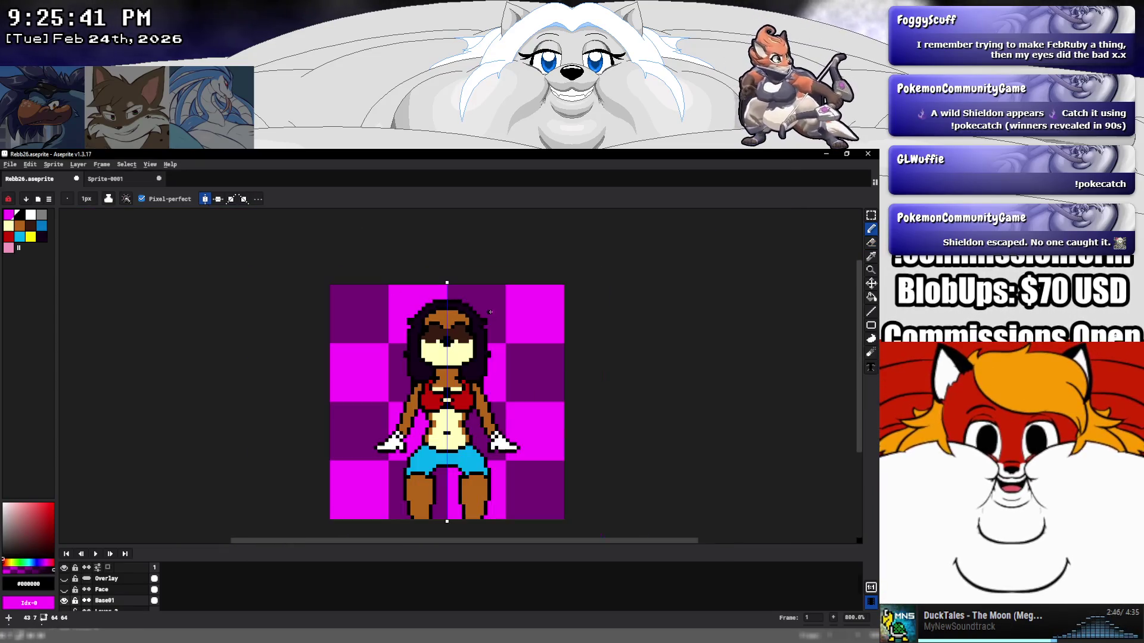
# Save Rebb26.aseprite with Ctrl+S.
pyautogui.scroll(5, 444, 330)
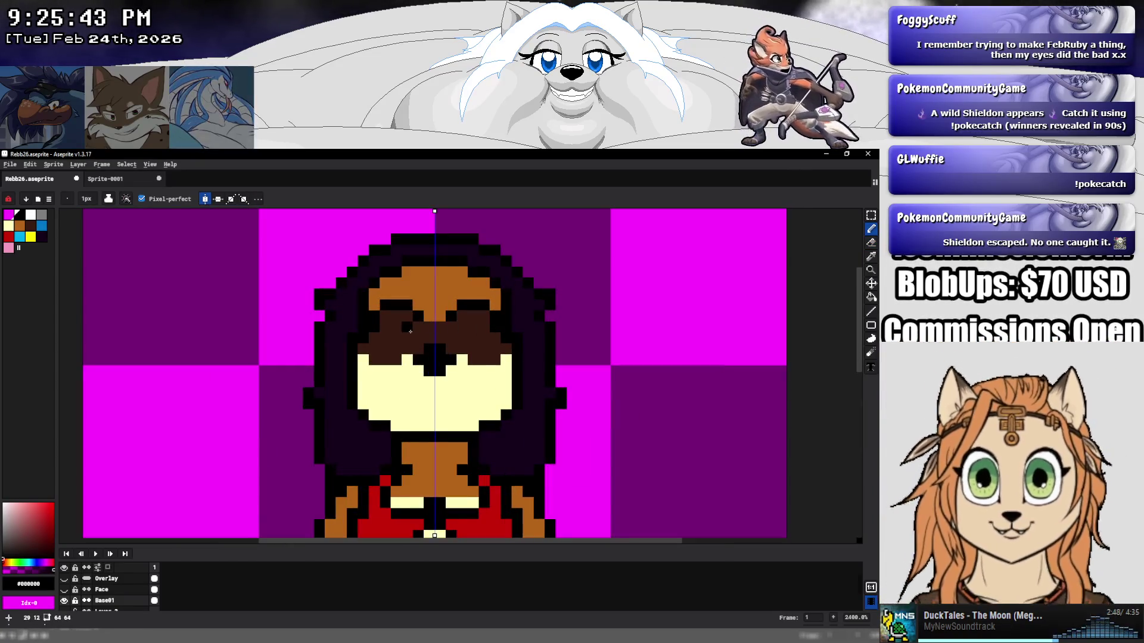
pyautogui.scroll(-2, 504, 337)
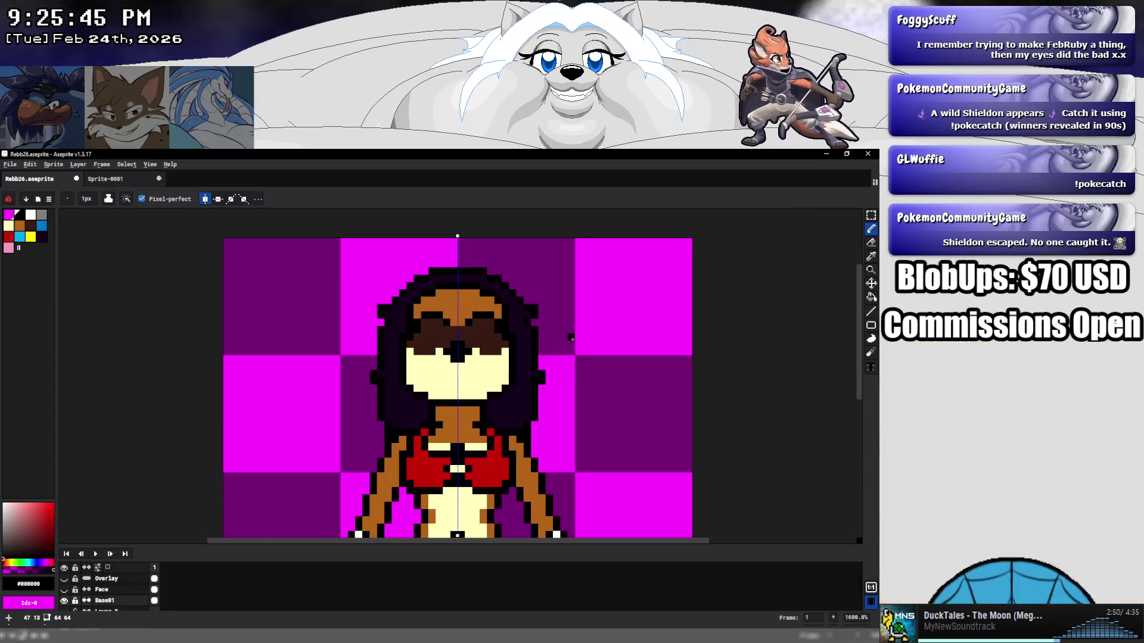
pyautogui.scroll(-4, 572, 338)
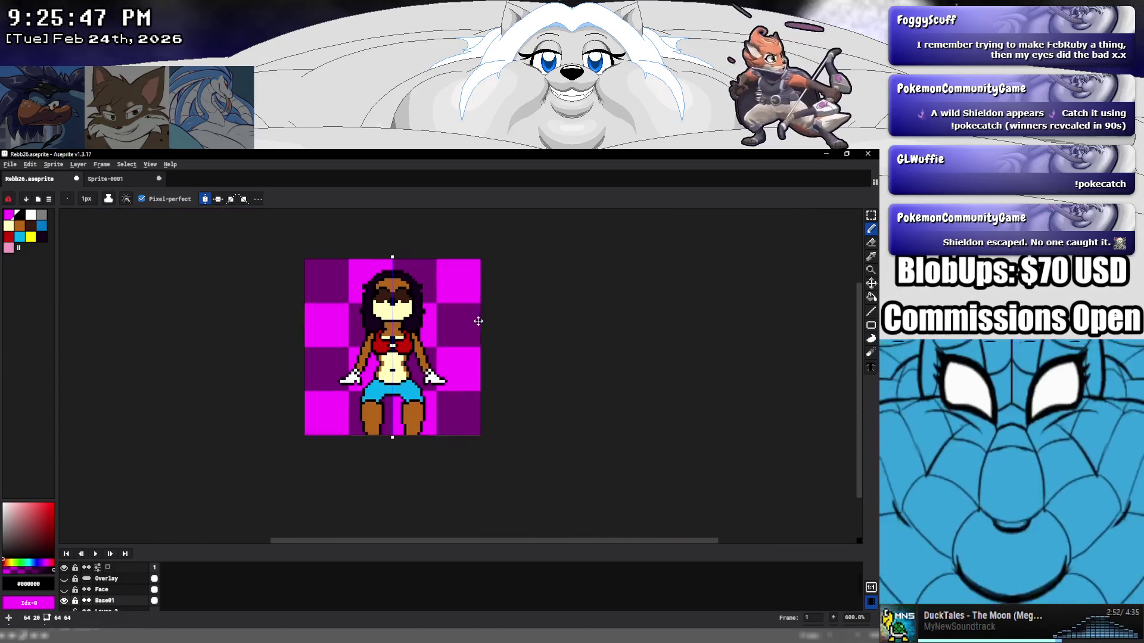
pyautogui.hotkey('ctrl', 's')
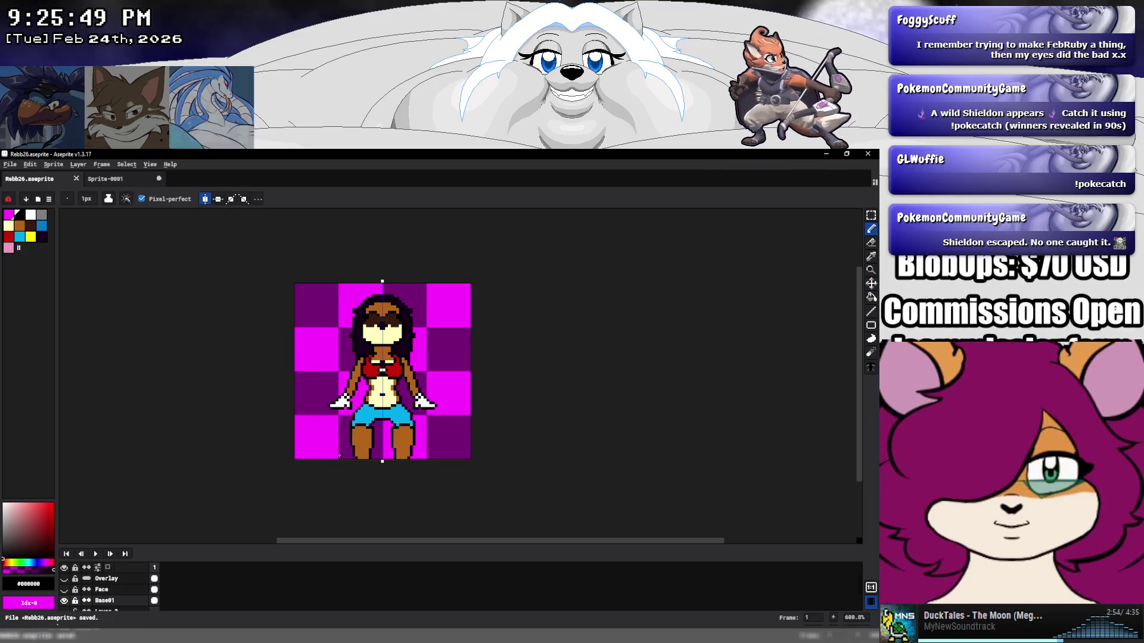
# Toggle the Face and Overlay layers' visibility to compare, then save the file again from the File menu.
pyautogui.click(64, 589)
pyautogui.click(65, 589)
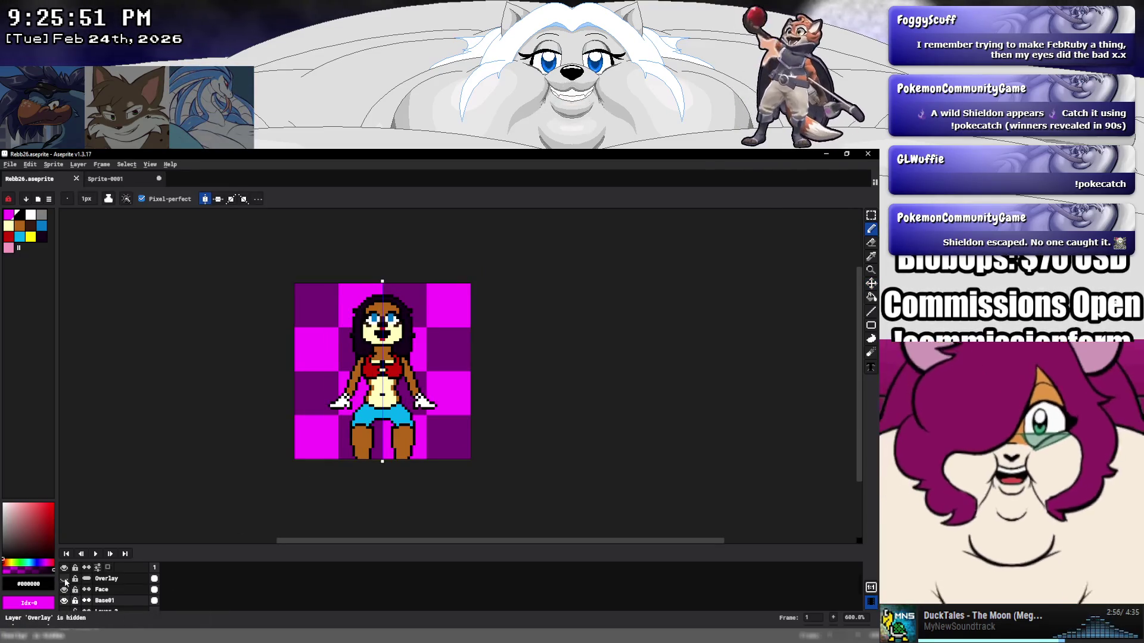
pyautogui.click(65, 579)
pyautogui.click(65, 579)
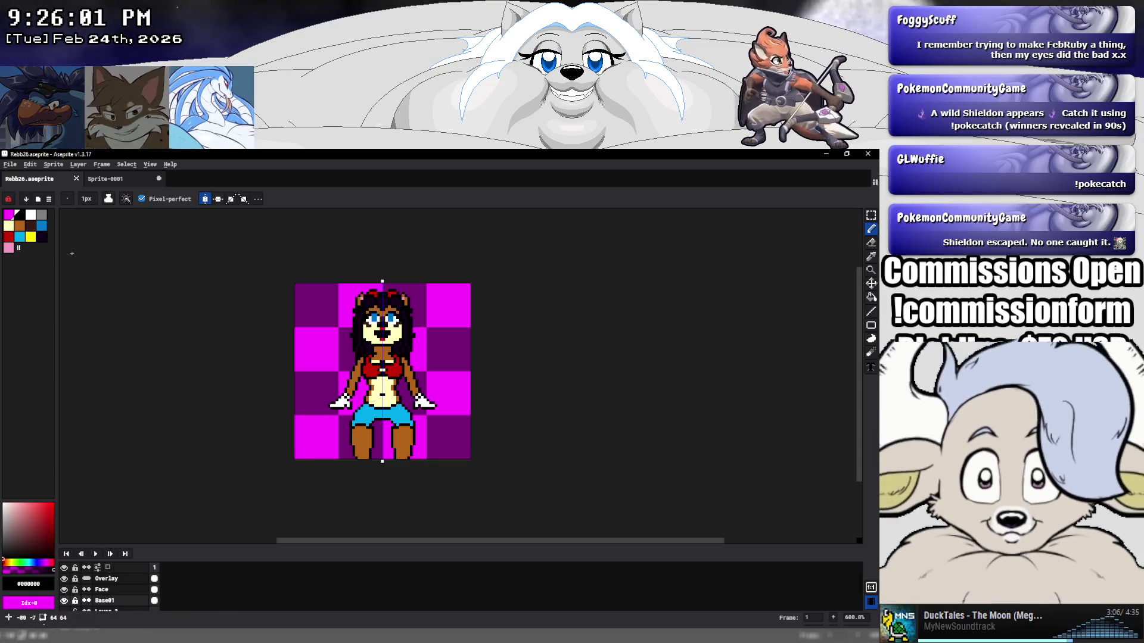
pyautogui.click(11, 165)
pyautogui.click(18, 211)
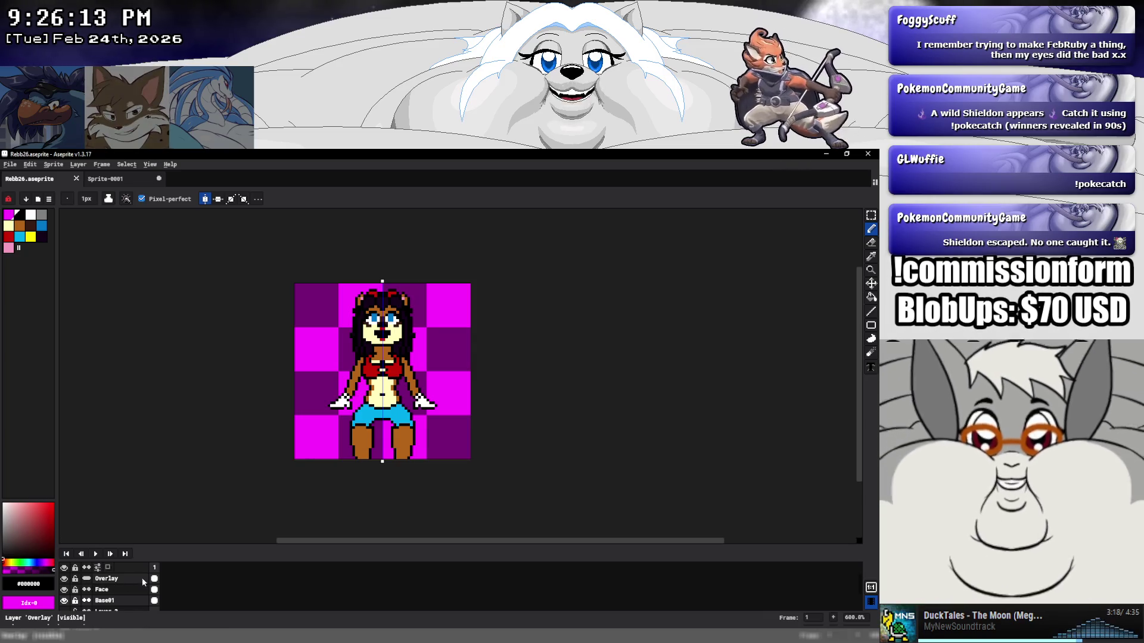
# Add four new frames so the timeline has five frames.
pyautogui.rightClick(155, 569)
pyautogui.click(160, 570)
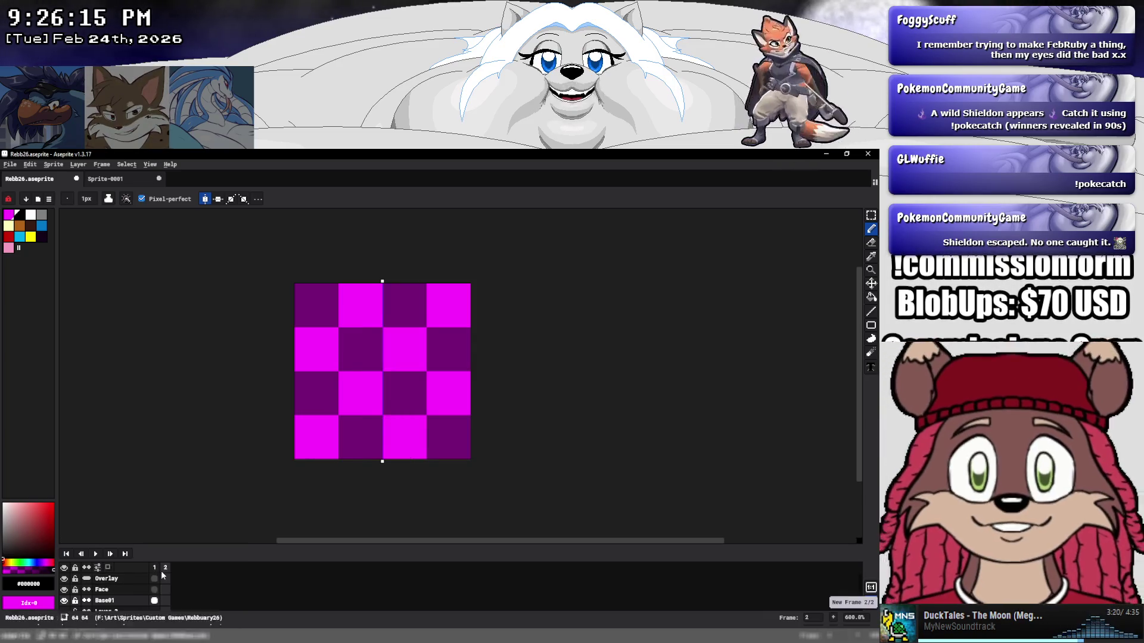
pyautogui.rightClick(167, 567)
pyautogui.click(174, 570)
pyautogui.rightClick(174, 566)
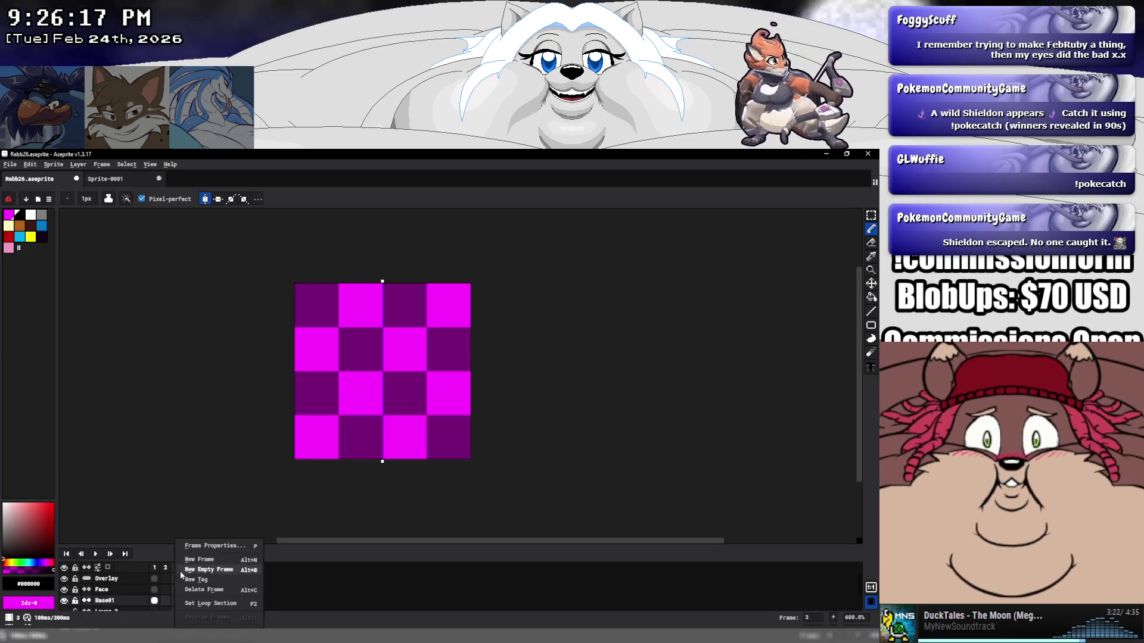
pyautogui.click(179, 570)
pyautogui.rightClick(188, 565)
pyautogui.click(195, 570)
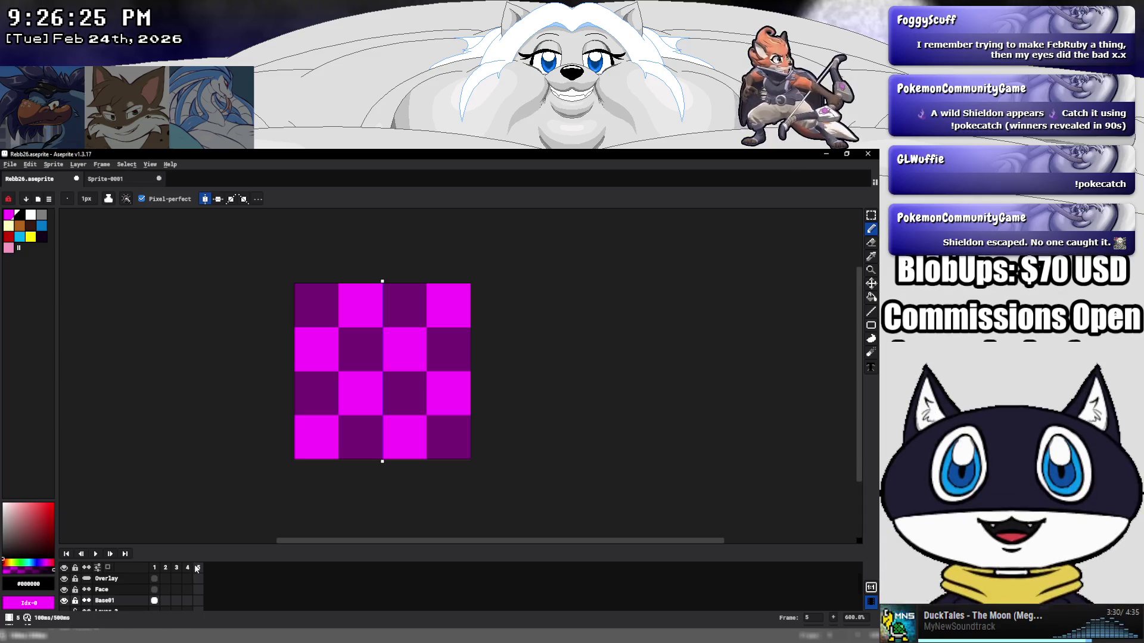
# Link the Overlay cels across frames 1–5 and return to frame 1.
pyautogui.click(156, 580)
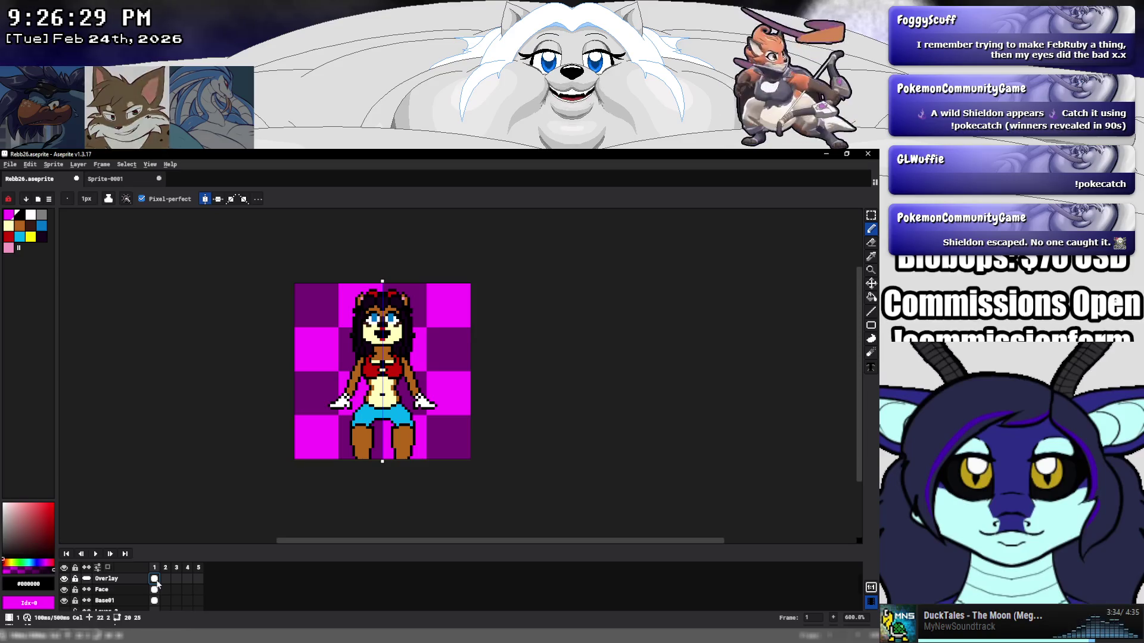
pyautogui.moveTo(156, 580); pyautogui.dragTo(199, 578)
pyautogui.rightClick(202, 579)
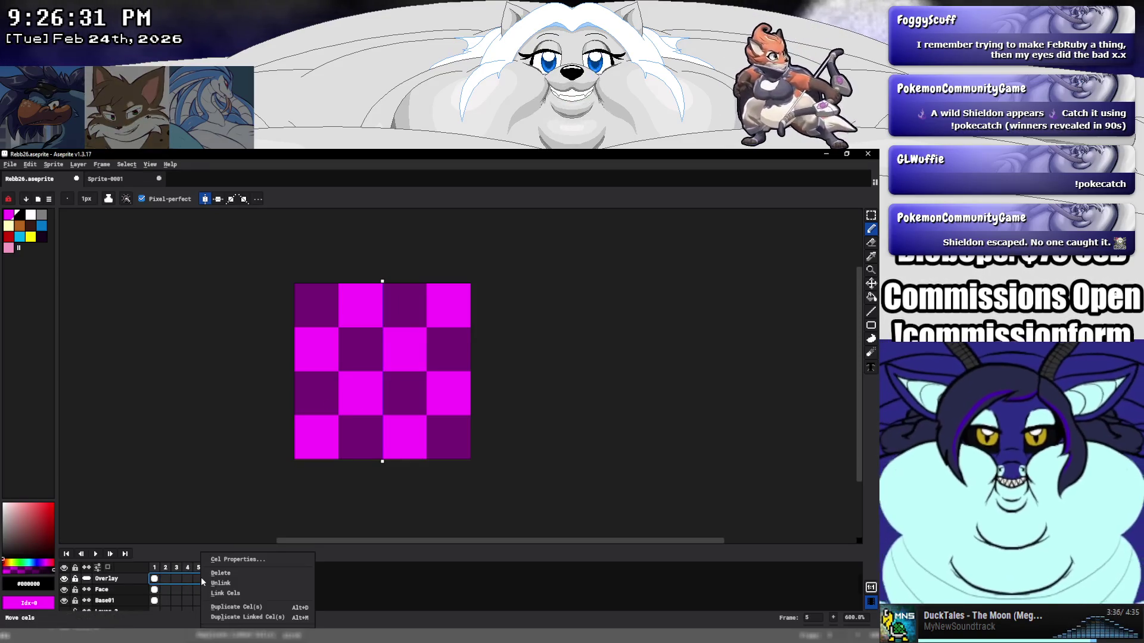
pyautogui.click(220, 593)
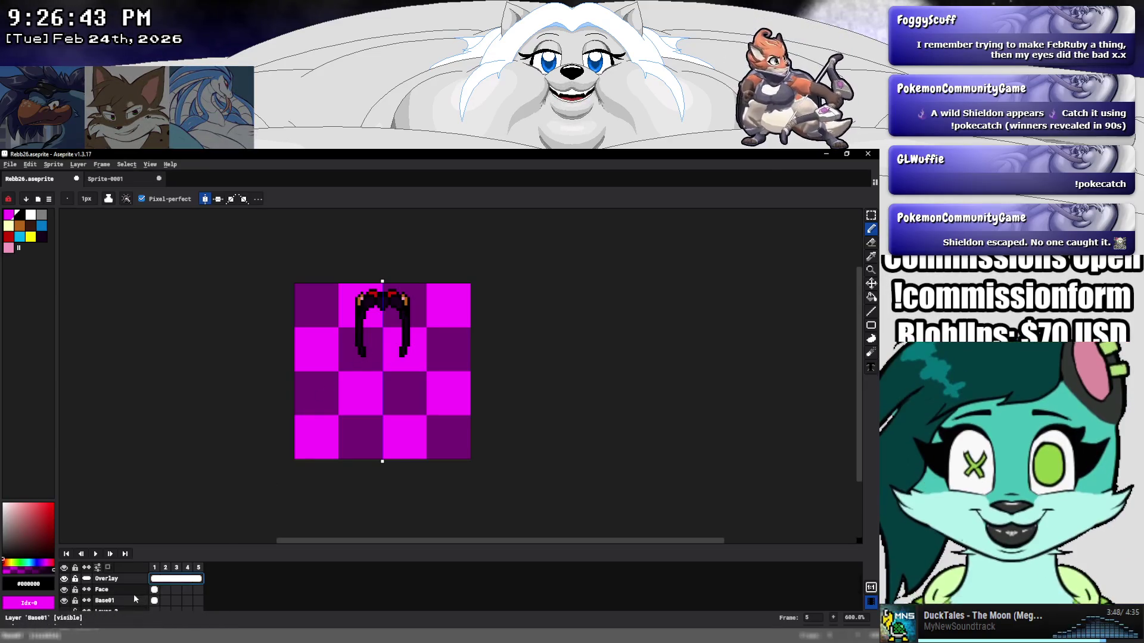
pyautogui.click(156, 590)
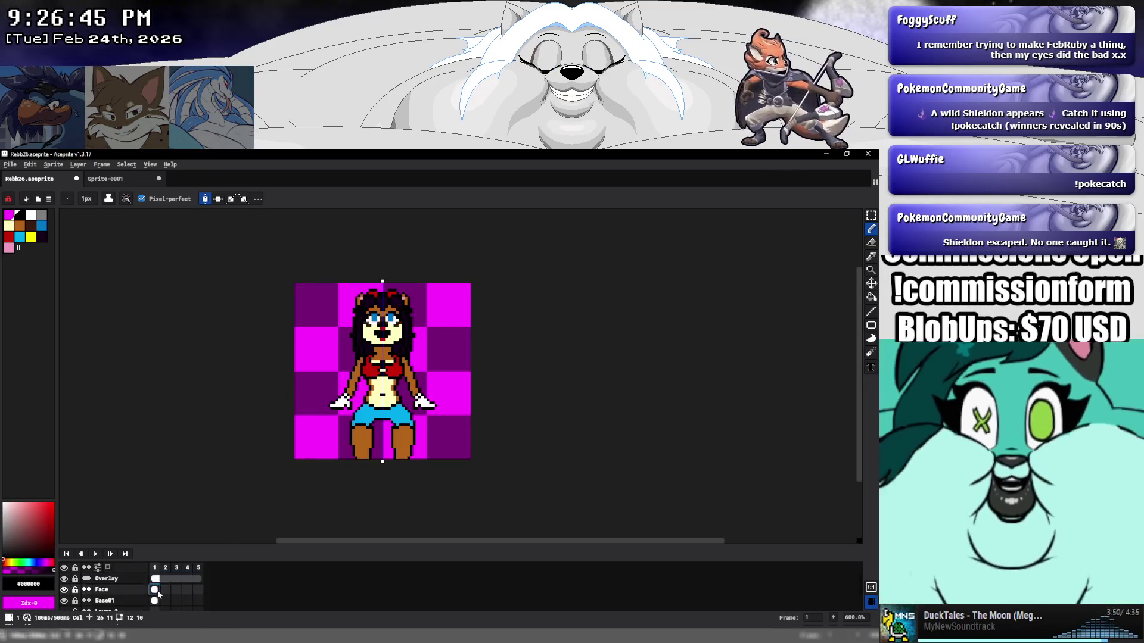
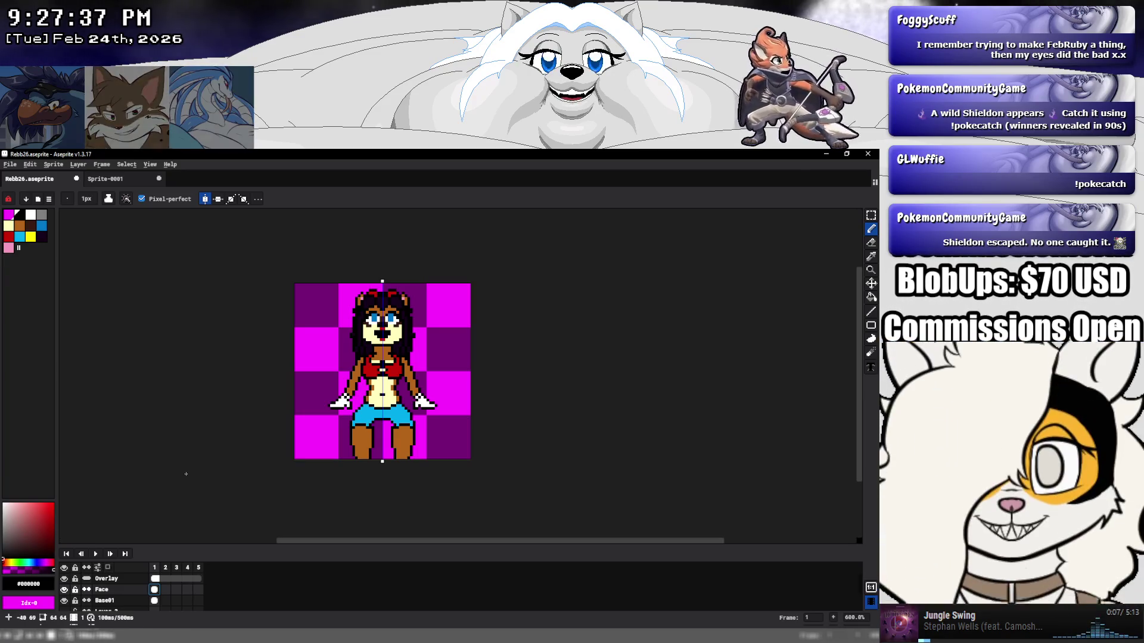
# Compare frame 2's face-only drawing with the full sprite on frame 1.
pyautogui.scroll(4, 366, 334)
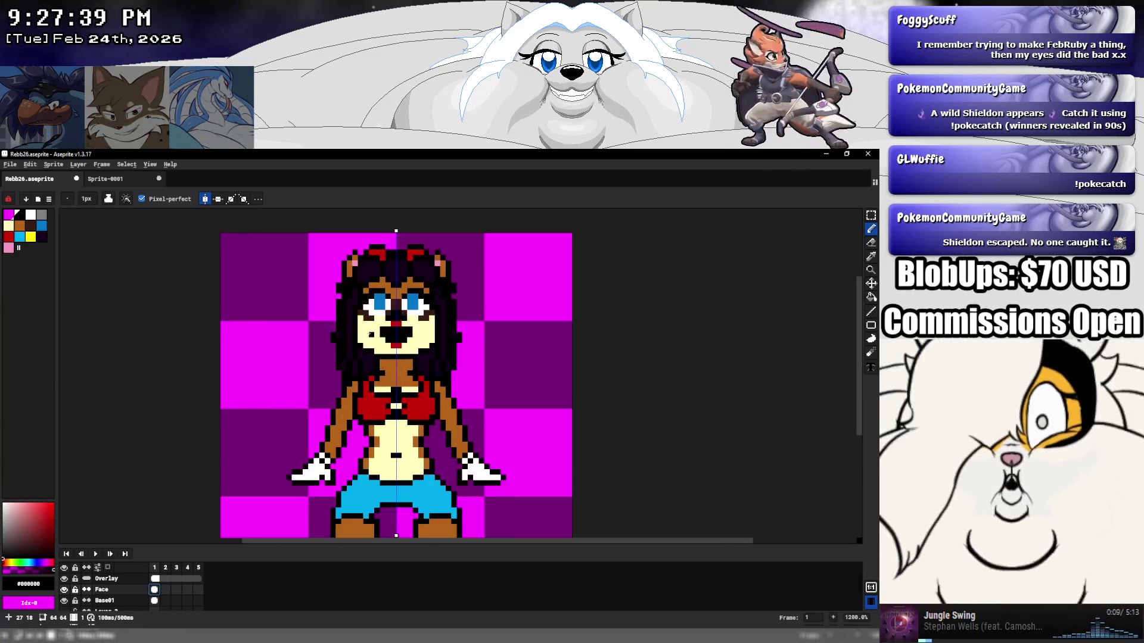
pyautogui.click(365, 335)
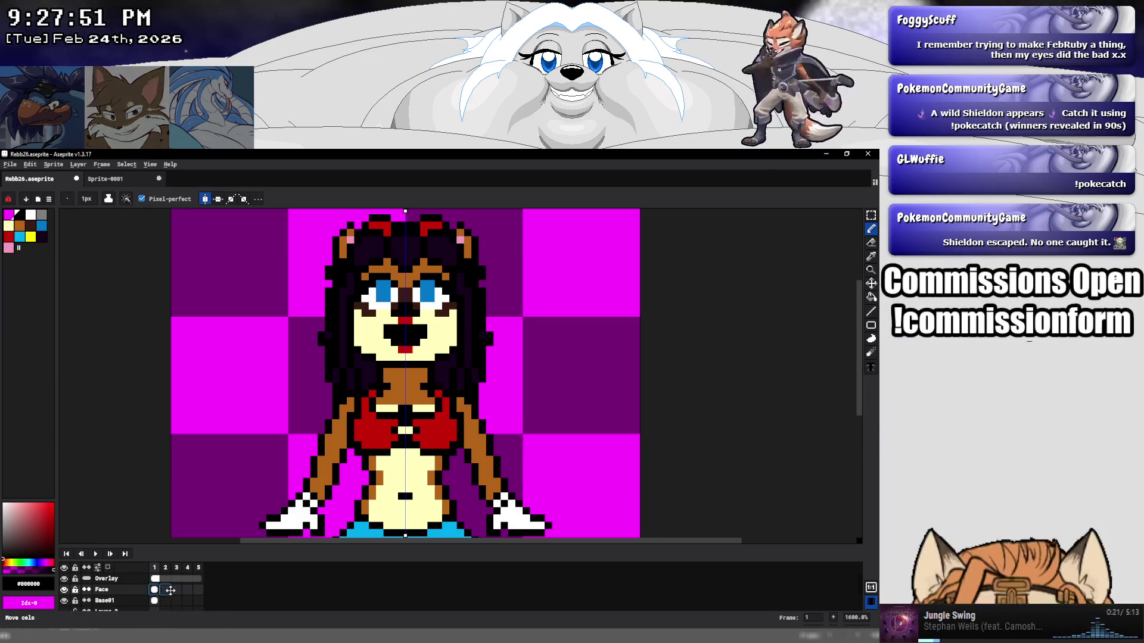
pyautogui.click(168, 590)
pyautogui.click(154, 590)
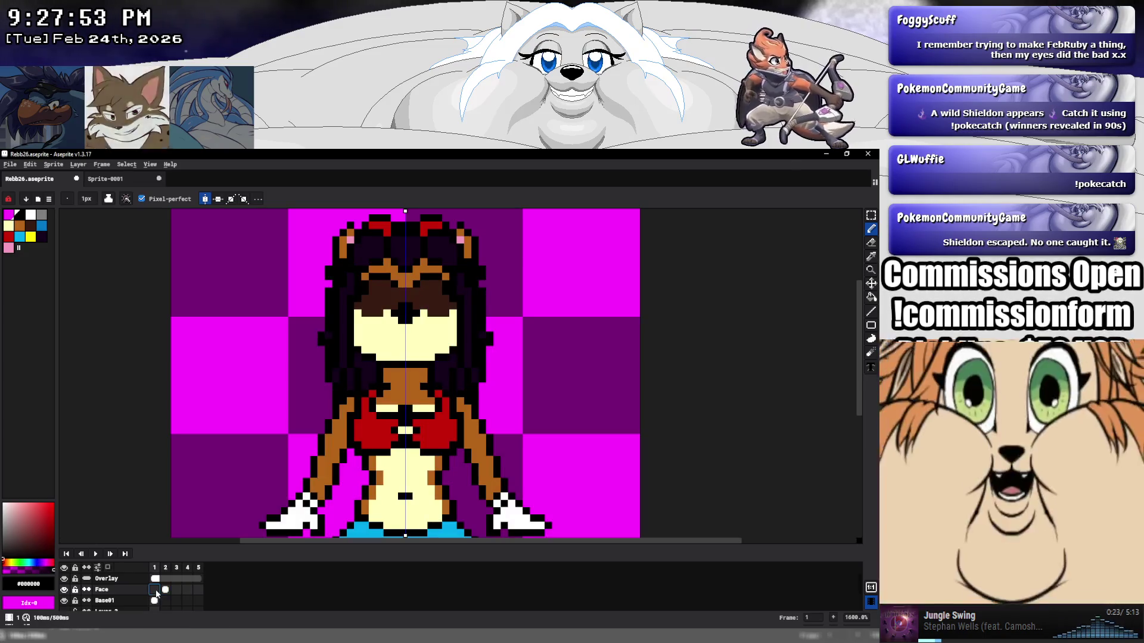
pyautogui.rightClick(165, 592)
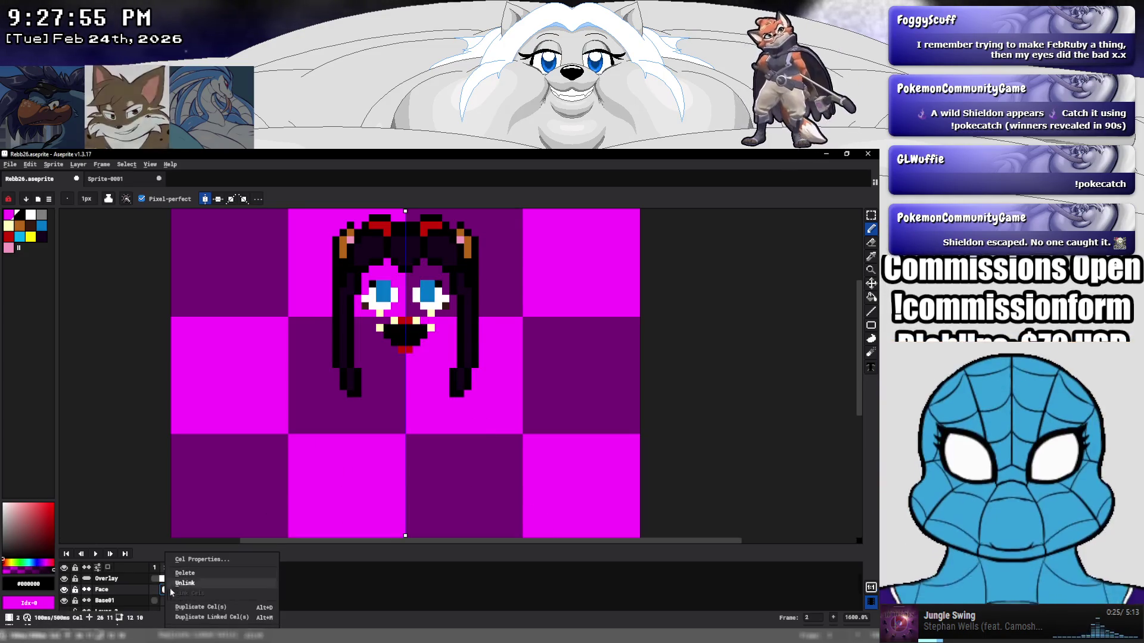
pyautogui.click(185, 583)
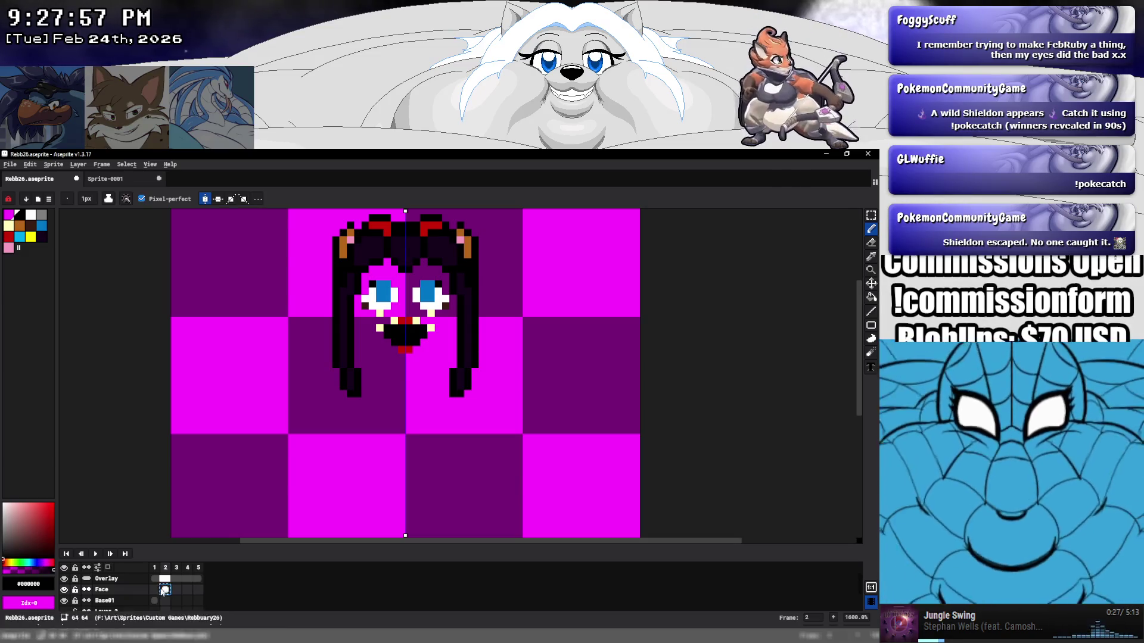
pyautogui.click(154, 591)
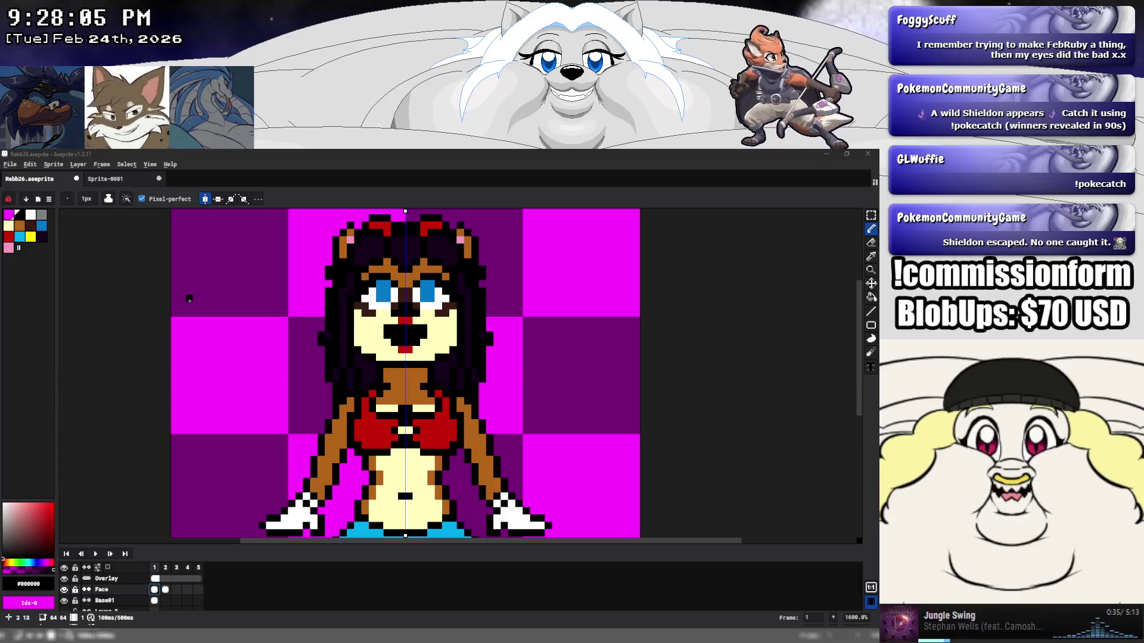
pyautogui.scroll(4, 376, 283)
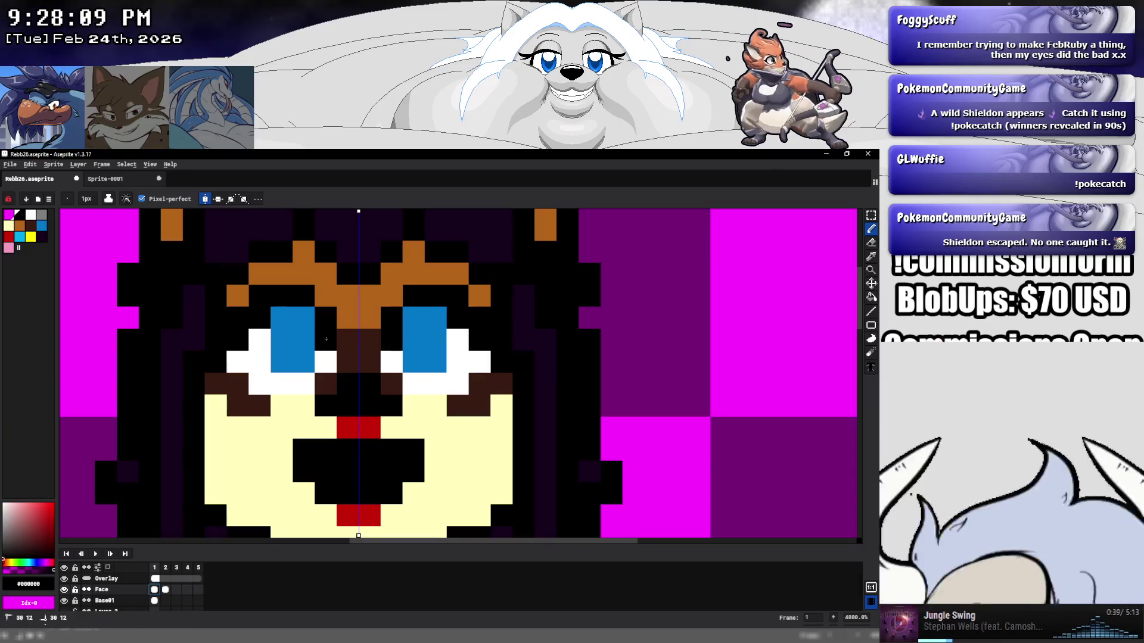
# Darken the top of the left eye and extend the nose downward in brown and black.
pyautogui.moveTo(303, 317); pyautogui.dragTo(282, 317)
pyautogui.click(259, 340)
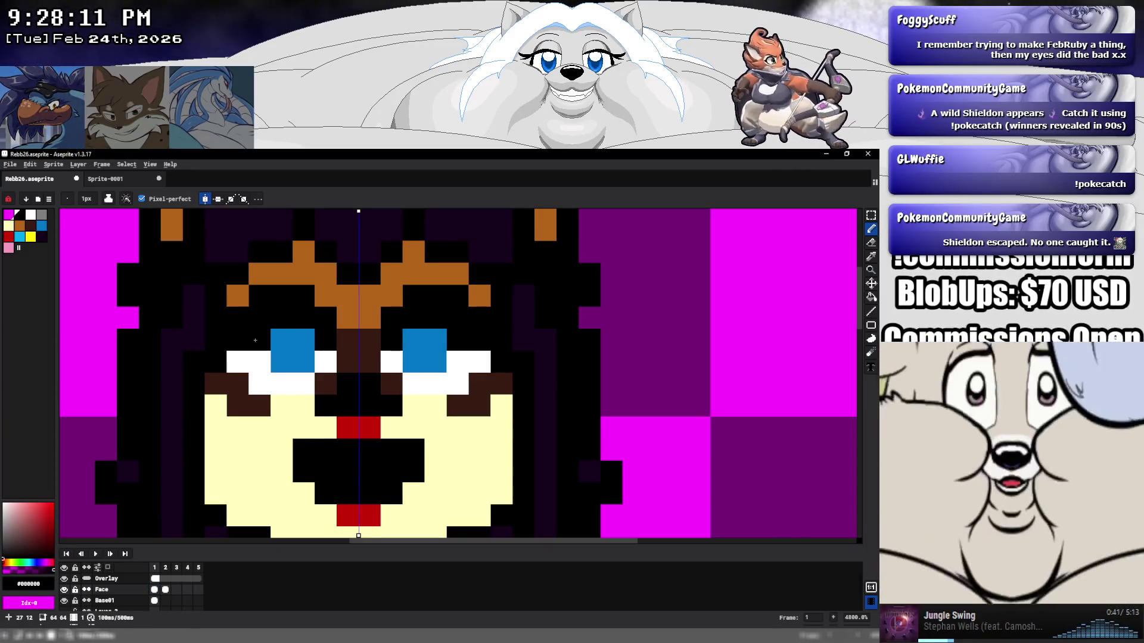
pyautogui.click(403, 435)
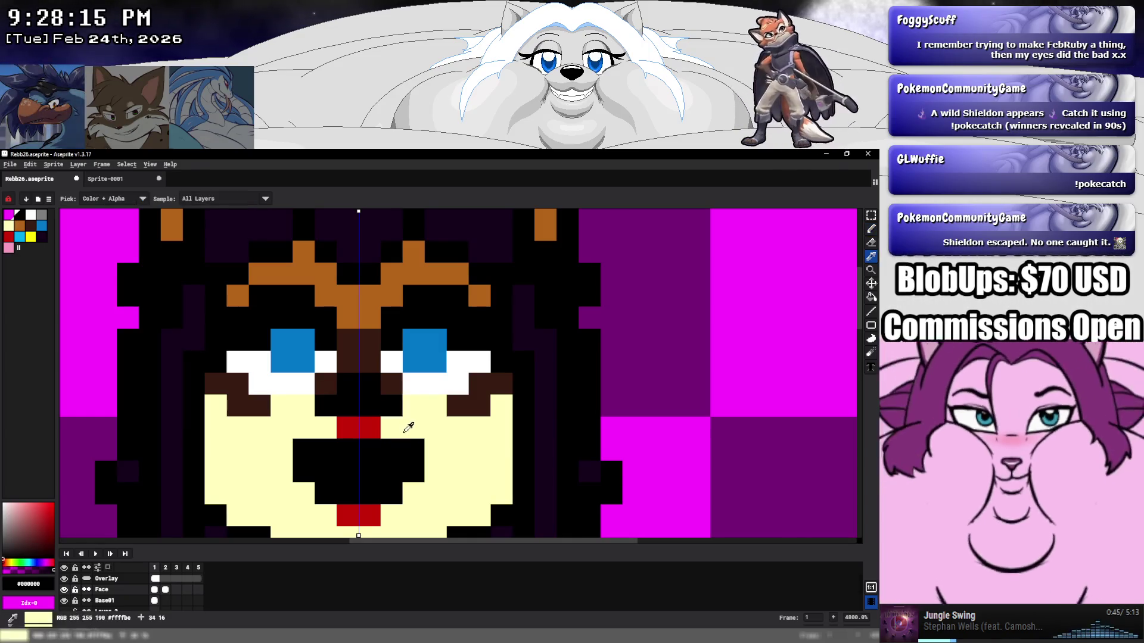
pyautogui.keyDown('alt'); pyautogui.click(391, 384); pyautogui.keyUp('alt')
pyautogui.click(389, 400)
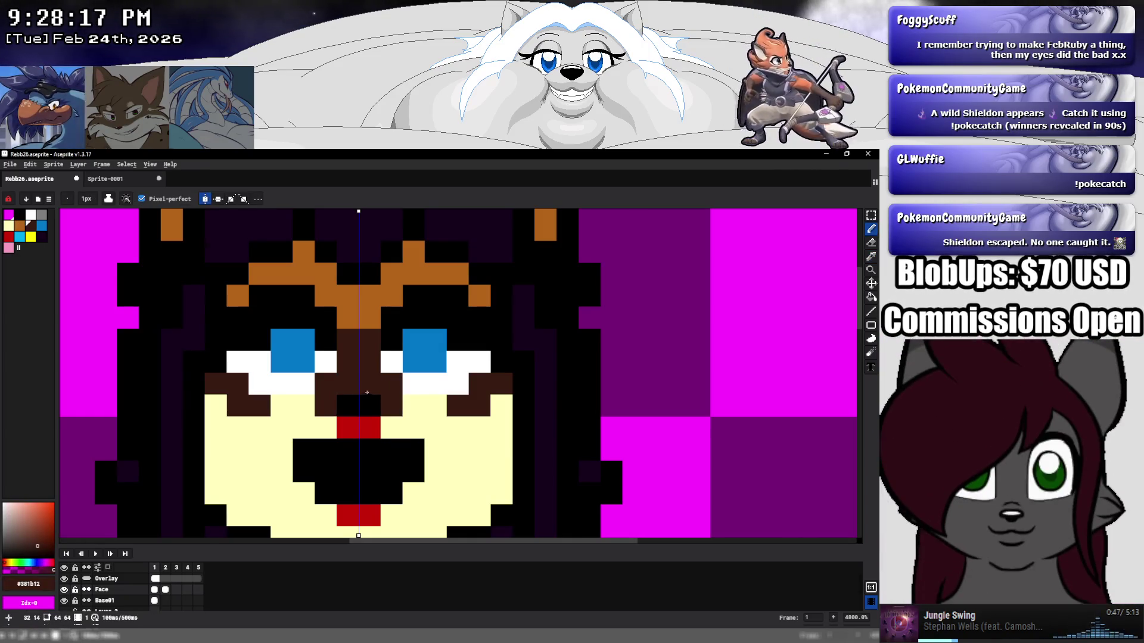
pyautogui.keyDown('alt'); pyautogui.click(369, 405); pyautogui.keyUp('alt')
pyautogui.moveTo(347, 426); pyautogui.dragTo(364, 419)
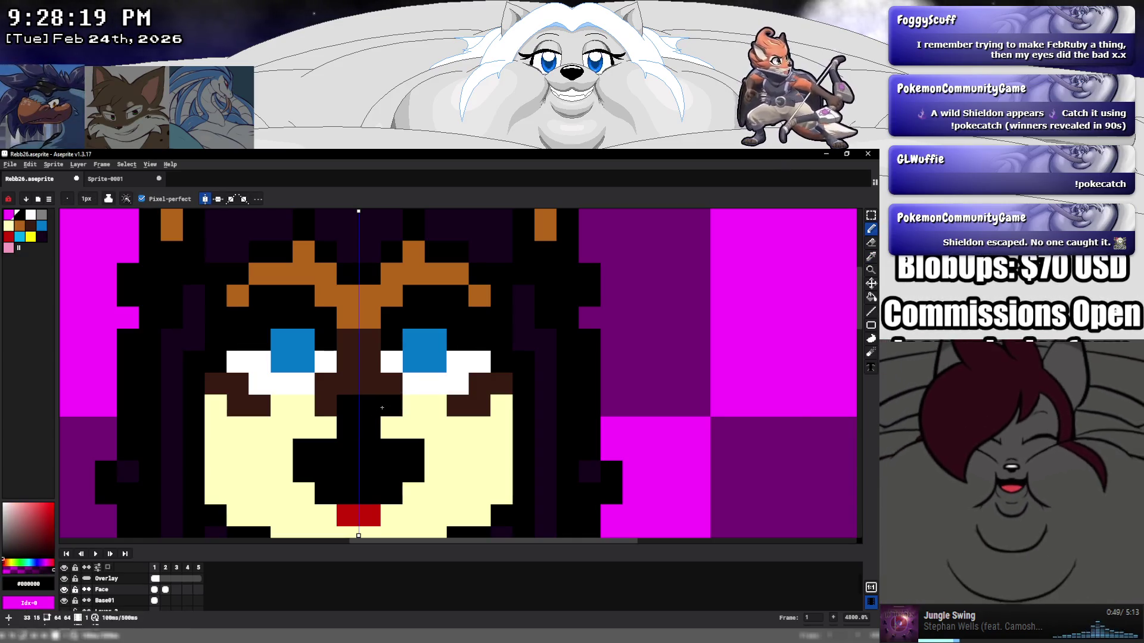
# Fill the centre of the mouth with tongue red and the upper mouth row with cream.
pyautogui.keyDown('alt'); pyautogui.click(369, 516); pyautogui.keyUp('alt')
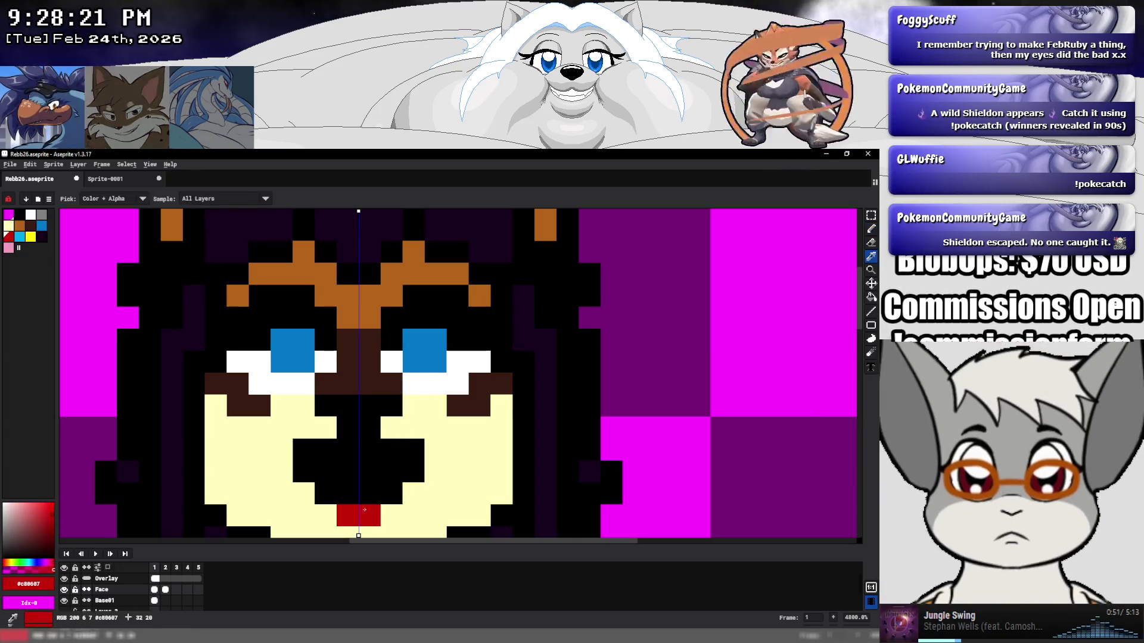
pyautogui.click(347, 492)
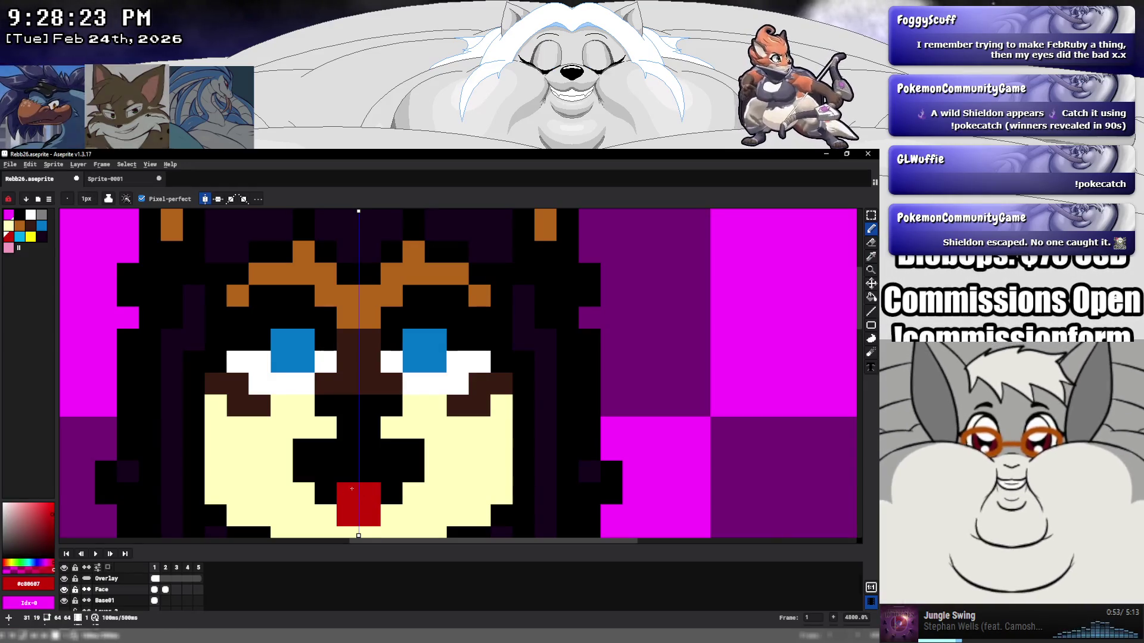
pyautogui.moveTo(348, 471); pyautogui.dragTo(361, 477)
pyautogui.keyDown('alt'); pyautogui.click(393, 428); pyautogui.keyUp('alt')
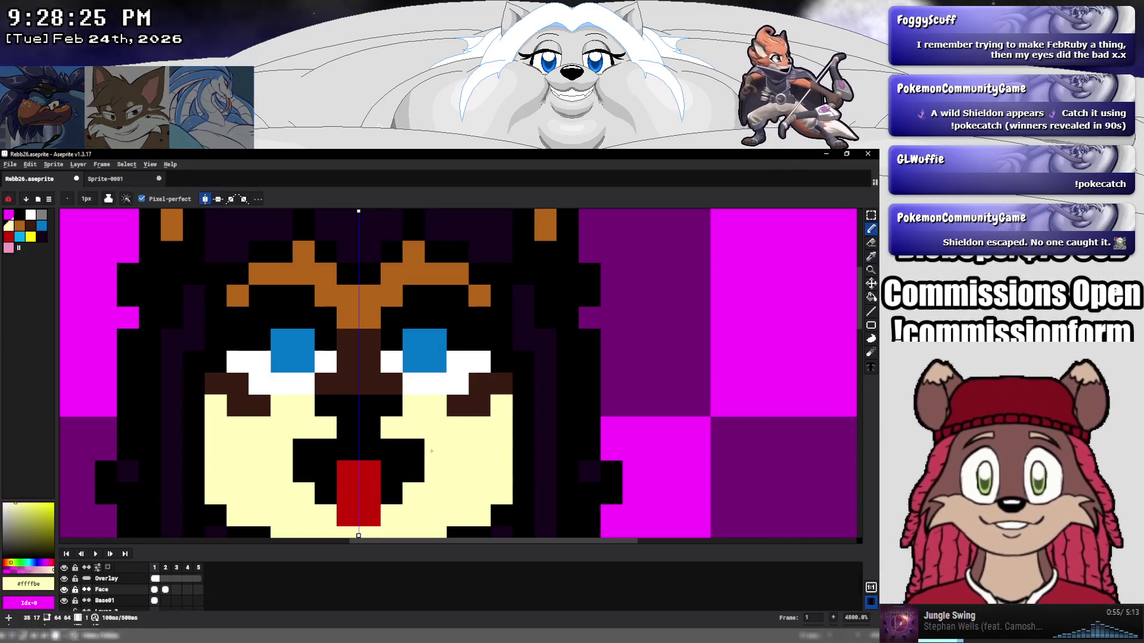
pyautogui.moveTo(417, 450); pyautogui.dragTo(298, 450)
pyautogui.click(346, 432)
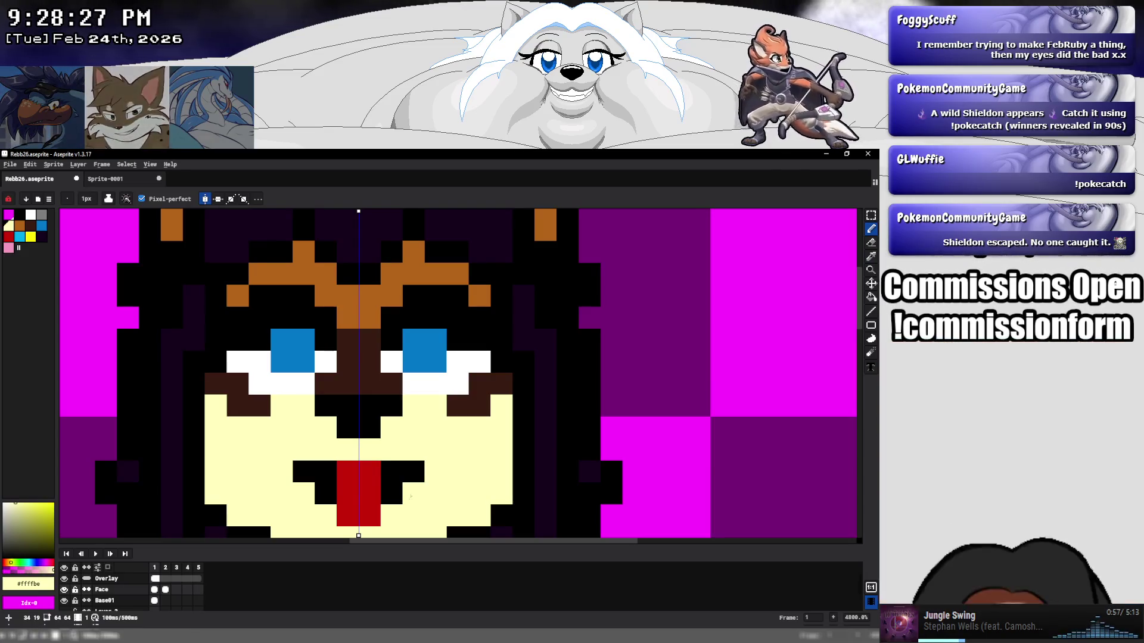
# Reshape the mouth in black, moving the tongue up a pixel and making the upper corners cream.
pyautogui.press('alt')
pyautogui.keyDown('alt'); pyautogui.click(396, 467); pyautogui.keyUp('alt')
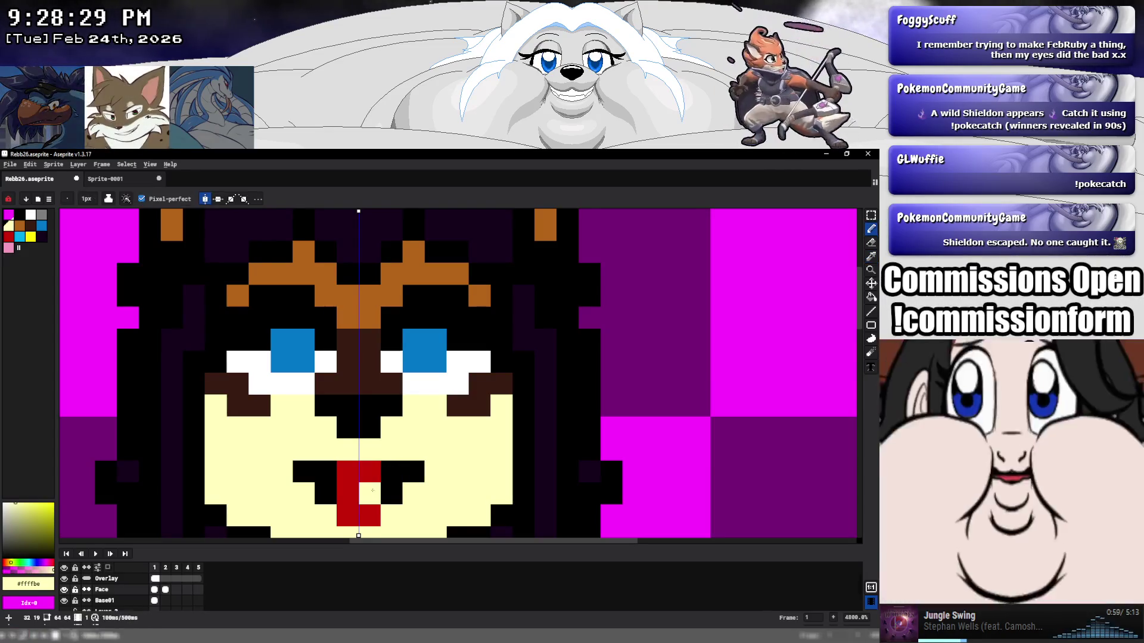
pyautogui.click(347, 472)
pyautogui.keyDown('alt'); pyautogui.click(369, 472); pyautogui.keyUp('alt')
pyautogui.click(347, 471)
pyautogui.keyDown('alt'); pyautogui.click(325, 493); pyautogui.keyUp('alt')
pyautogui.moveTo(370, 494); pyautogui.dragTo(348, 492)
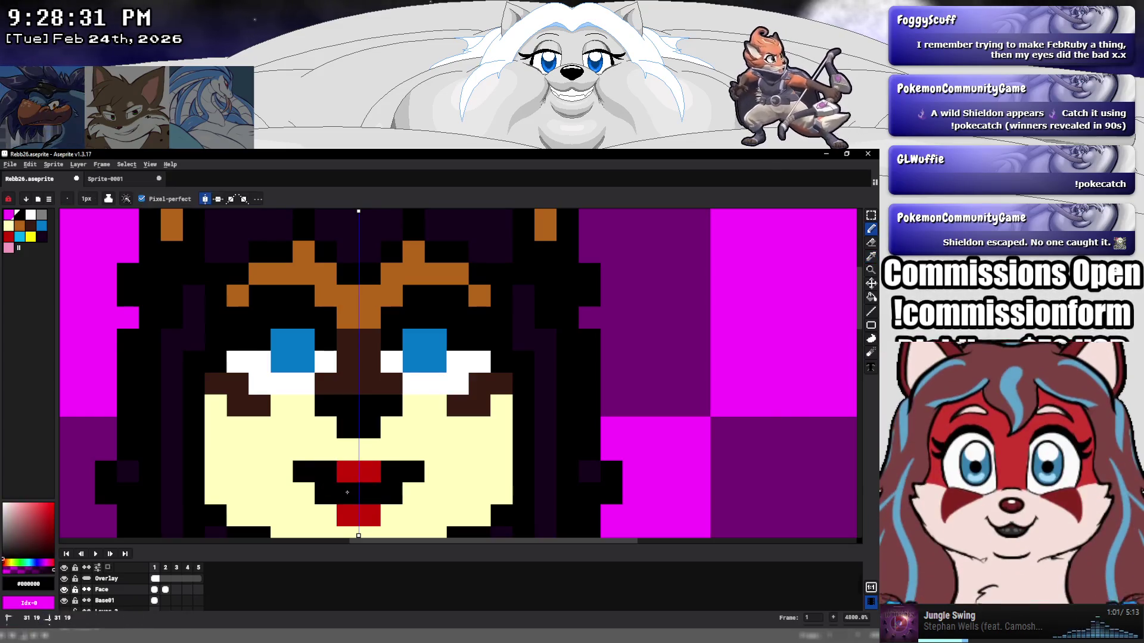
pyautogui.click(325, 493)
pyautogui.click(392, 493)
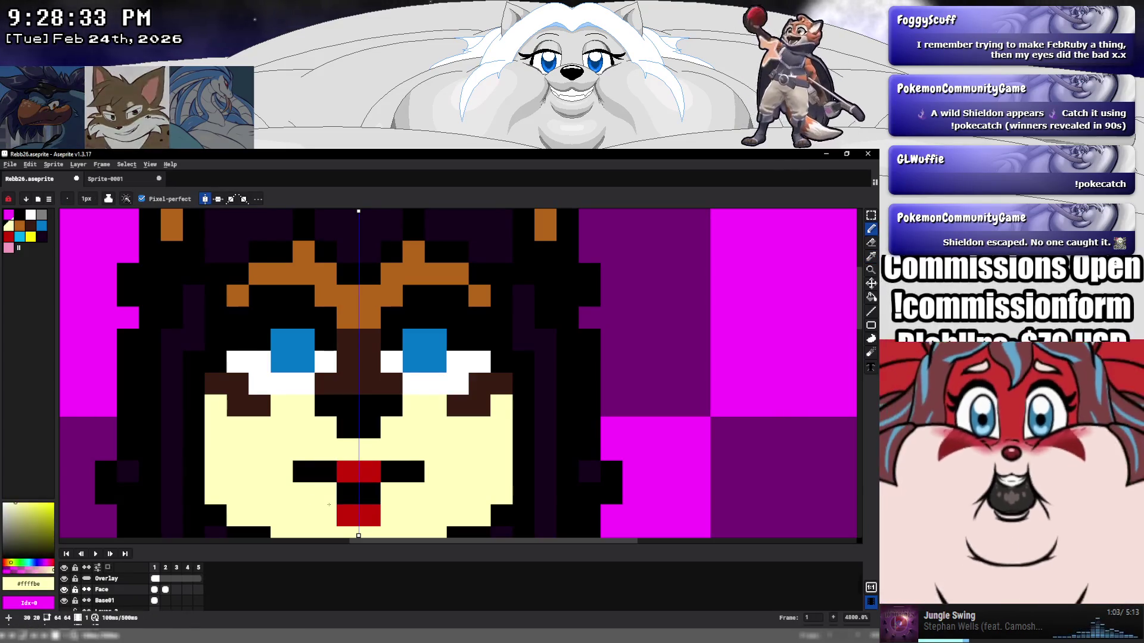
pyautogui.hotkey('ctrl', 'z')
pyautogui.hotkey('ctrl', 'z')
pyautogui.click(325, 472)
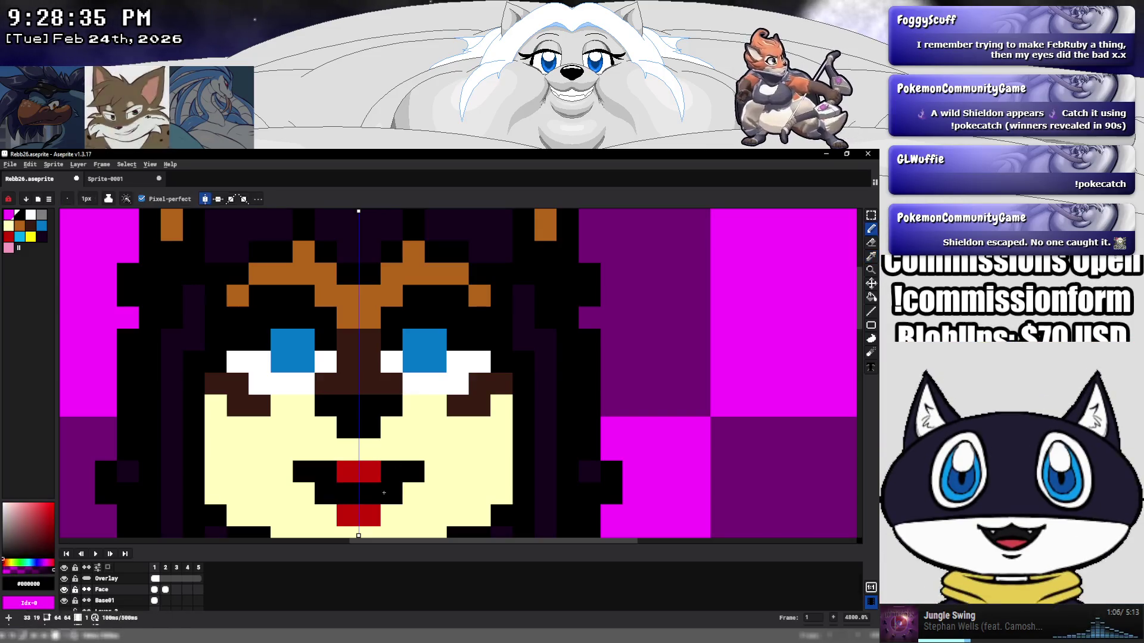
pyautogui.click(391, 472)
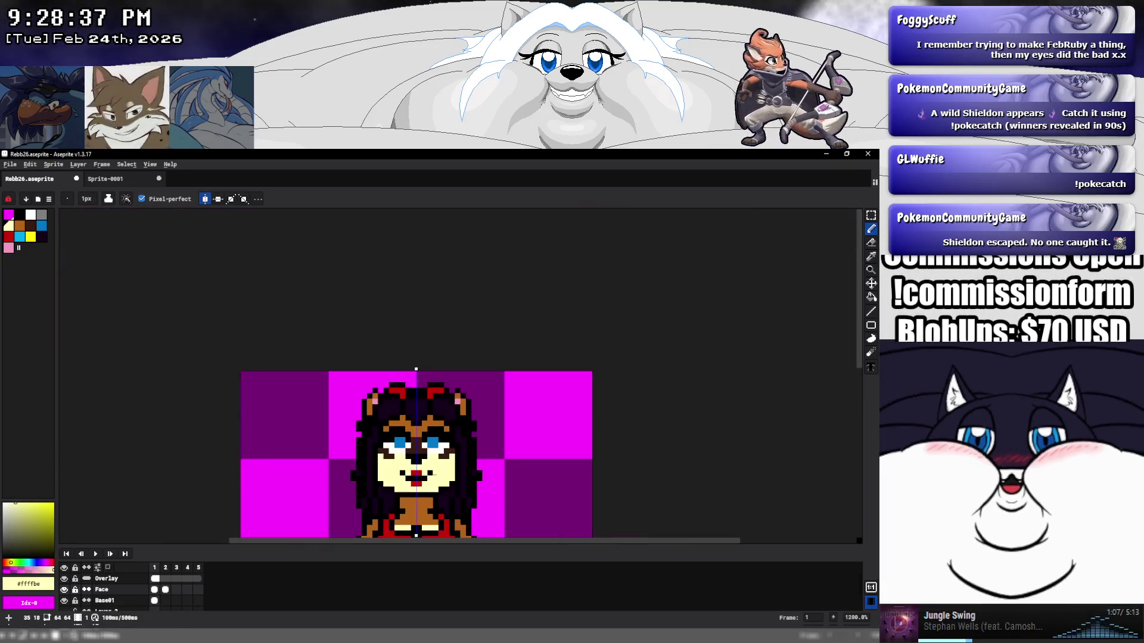
# Copy frame 1's Base01 body cel into frame 2 with Ctrl+C/Ctrl+V, then stop the animation preview.
pyautogui.scroll(-5, 381, 425)
pyautogui.scroll(3, 381, 426)
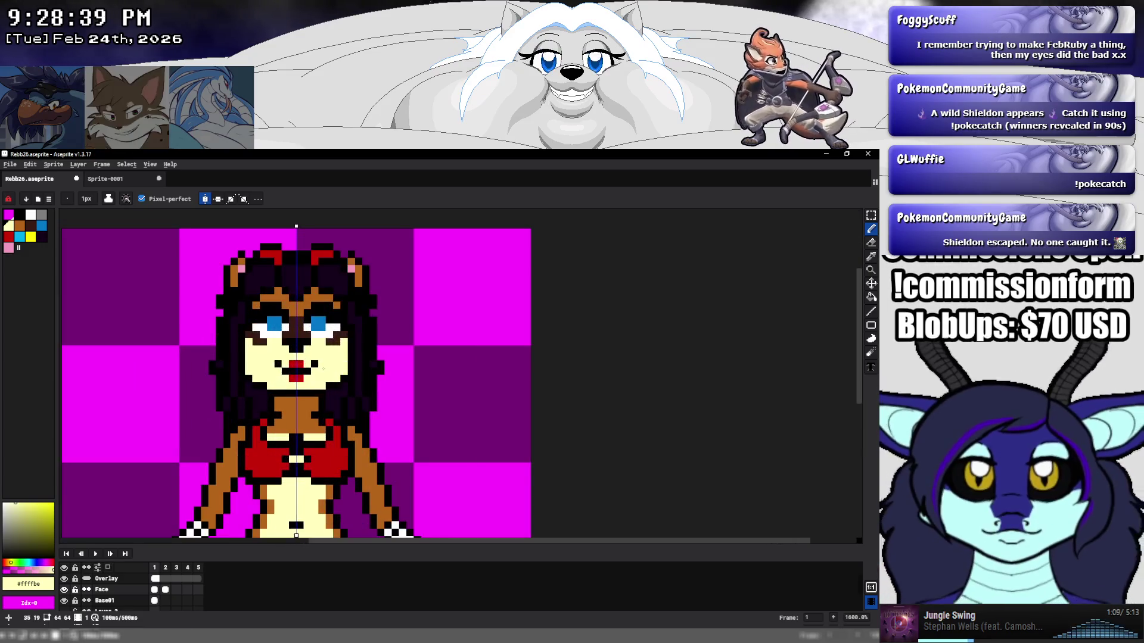
pyautogui.click(166, 589)
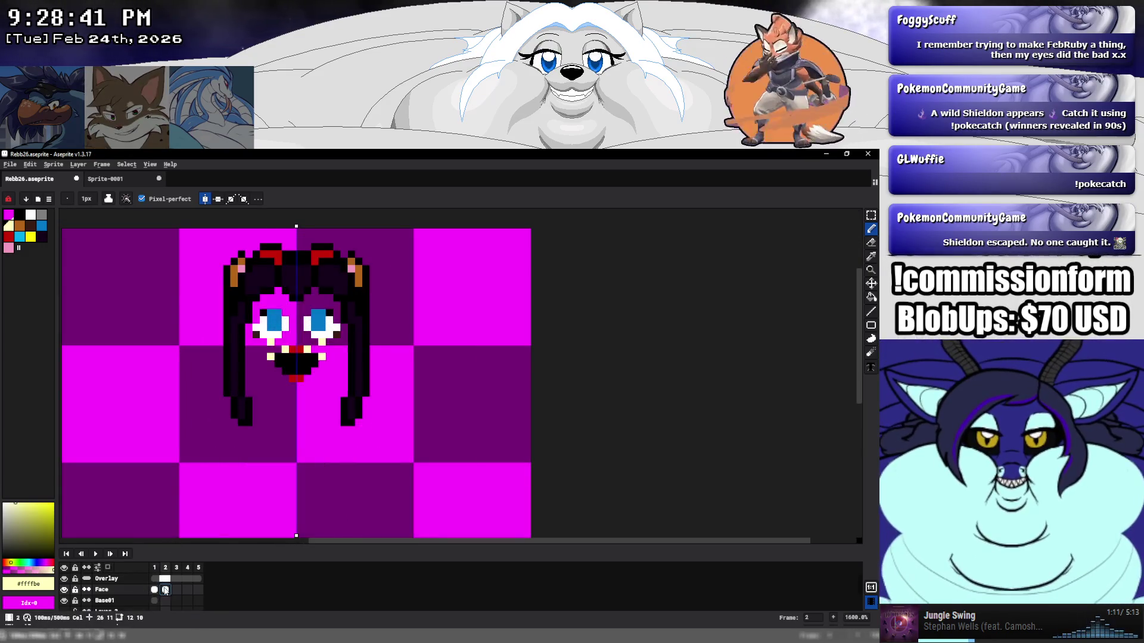
pyautogui.click(155, 590)
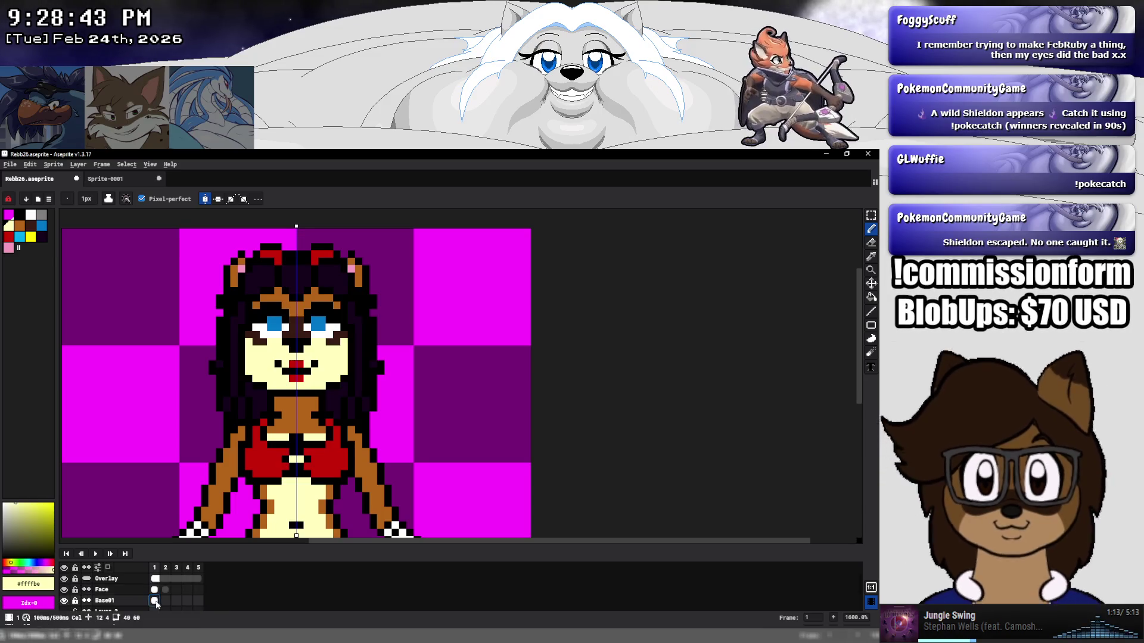
pyautogui.hotkey('ctrl', 'c')
pyautogui.press('Right')
pyautogui.hotkey('ctrl', 'v')
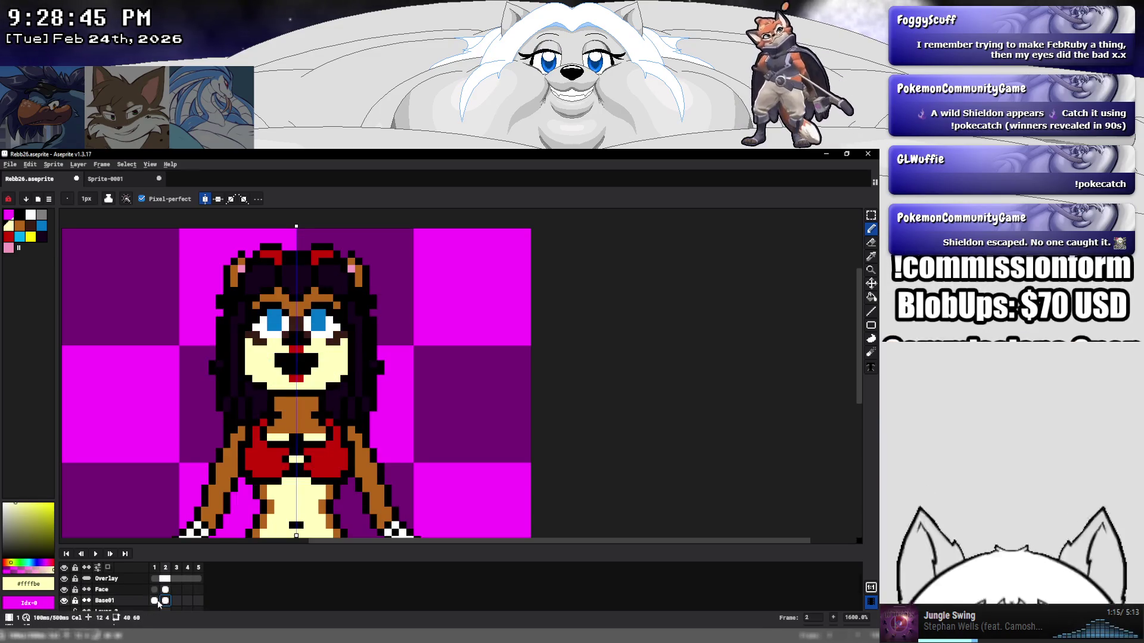
pyautogui.press('Right')
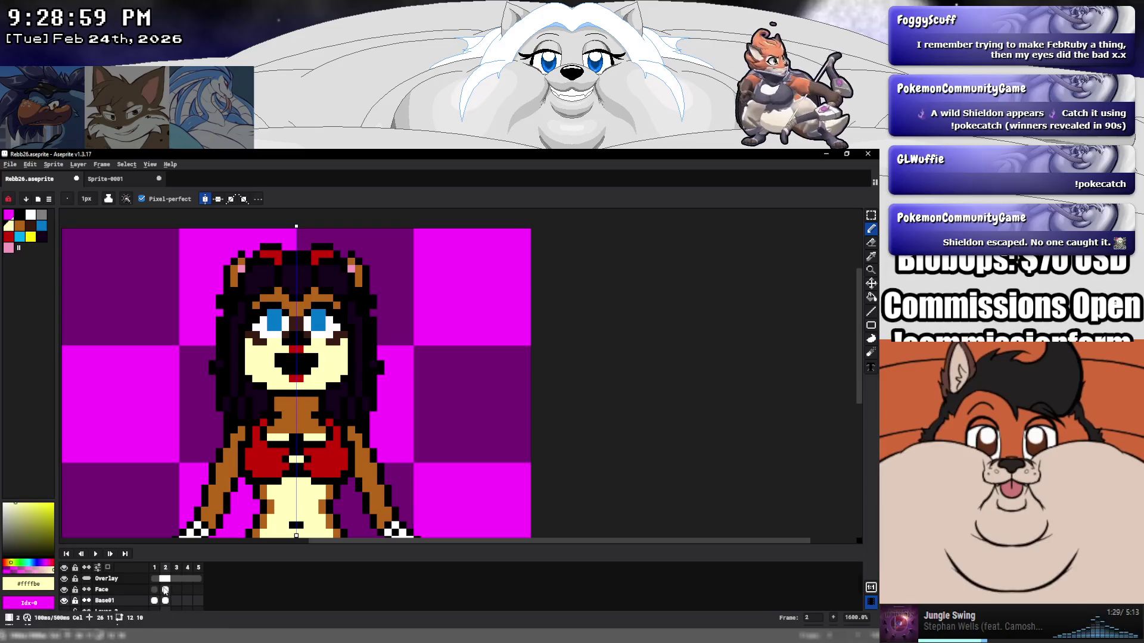
pyautogui.press('Return')
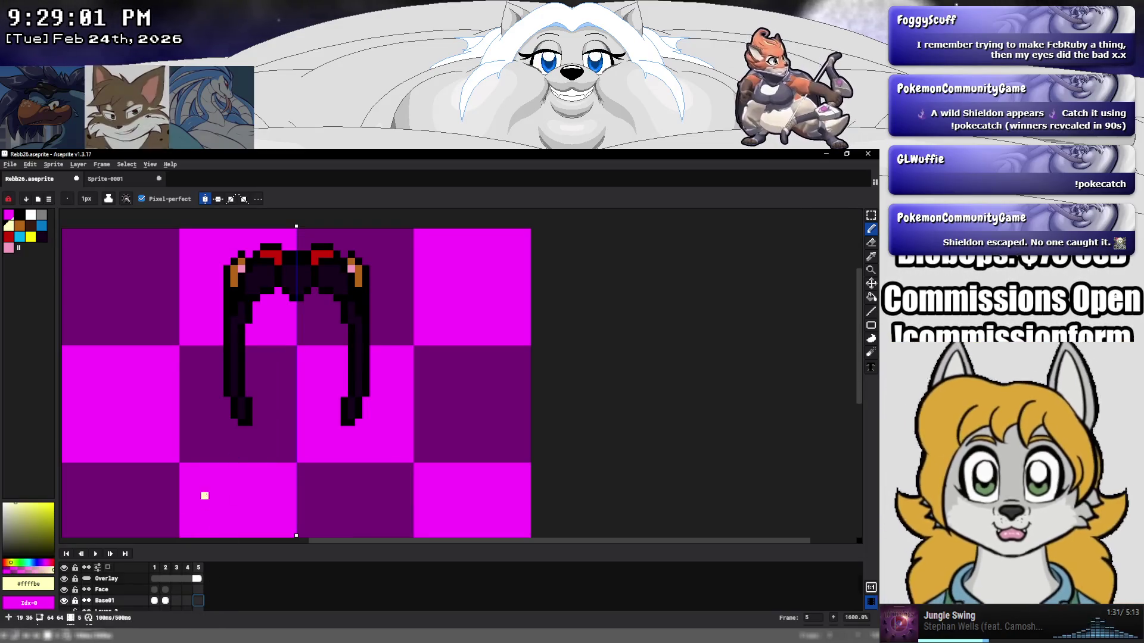
# Turn on onion skinning and compare frame 5 against its neighbouring frames.
pyautogui.scroll(-1, 160, 600)
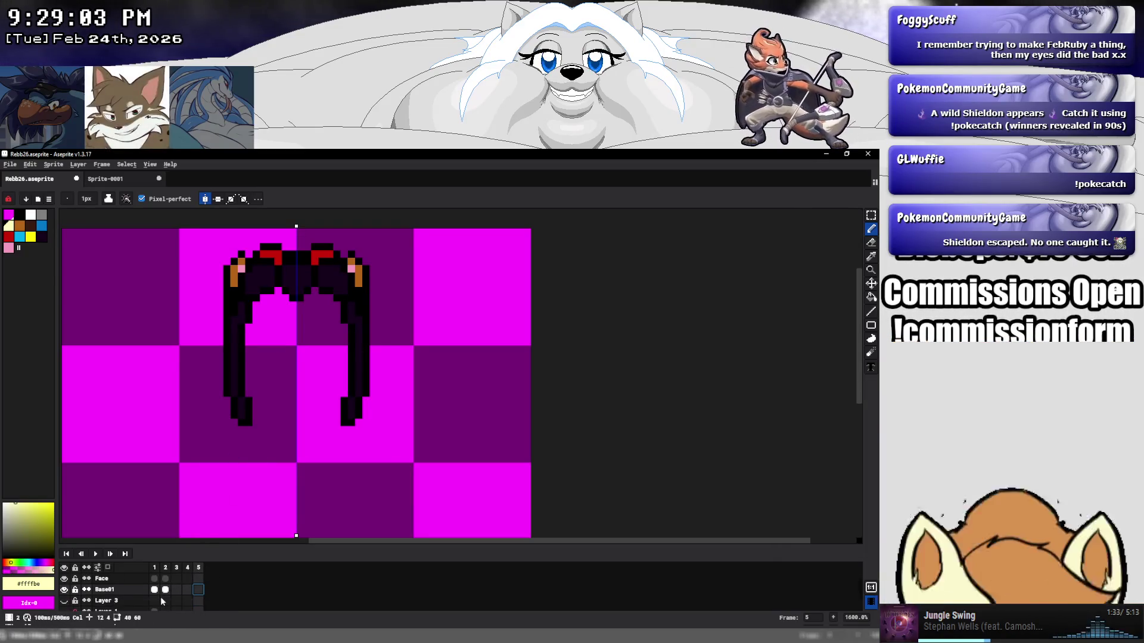
pyautogui.click(98, 567)
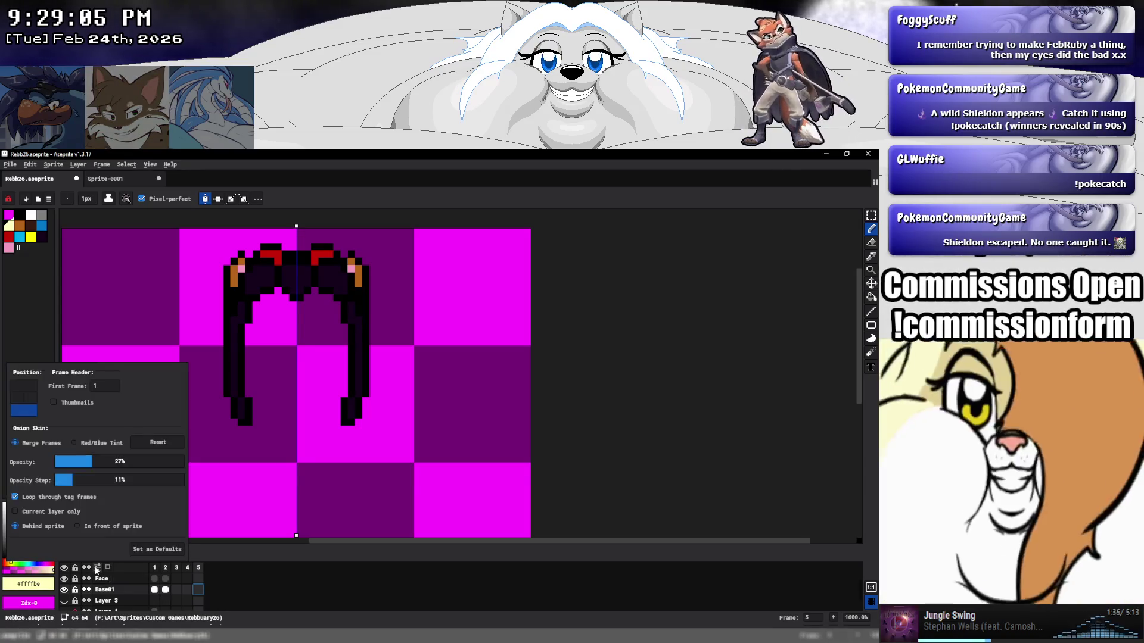
pyautogui.click(107, 569)
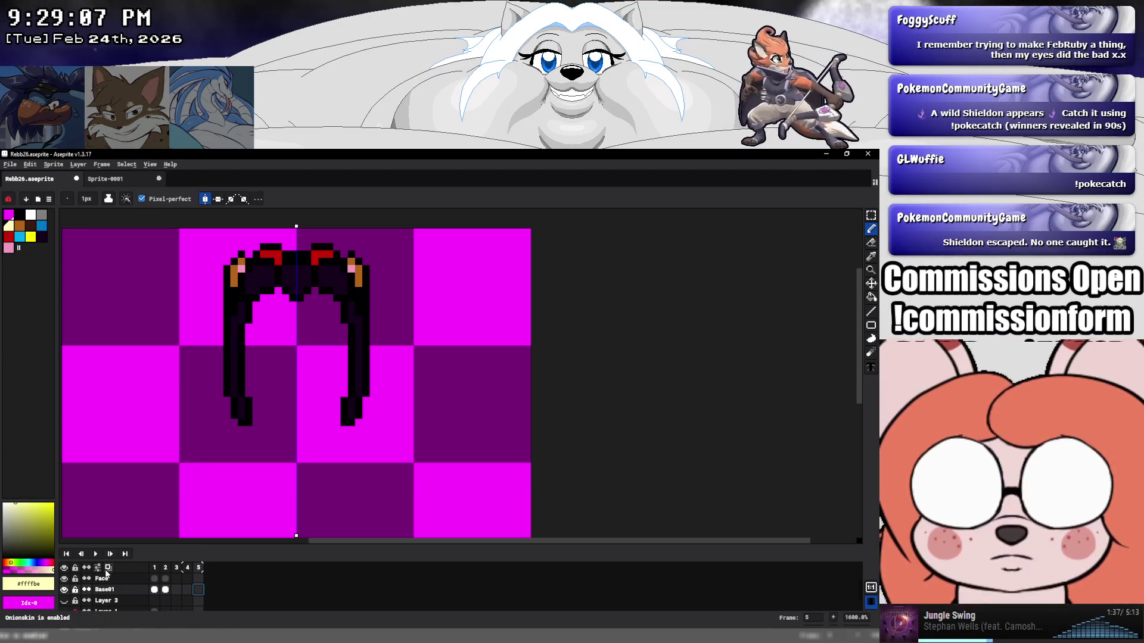
pyautogui.click(181, 571)
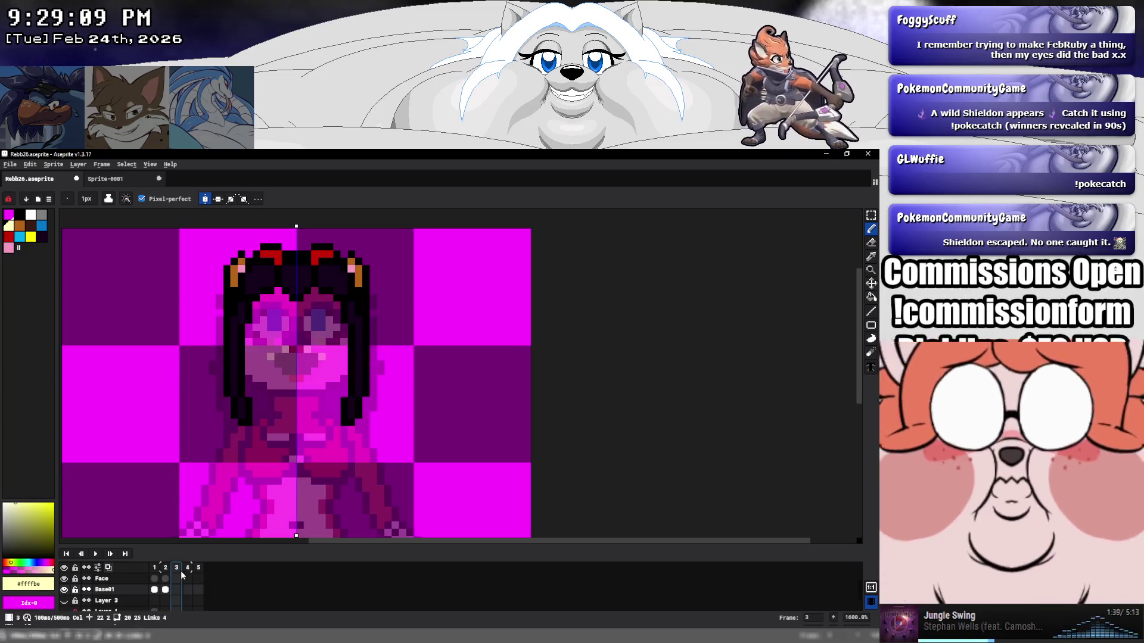
pyautogui.click(198, 593)
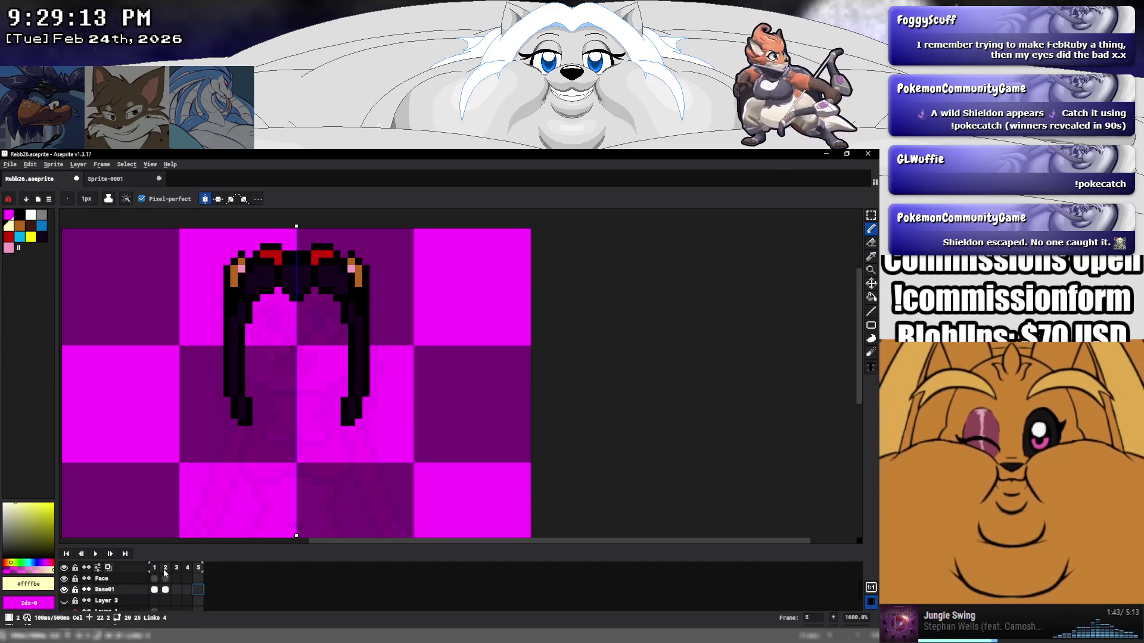
pyautogui.scroll(-3, 270, 466)
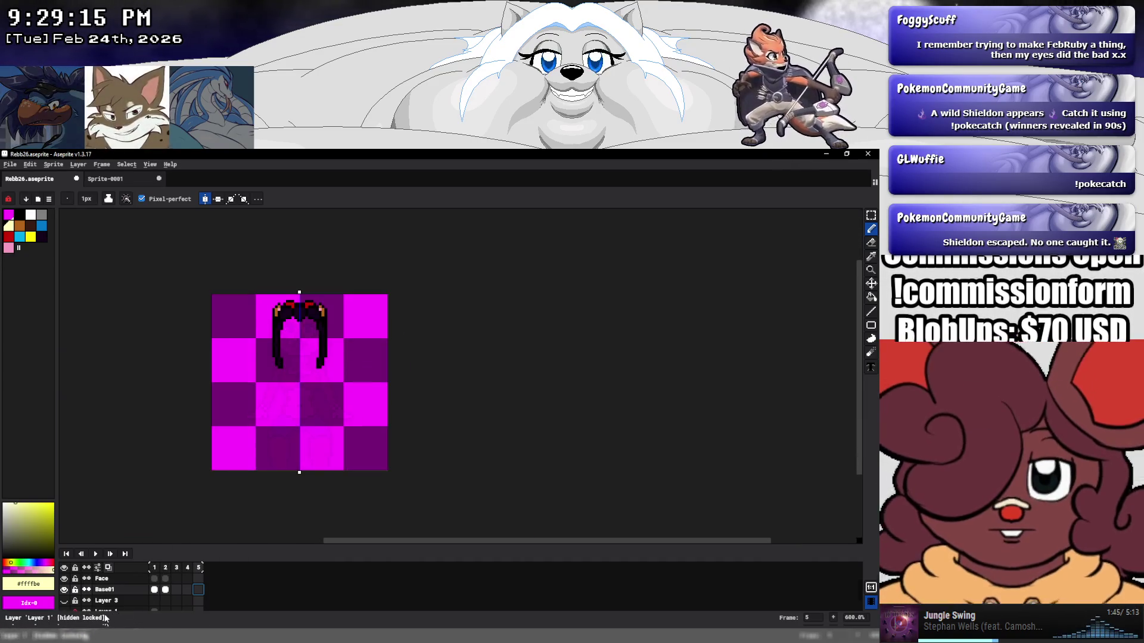
pyautogui.scroll(-1, 77, 601)
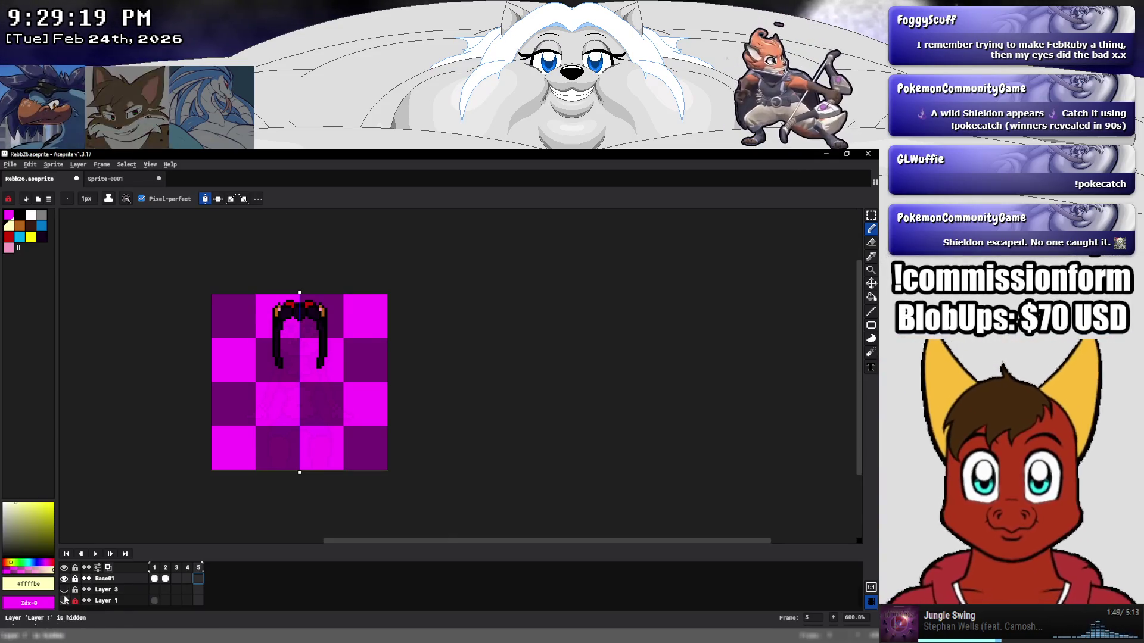
# Unlock and show Layer 1, then link its white background cels across frames 1–5.
pyautogui.click(75, 602)
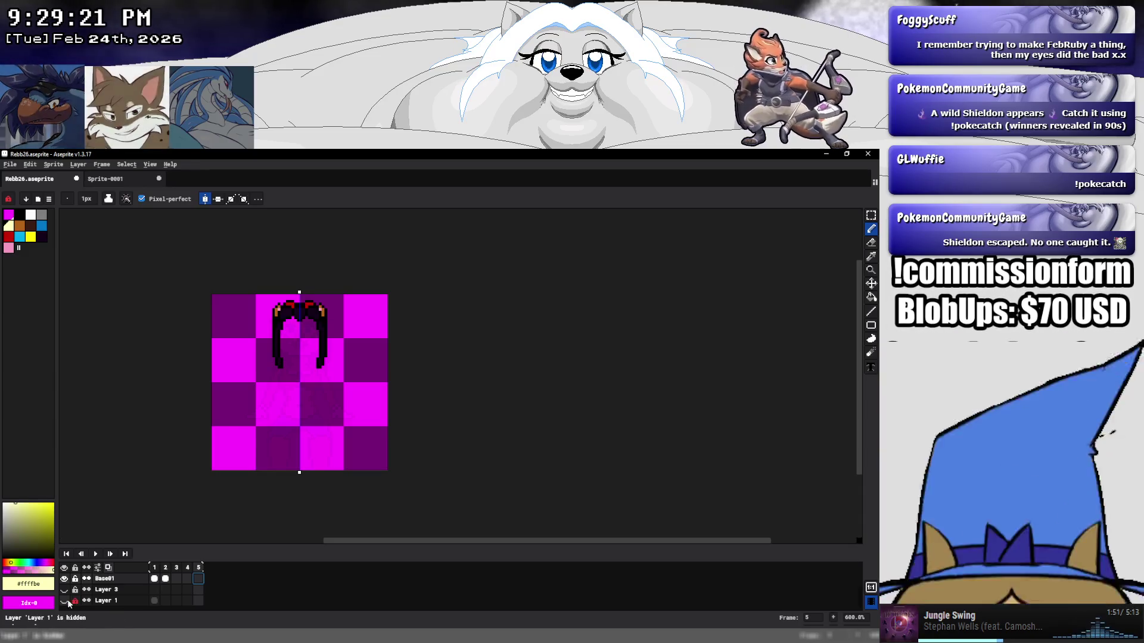
pyautogui.moveTo(64, 601); pyautogui.dragTo(64, 591)
pyautogui.click(64, 590)
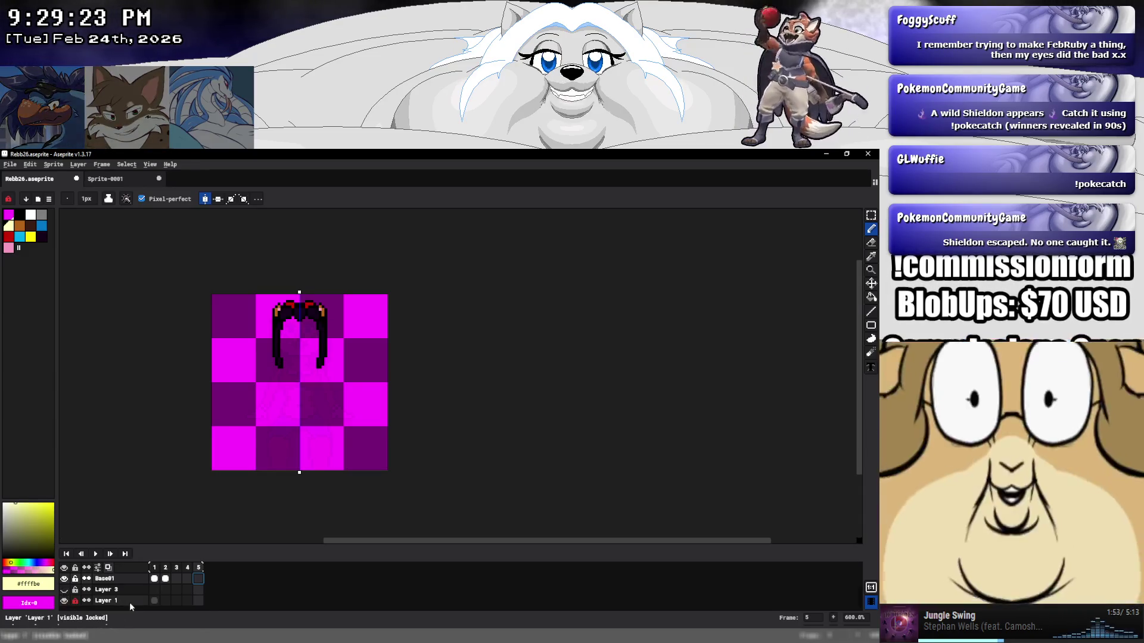
pyautogui.click(153, 601)
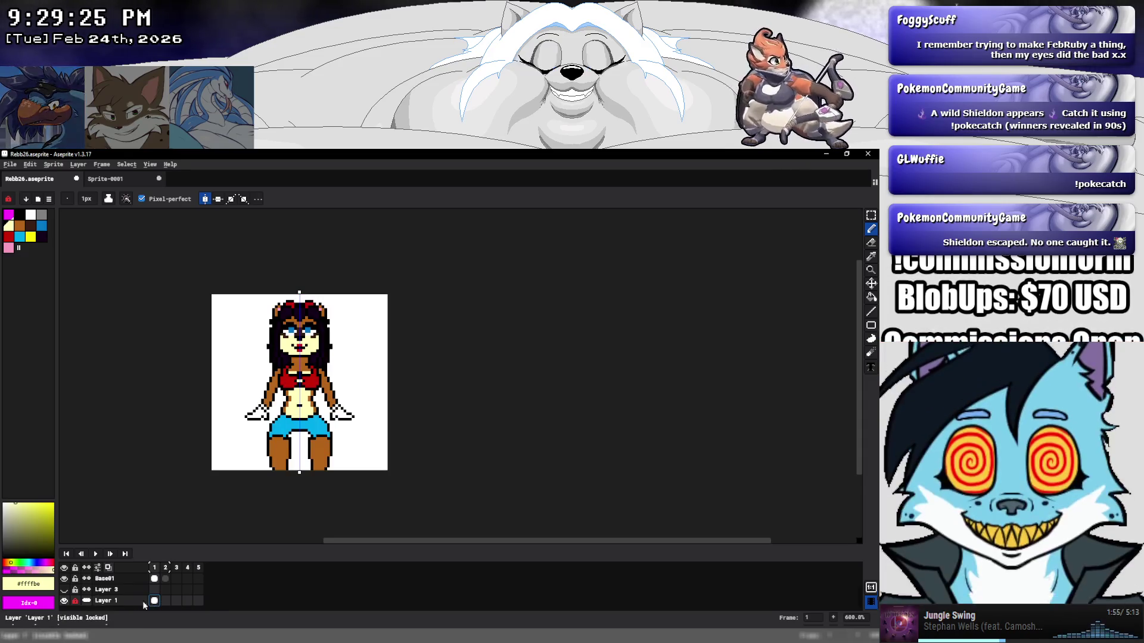
pyautogui.moveTo(153, 602); pyautogui.dragTo(194, 600)
pyautogui.rightClick(194, 599)
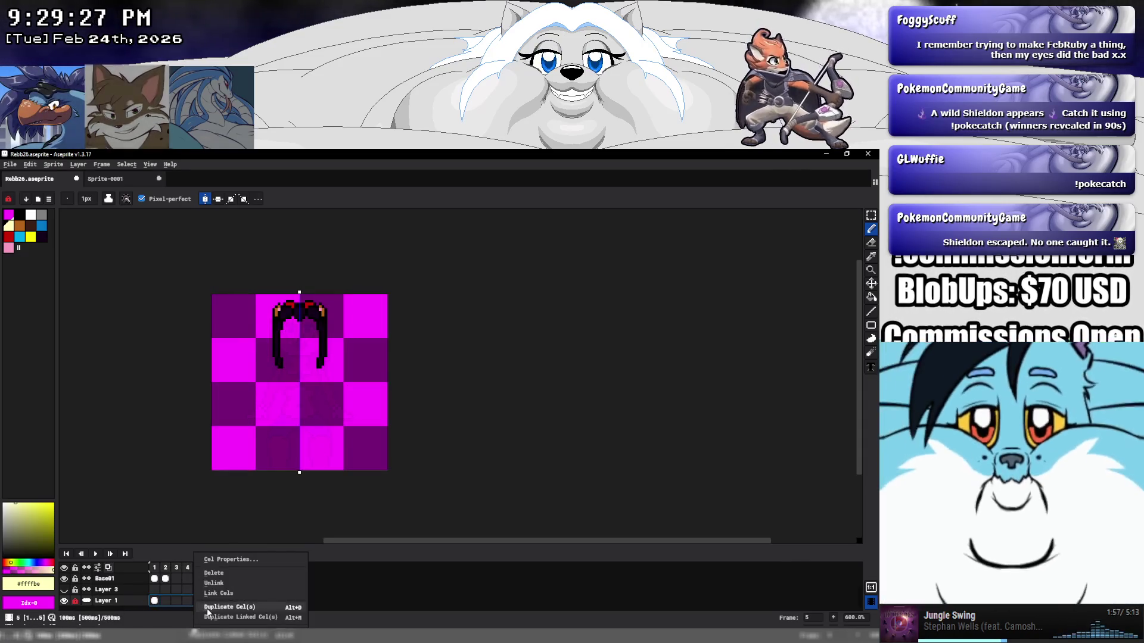
pyautogui.click(218, 593)
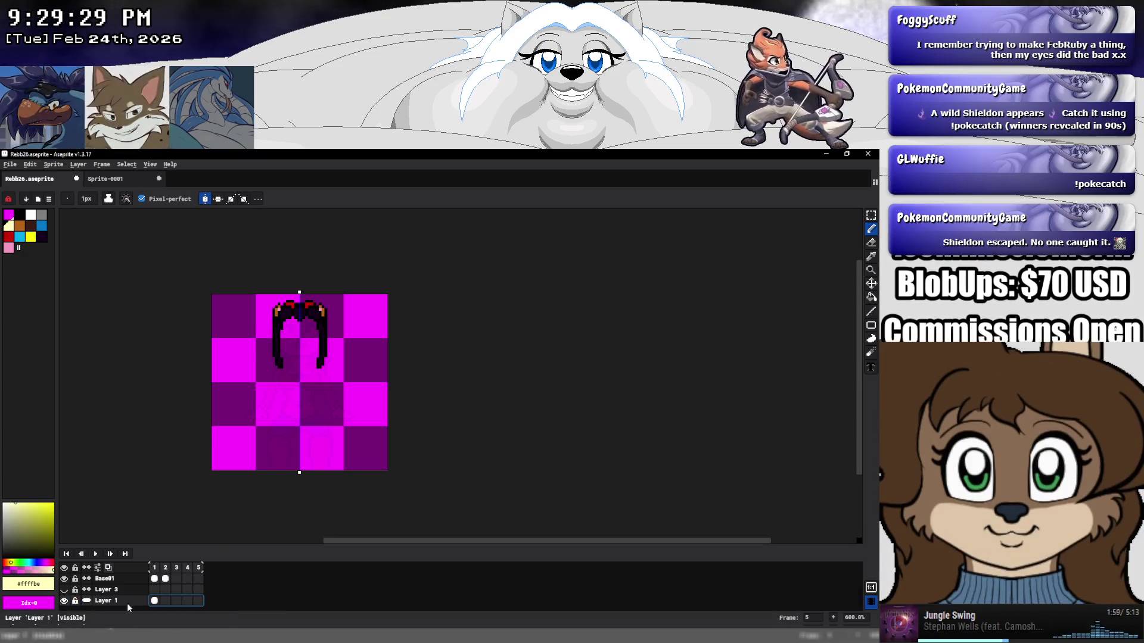
pyautogui.rightClick(159, 602)
pyautogui.click(189, 594)
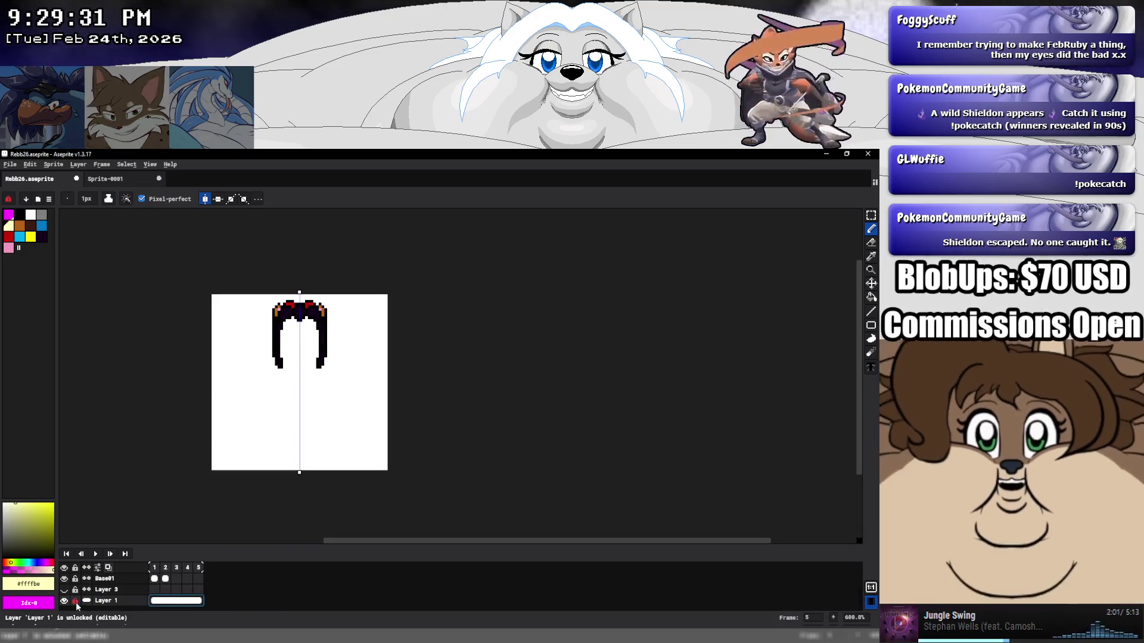
pyautogui.click(63, 600)
pyautogui.click(63, 600)
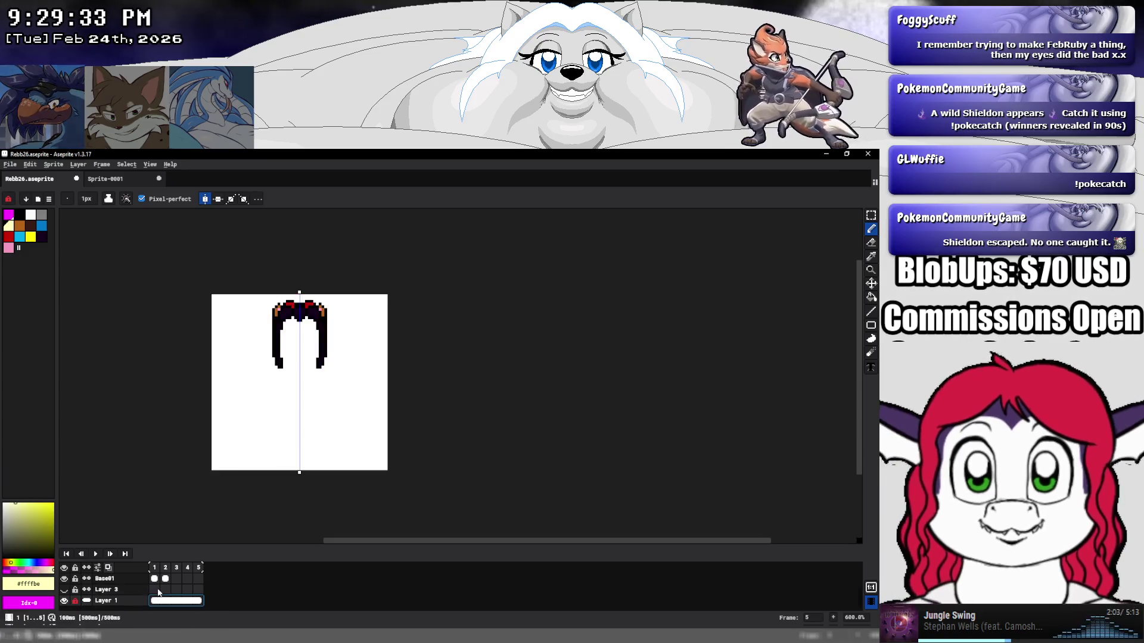
# Re-enable onion skinning in the timeline settings and move to frame 3 of Base01.
pyautogui.click(191, 580)
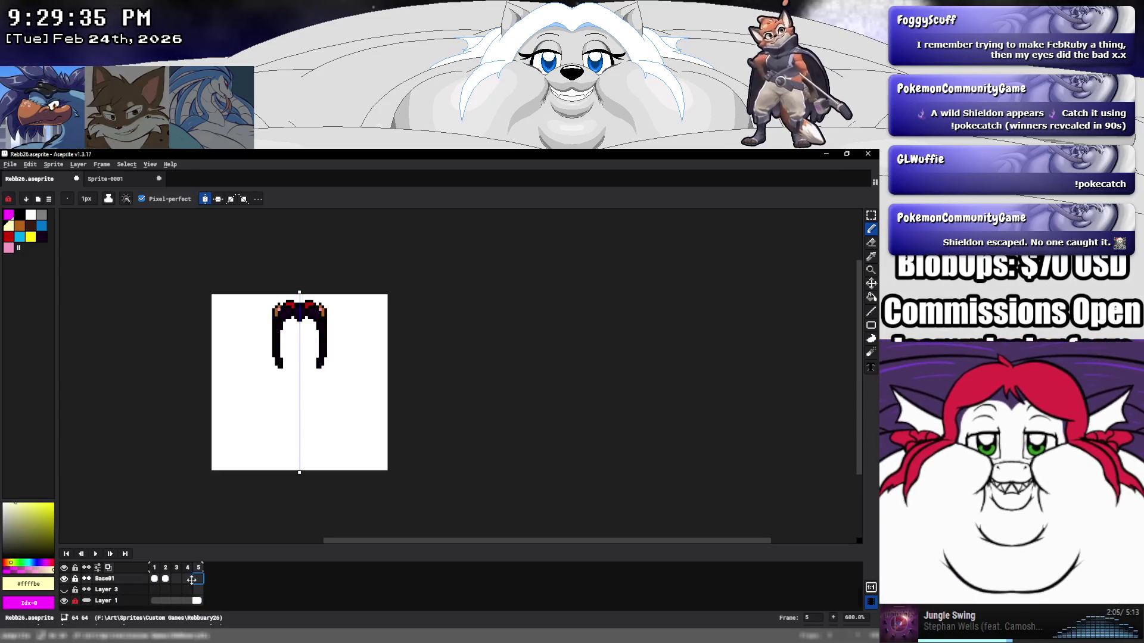
pyautogui.click(97, 567)
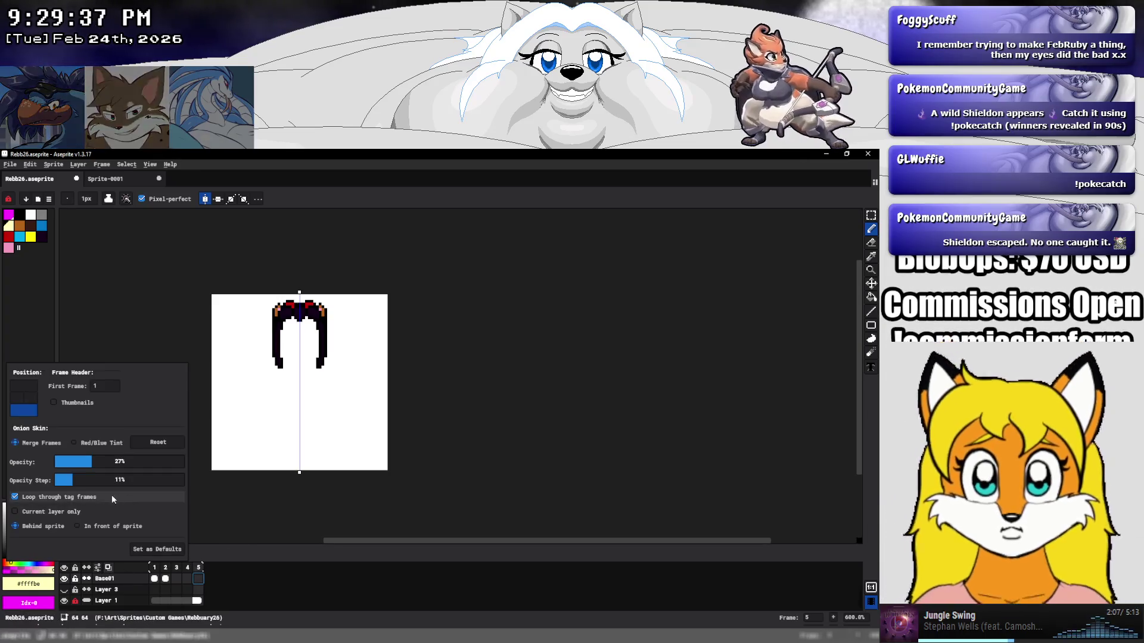
pyautogui.click(108, 567)
pyautogui.click(228, 527)
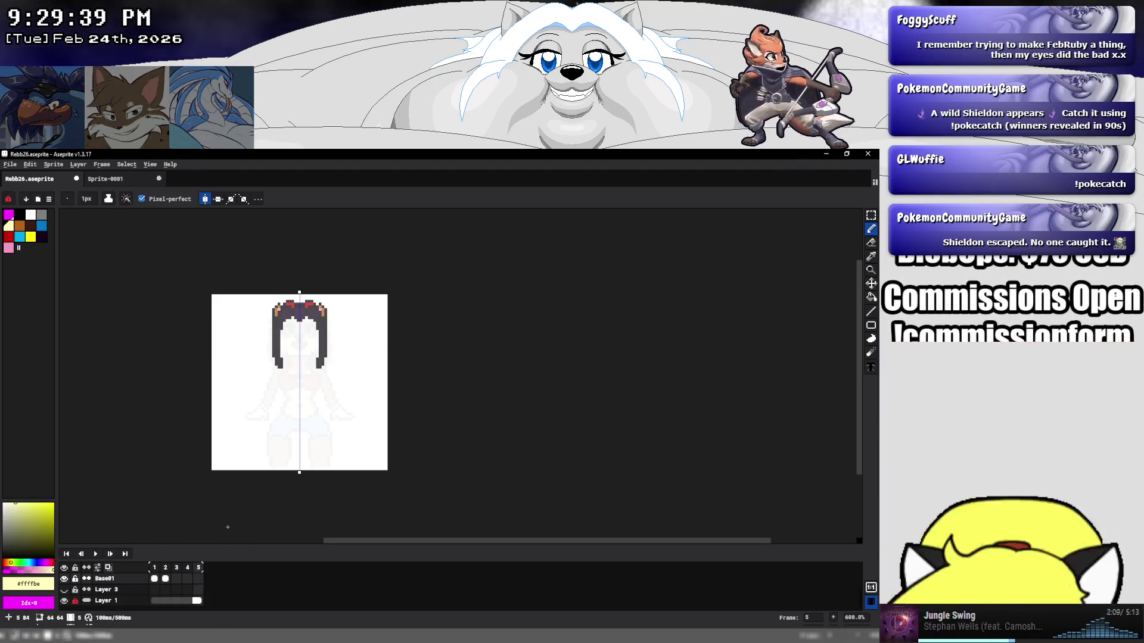
pyautogui.click(198, 580)
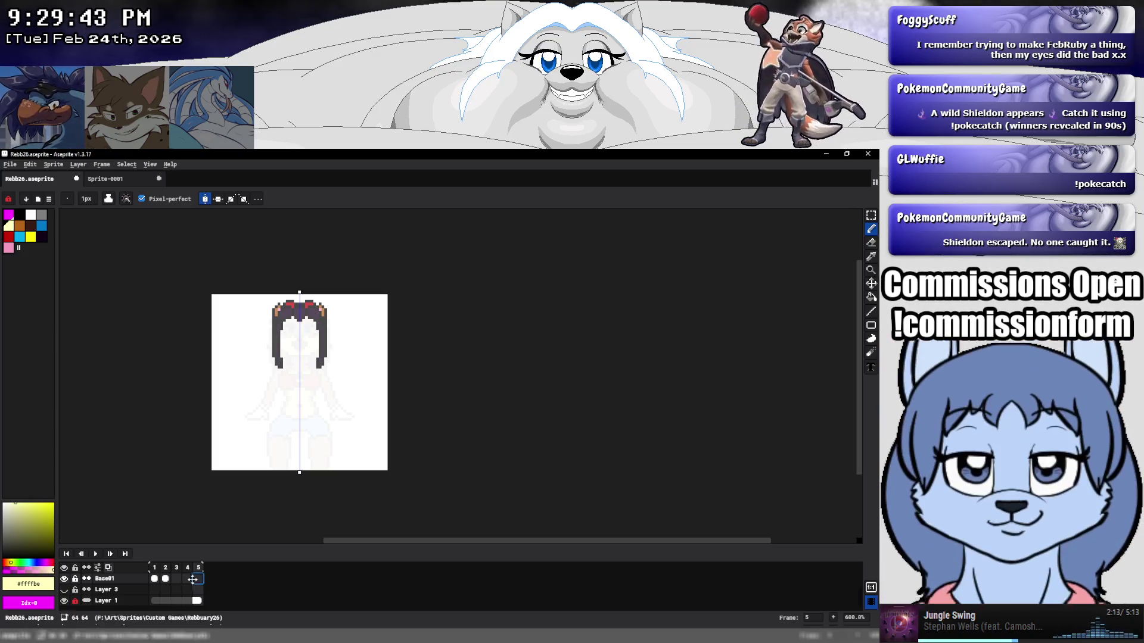
pyautogui.click(176, 579)
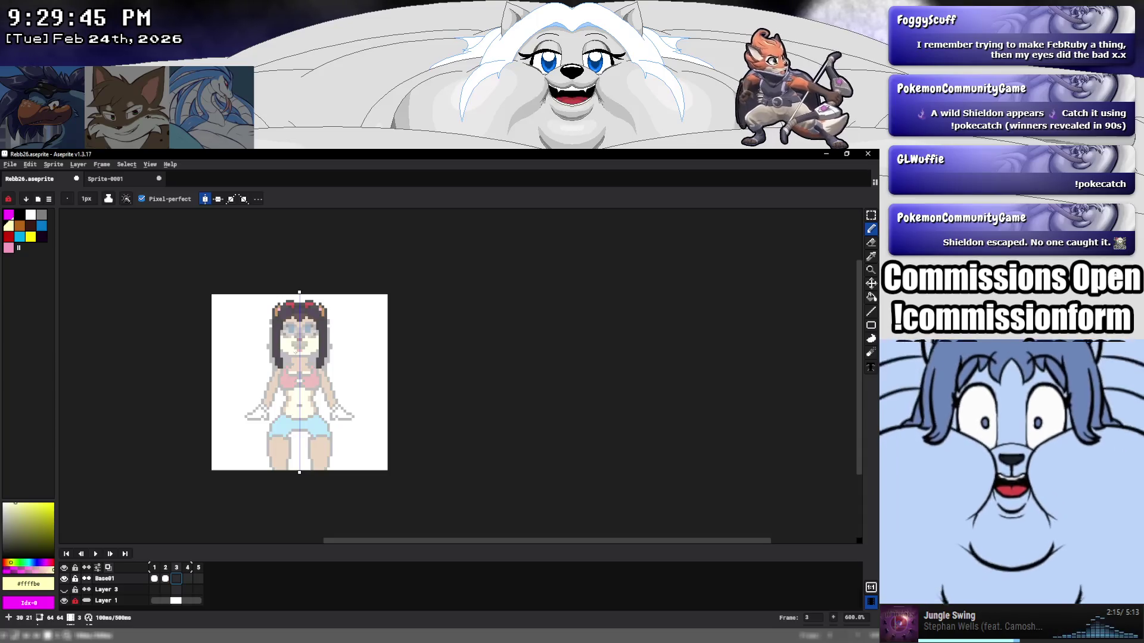
# Draw a filled pale pink rectangle across the bottom of frame 3 with the Rectangle tool.
pyautogui.scroll(4, 295, 352)
pyautogui.scroll(-4, 308, 352)
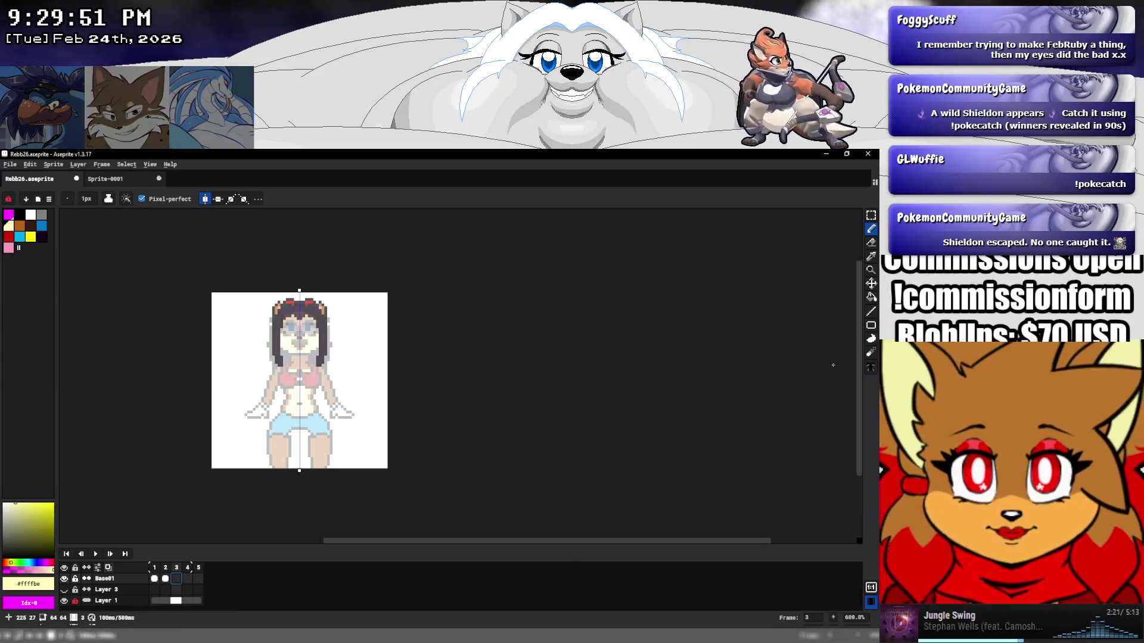
pyautogui.click(871, 326)
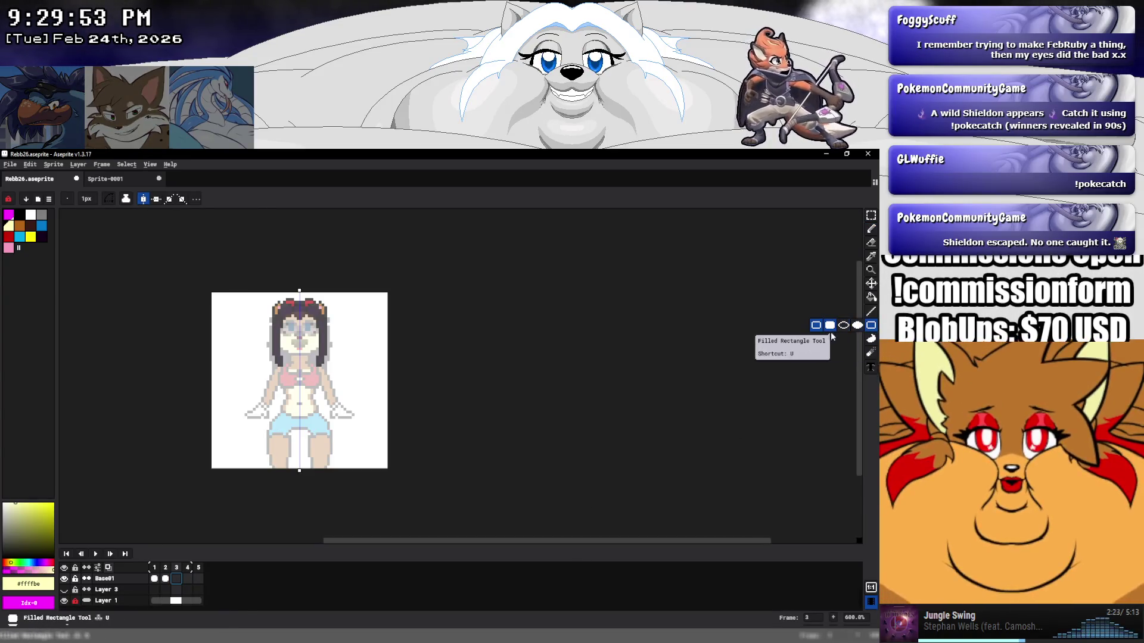
pyautogui.click(8, 248)
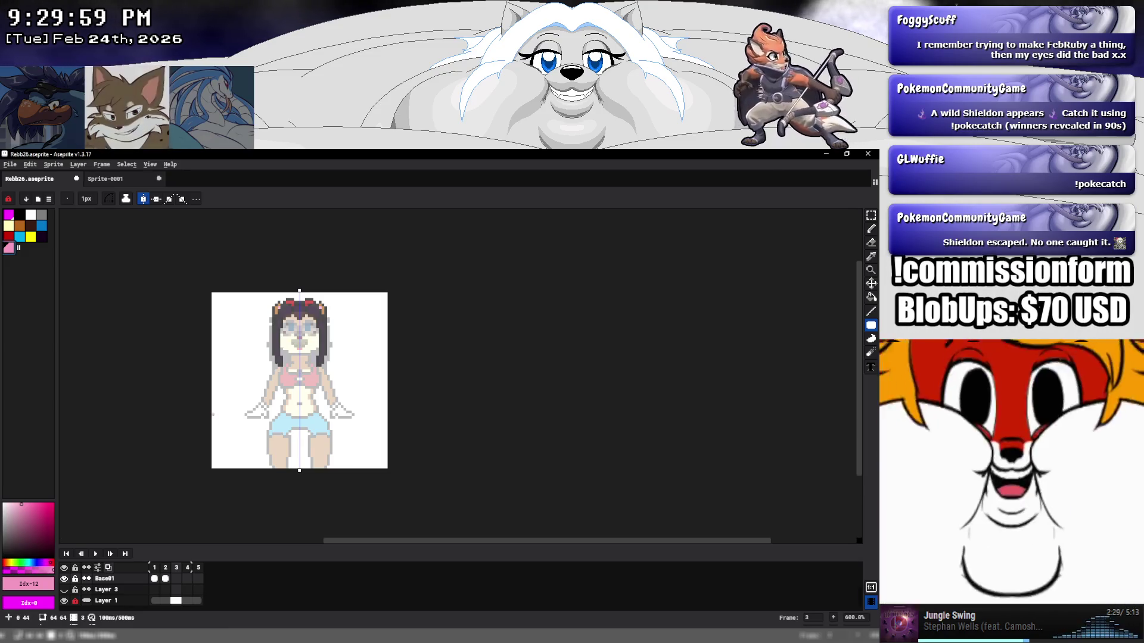
pyautogui.moveTo(212, 414); pyautogui.dragTo(263, 447)
pyautogui.moveTo(404, 499); pyautogui.dragTo(405, 500)
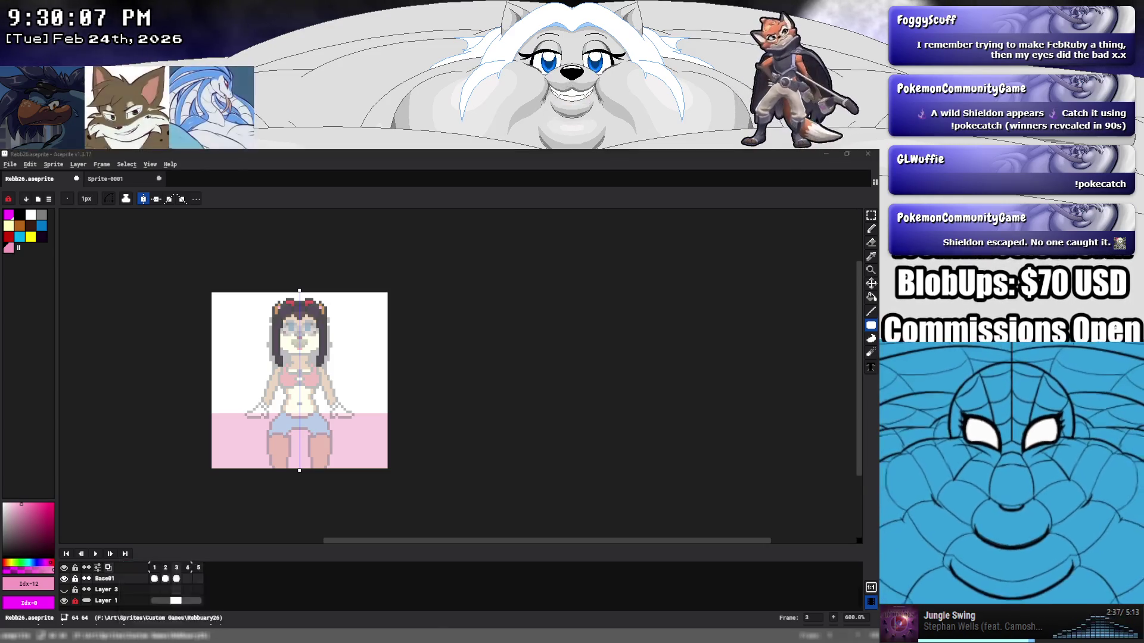
pyautogui.hotkey('alt', 'Tab')
# View the character standing on the floor in the rm_game room, then minimize GameMaker.
pyautogui.click(218, 192)
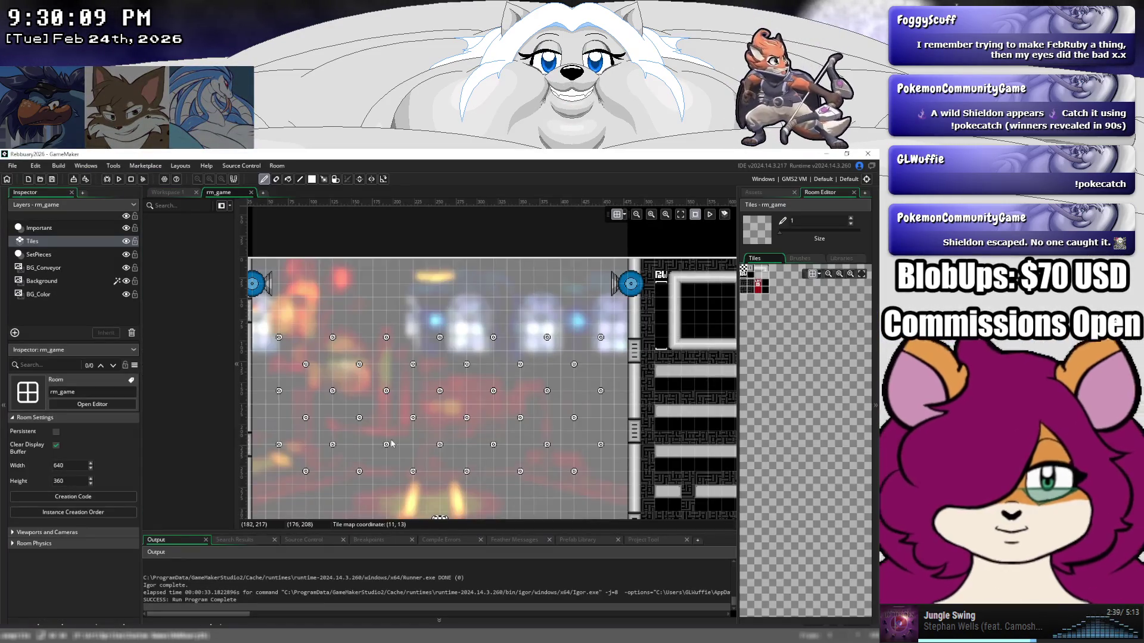
pyautogui.moveTo(392, 443); pyautogui.dragTo(398, 295)
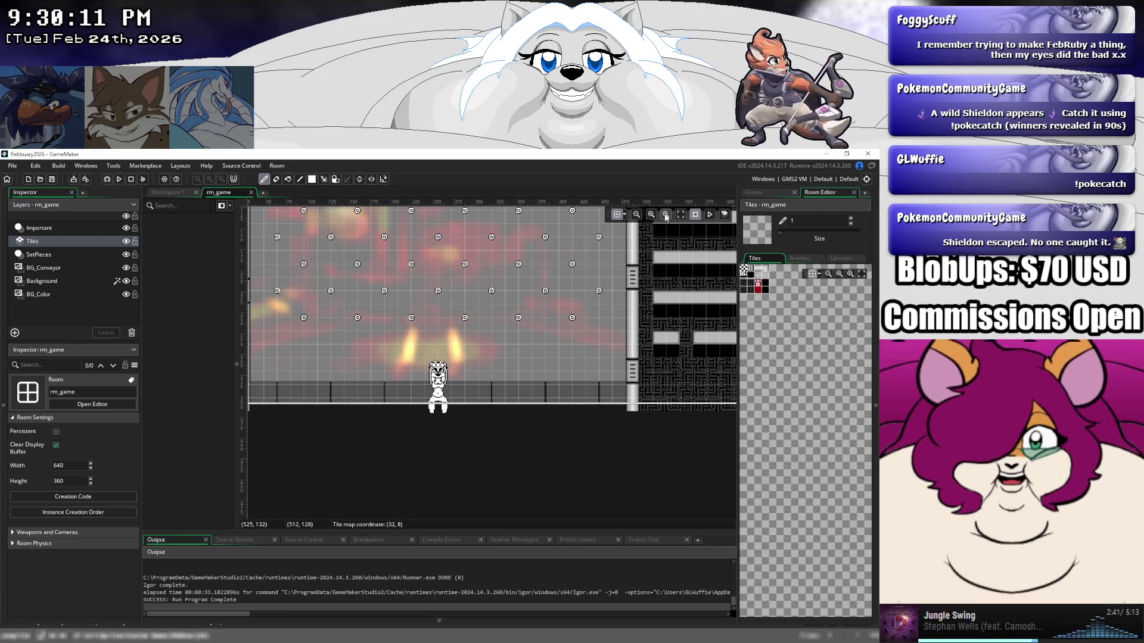
pyautogui.scroll(5, 487, 388)
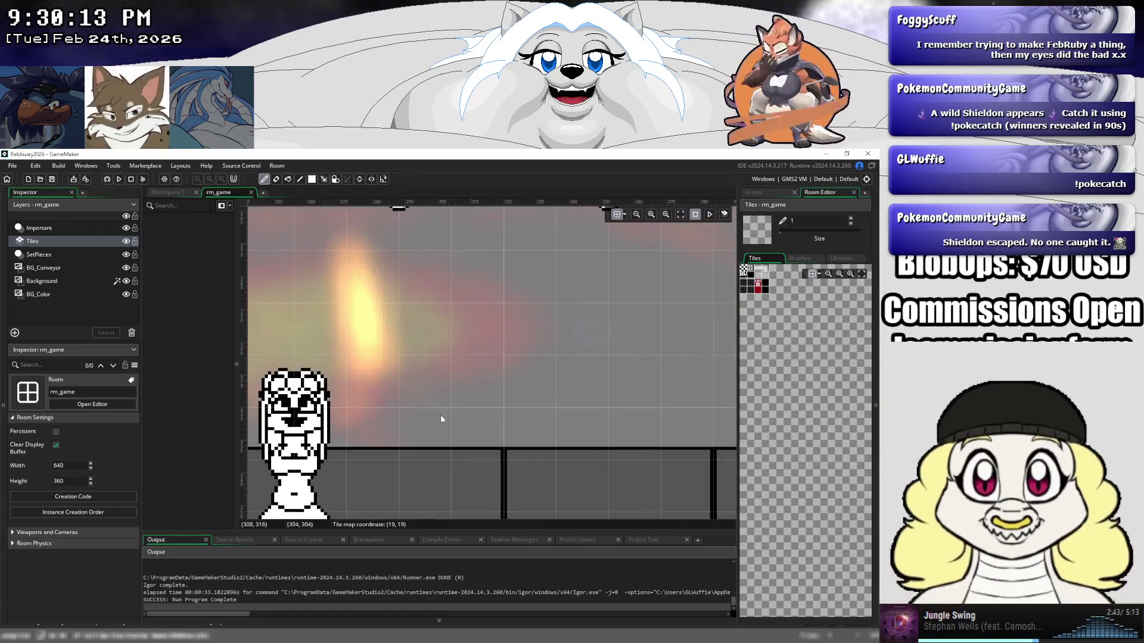
pyautogui.click(821, 153)
pyautogui.scroll(2, 279, 376)
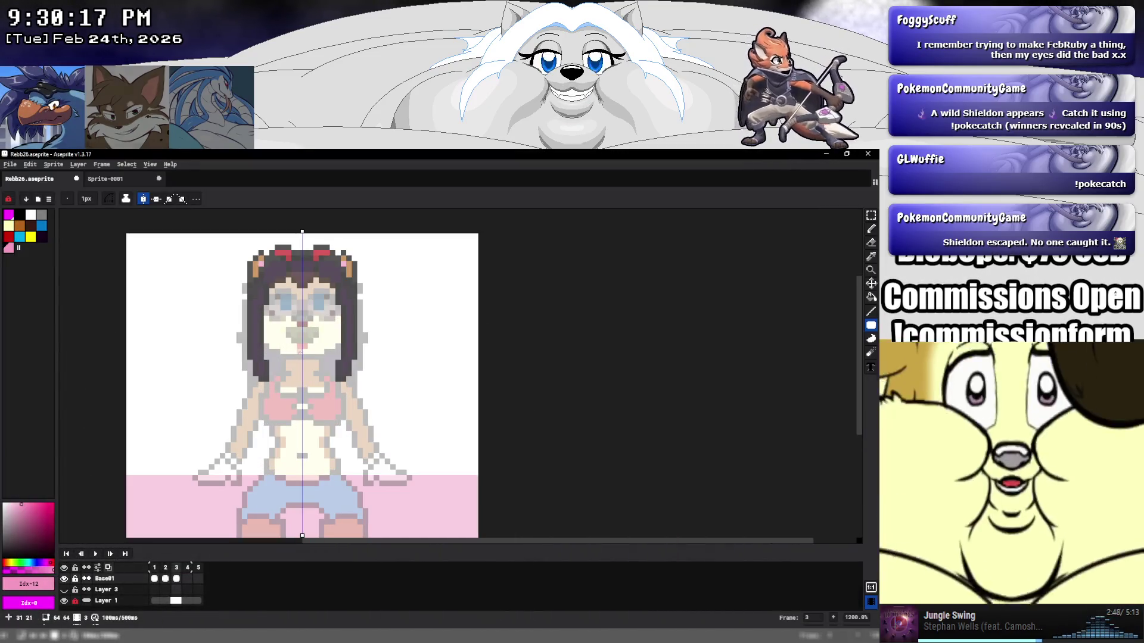
# On Layer 3's frame 3 cel, pencil black outlines along both arms, hips and between the legs.
pyautogui.scroll(2, 285, 352)
pyautogui.scroll(-1, 285, 353)
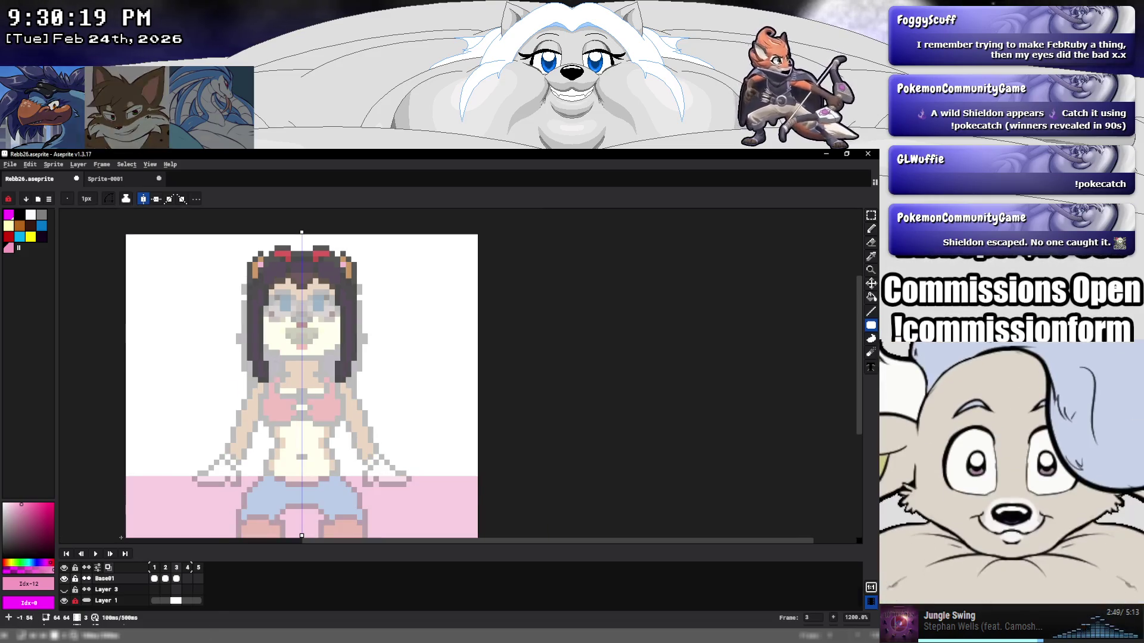
pyautogui.click(177, 590)
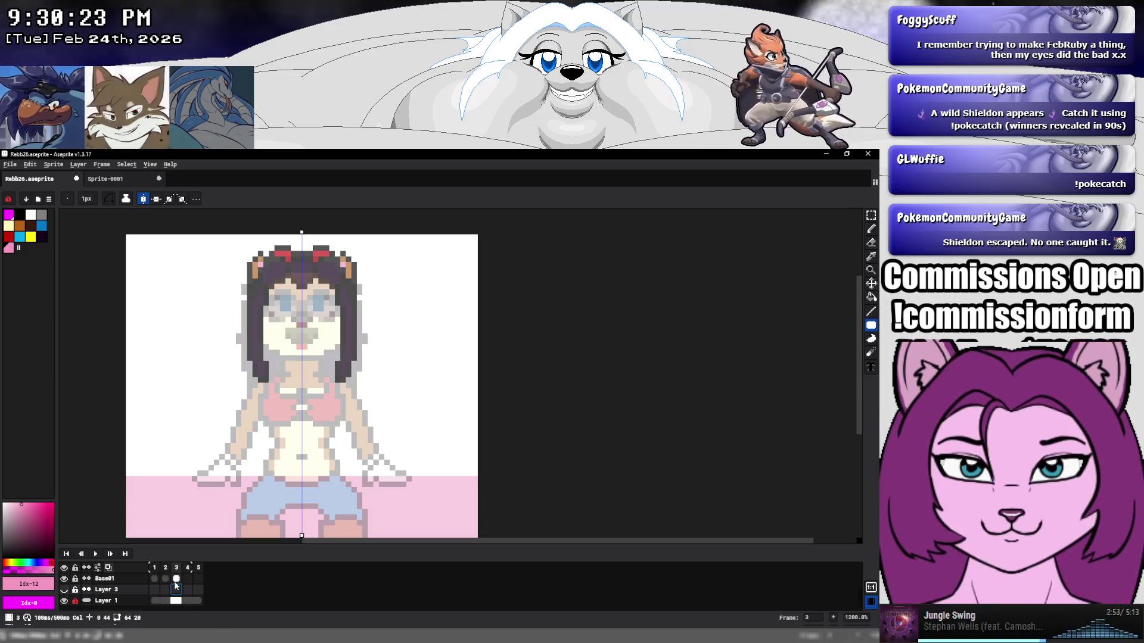
pyautogui.click(19, 215)
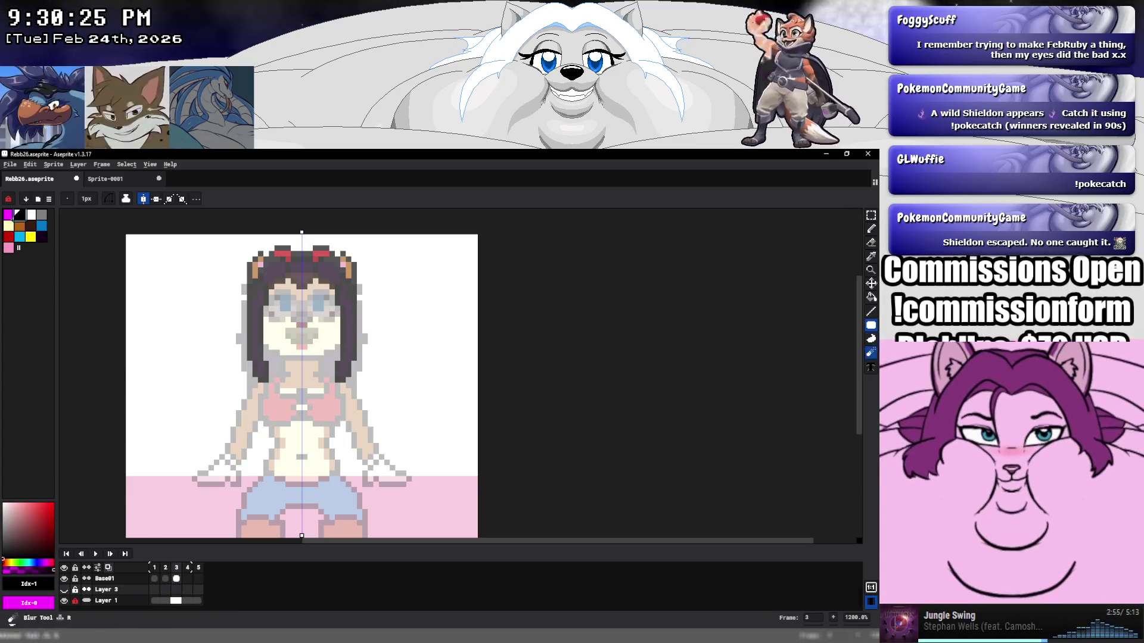
pyautogui.click(870, 229)
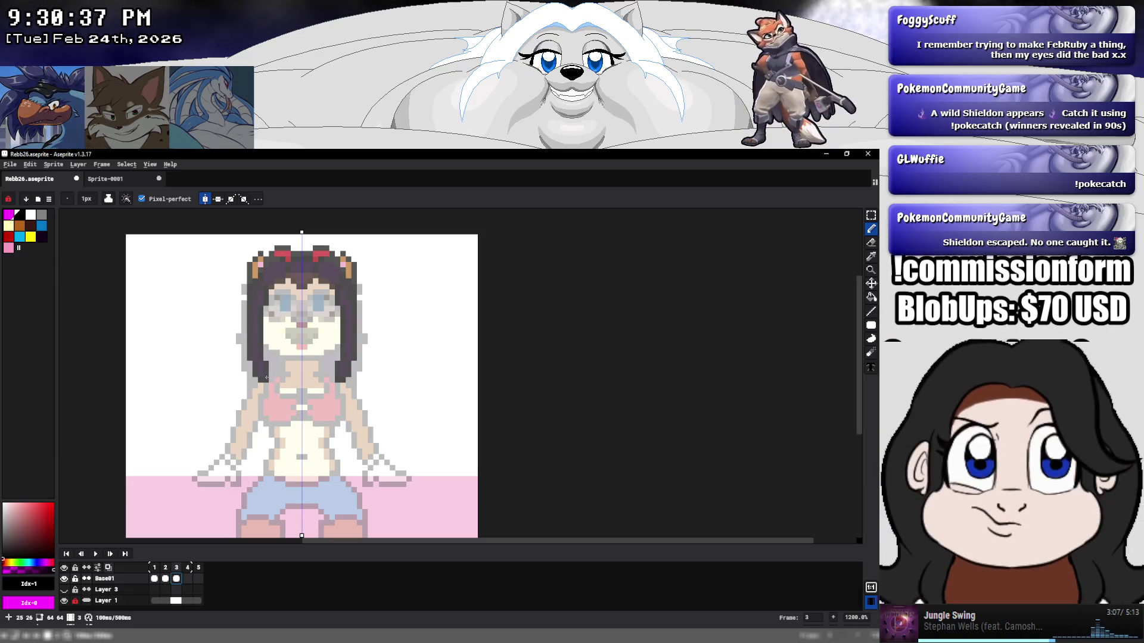
pyautogui.moveTo(266, 378); pyautogui.dragTo(253, 417)
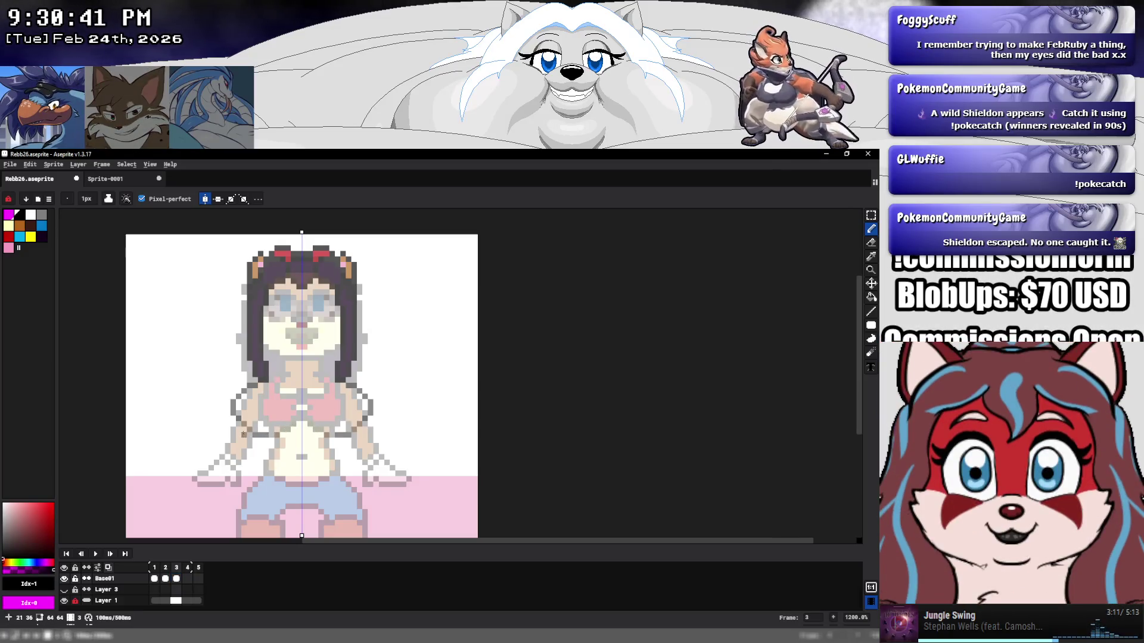
pyautogui.moveTo(238, 430); pyautogui.dragTo(232, 501)
pyautogui.moveTo(280, 531); pyautogui.dragTo(301, 525)
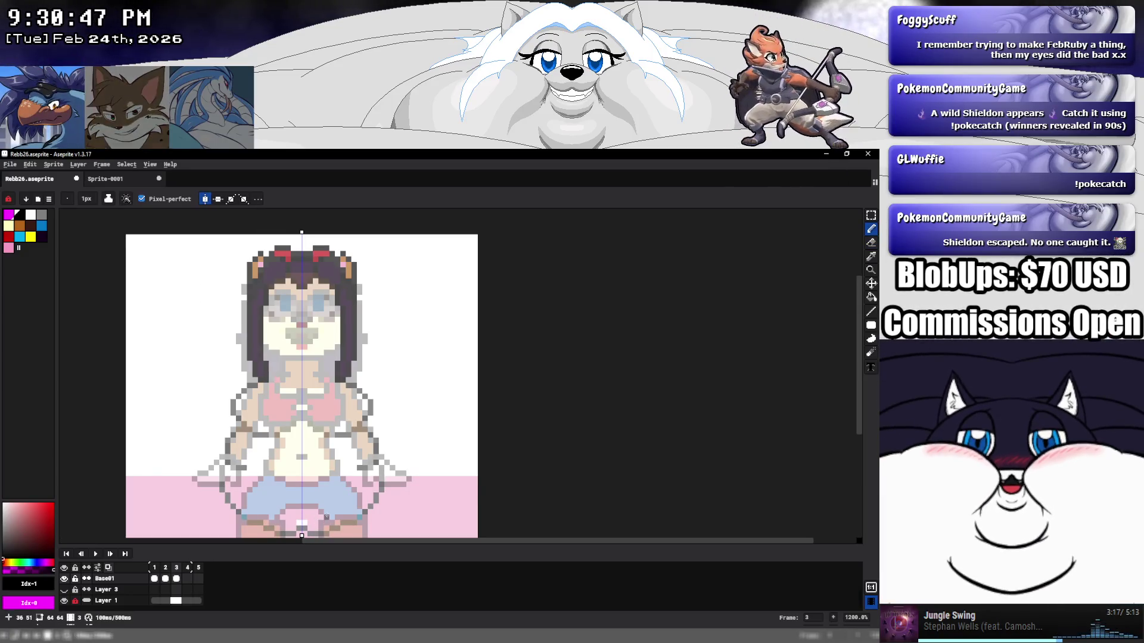
pyautogui.scroll(-2, 326, 495)
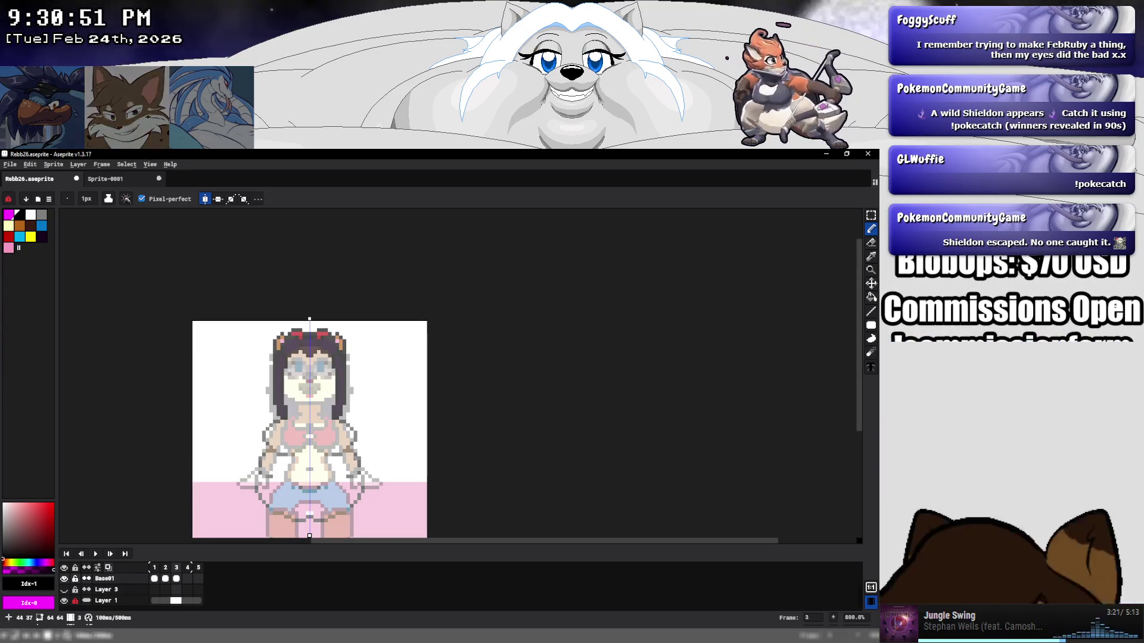
pyautogui.scroll(1, 358, 431)
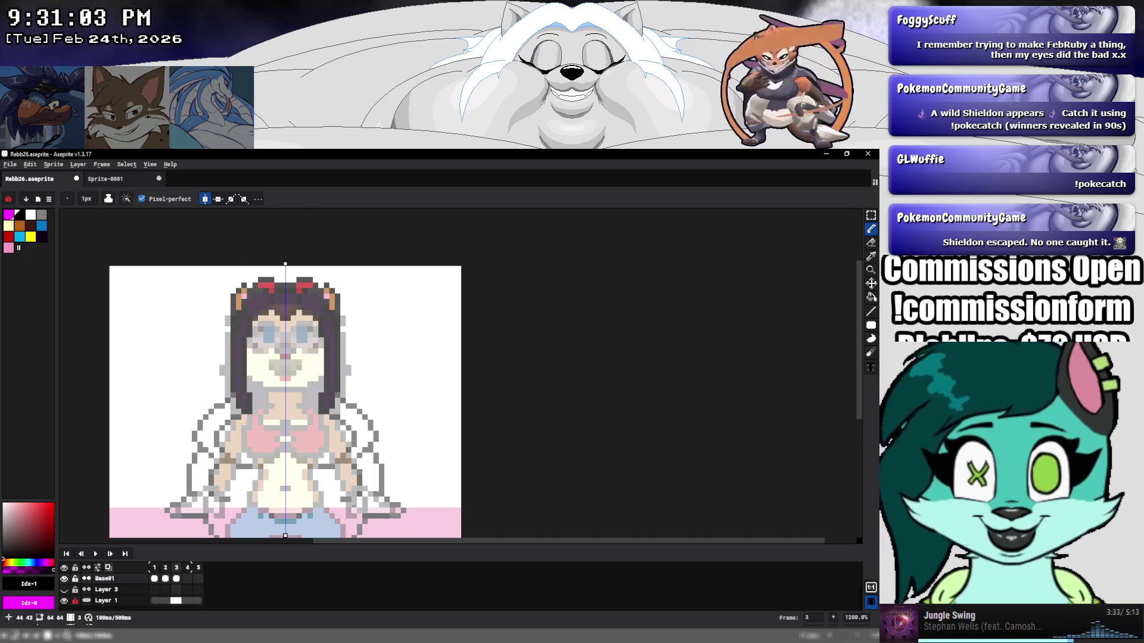
# Draw mirrored brown neckline pixels under the girl's chin on frame 3.
pyautogui.scroll(-2, 289, 375)
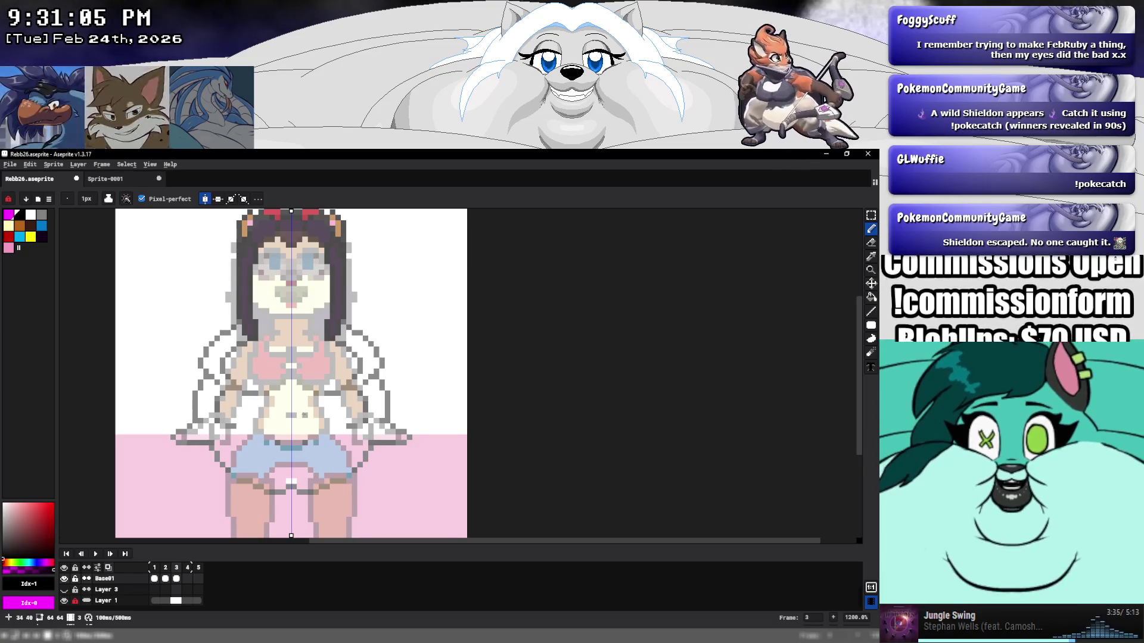
pyautogui.scroll(3, 274, 375)
pyautogui.scroll(3, 267, 390)
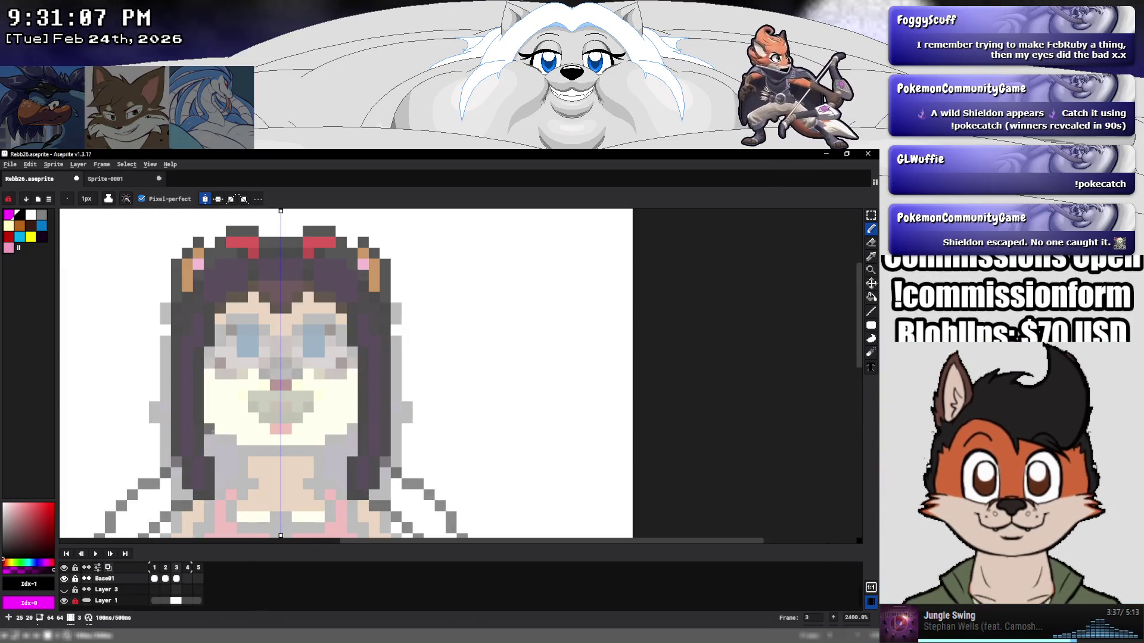
pyautogui.click(220, 462)
pyautogui.click(241, 462)
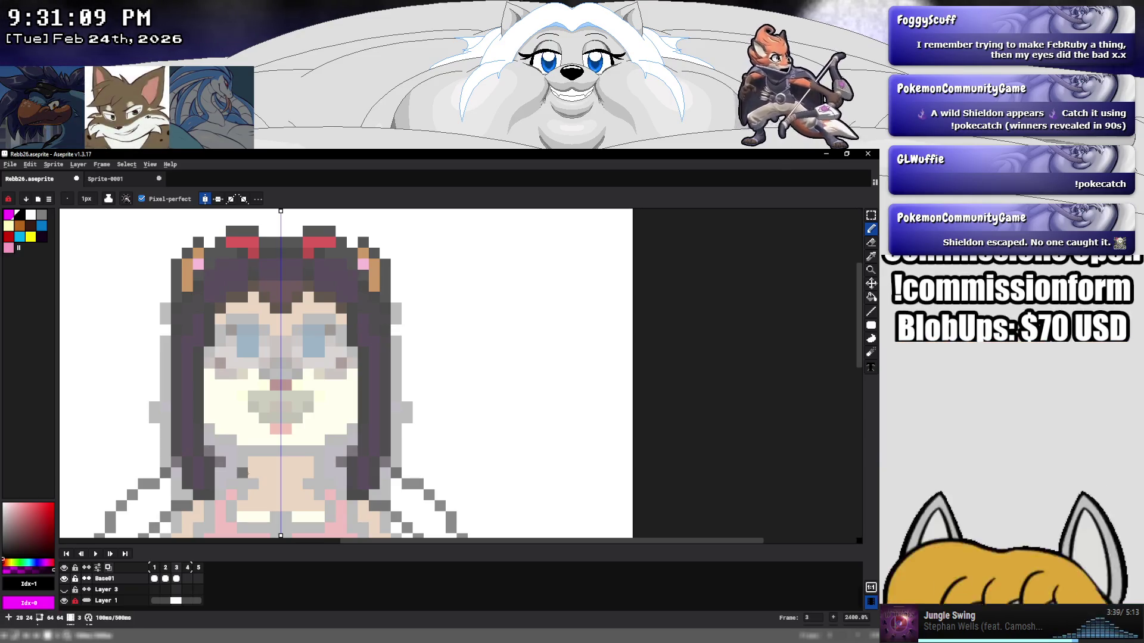
pyautogui.click(253, 451)
pyautogui.click(308, 451)
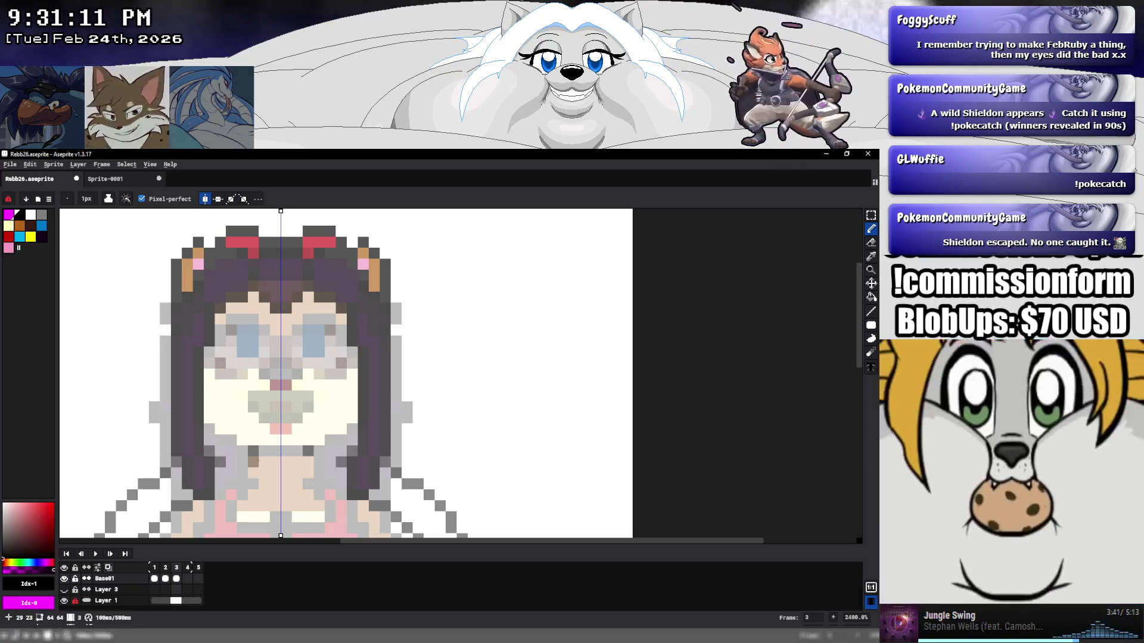
pyautogui.moveTo(264, 462); pyautogui.dragTo(275, 462)
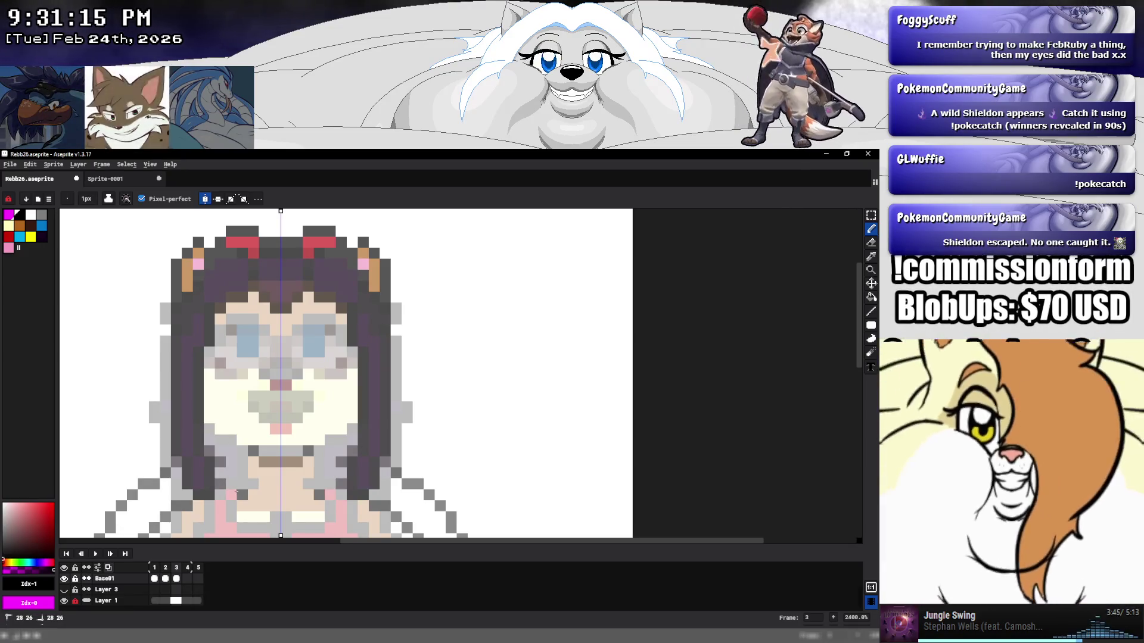
pyautogui.click(231, 495)
pyautogui.moveTo(250, 495); pyautogui.dragTo(271, 495)
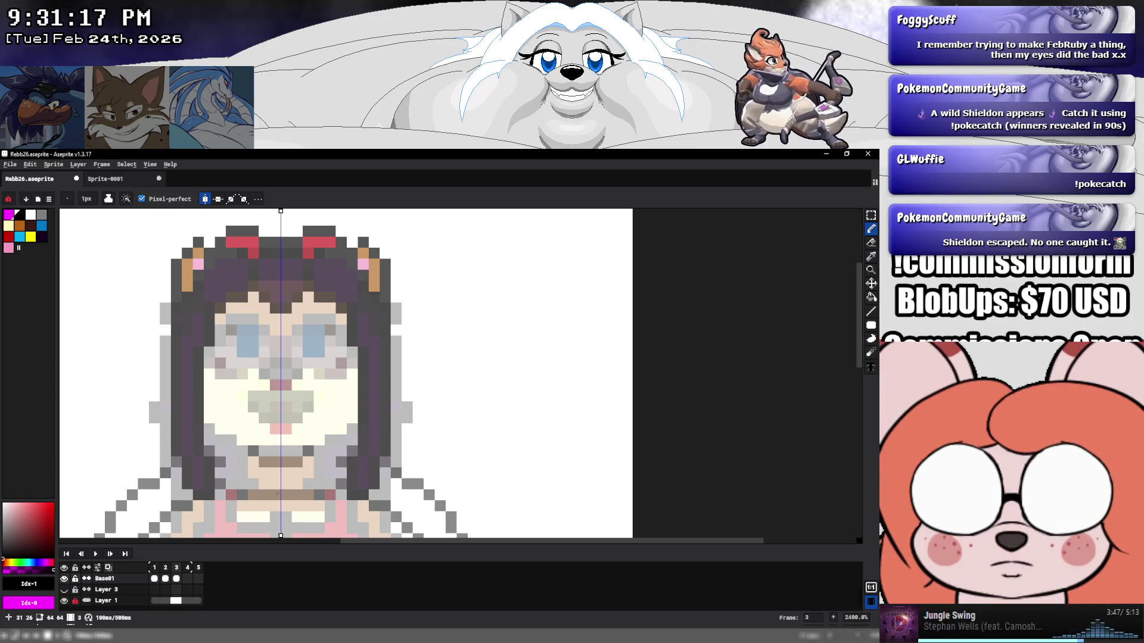
pyautogui.scroll(-5, 231, 483)
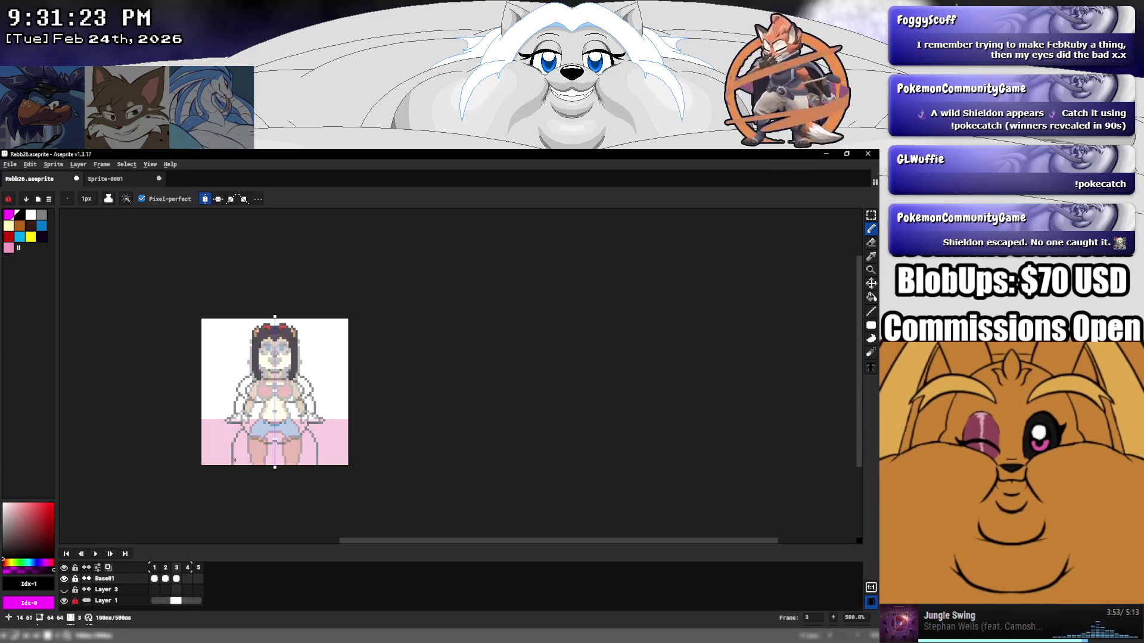
pyautogui.moveTo(233, 464); pyautogui.dragTo(233, 461)
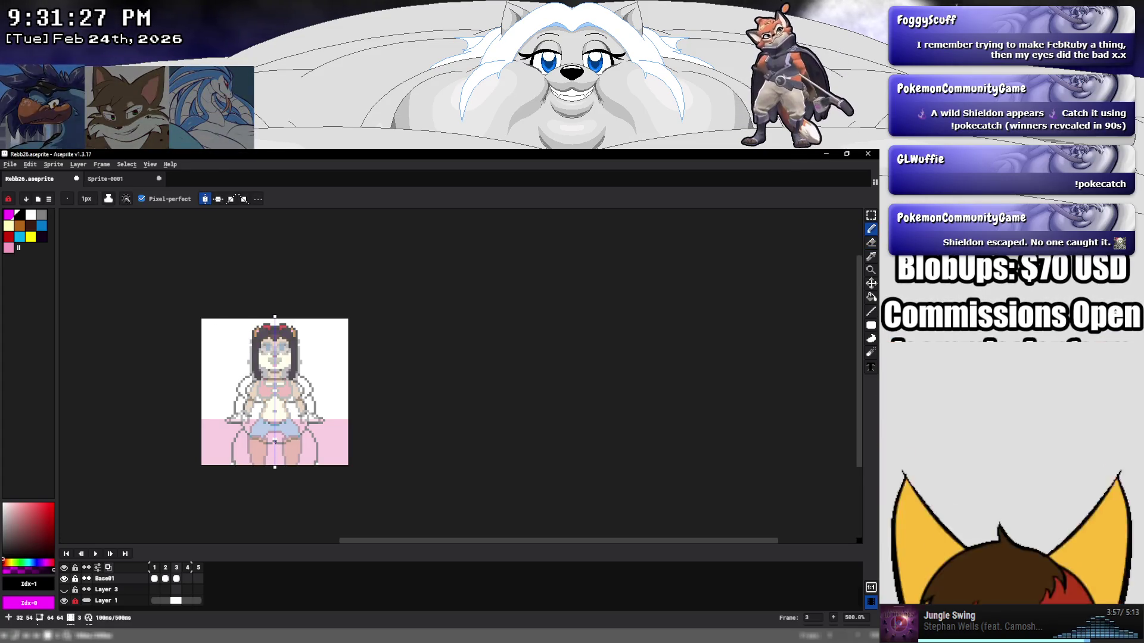
# Add a short vertical stroke between the legs and hide Layer 1's white-and-pink background.
pyautogui.moveTo(275, 443); pyautogui.dragTo(281, 460)
pyautogui.press('e')
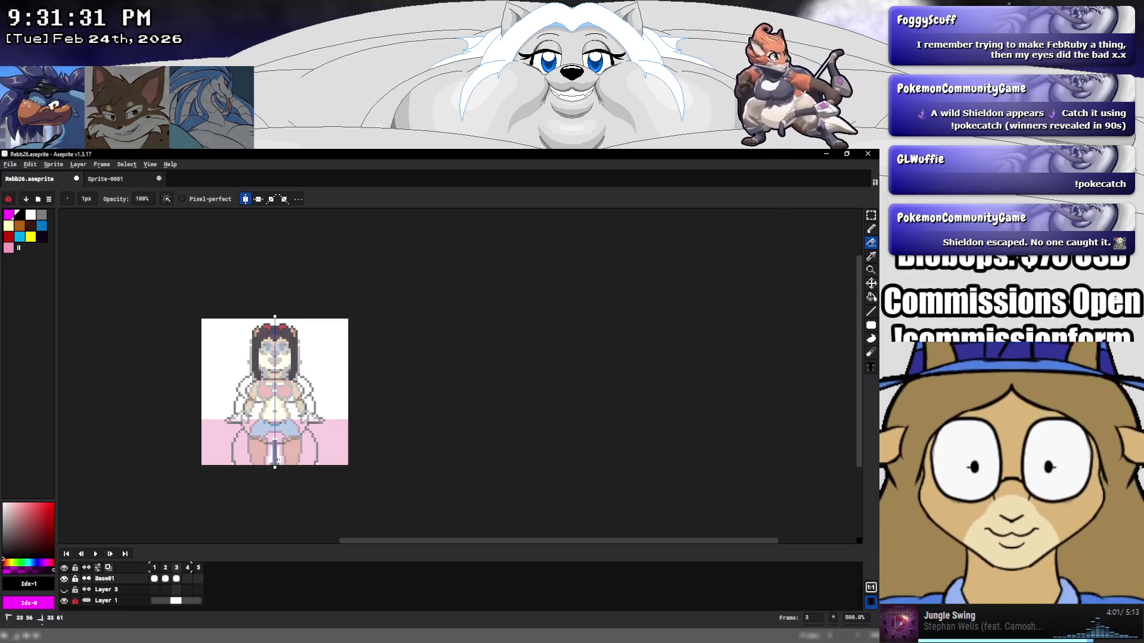
pyautogui.press('b')
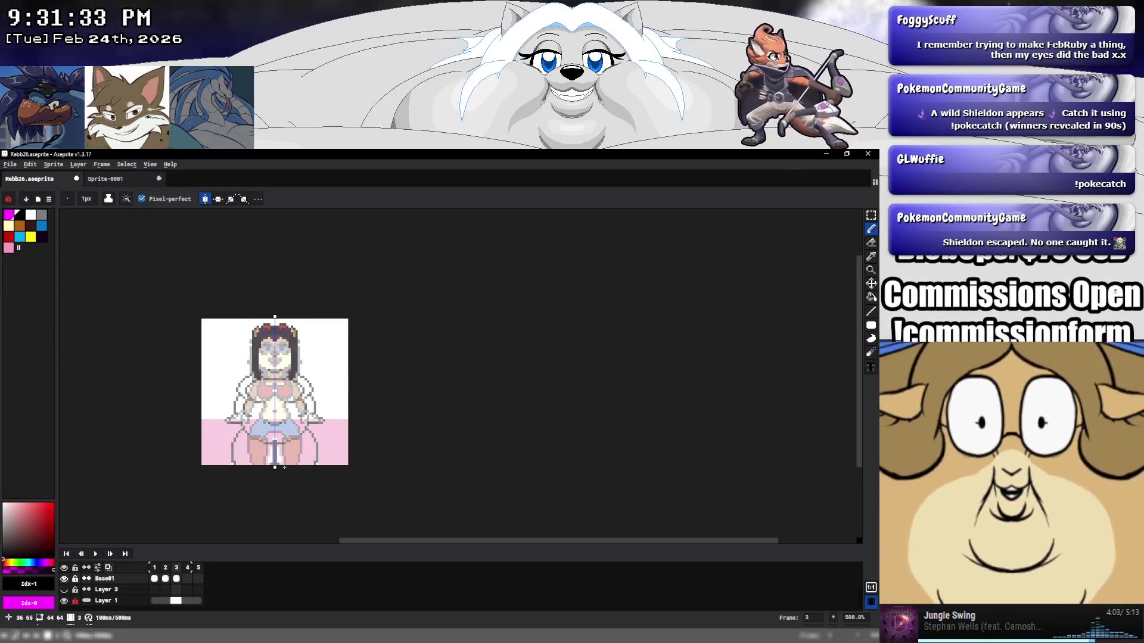
pyautogui.click(64, 578)
pyautogui.click(65, 580)
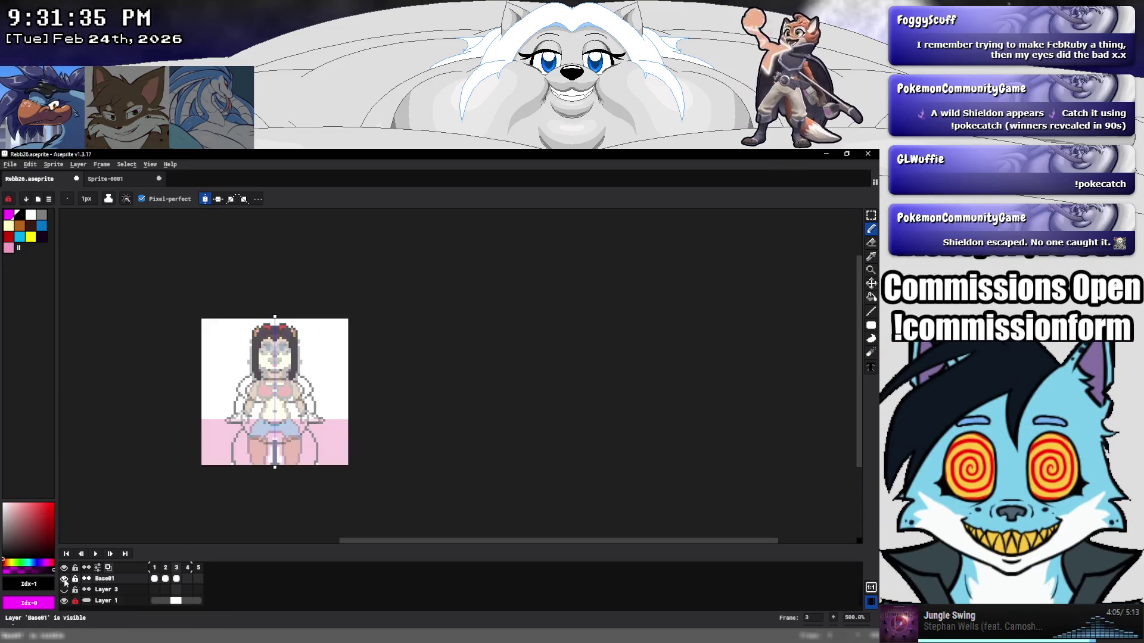
pyautogui.scroll(4, 292, 446)
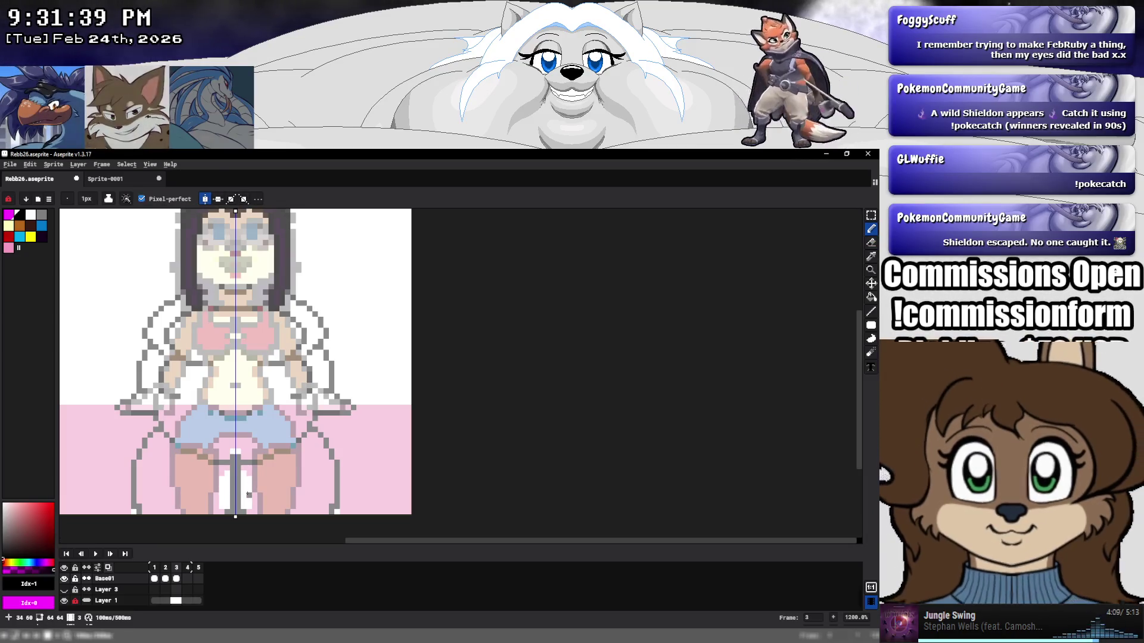
pyautogui.click(65, 601)
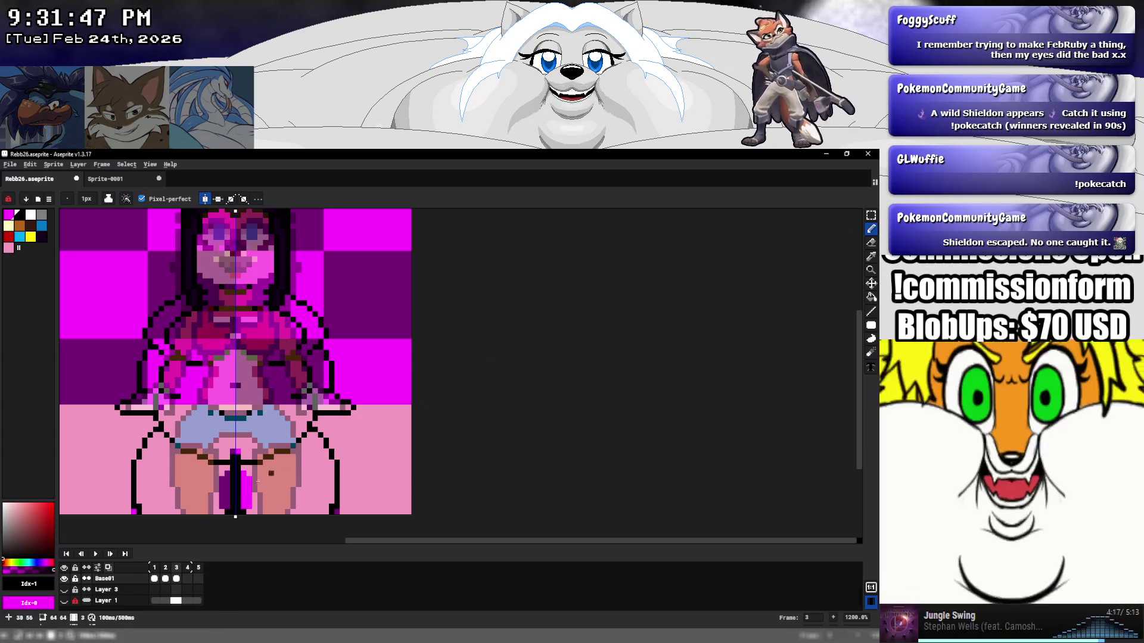
# Turn off onion skin and clear the pink fill, background and arm pixels to transparent.
pyautogui.click(111, 568)
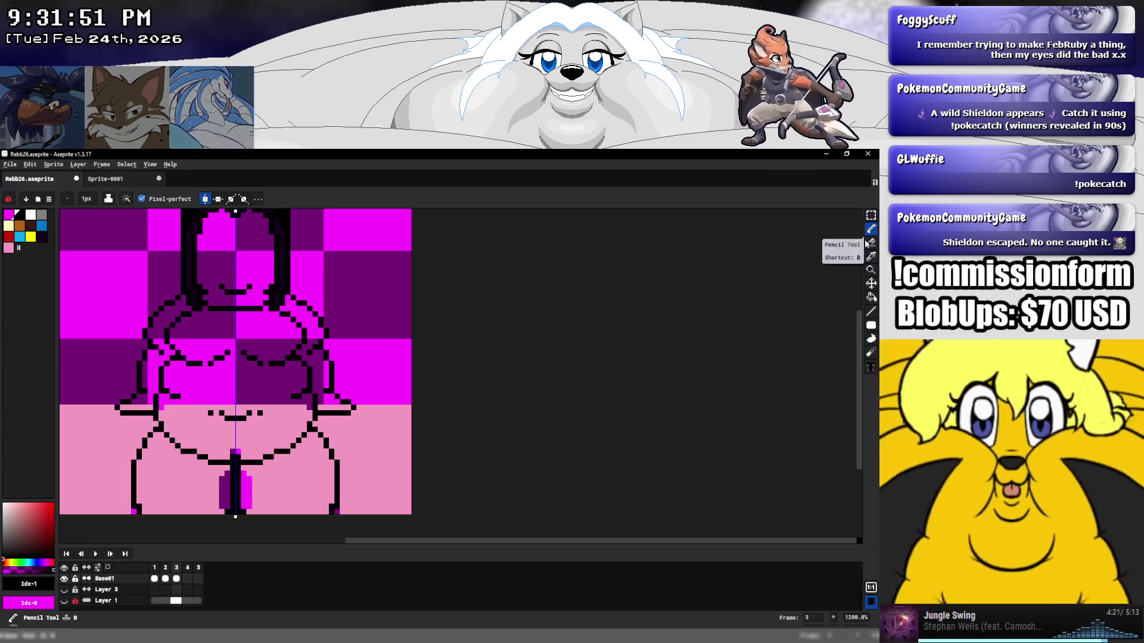
pyautogui.moveTo(871, 216); pyautogui.dragTo(857, 219)
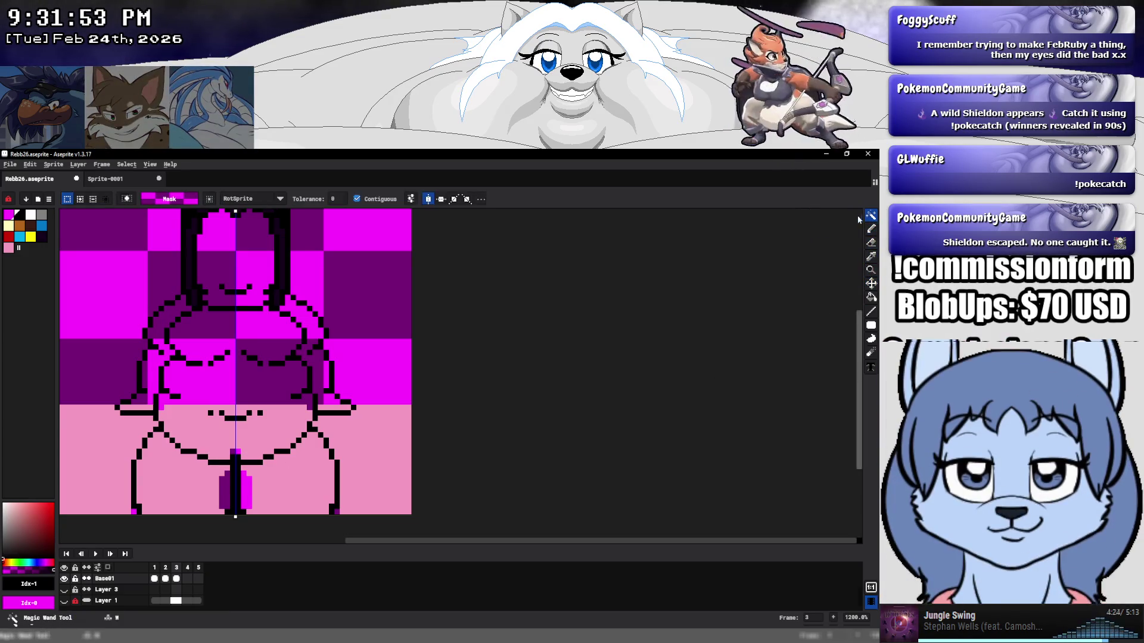
pyautogui.click(280, 488)
pyautogui.press('Delete')
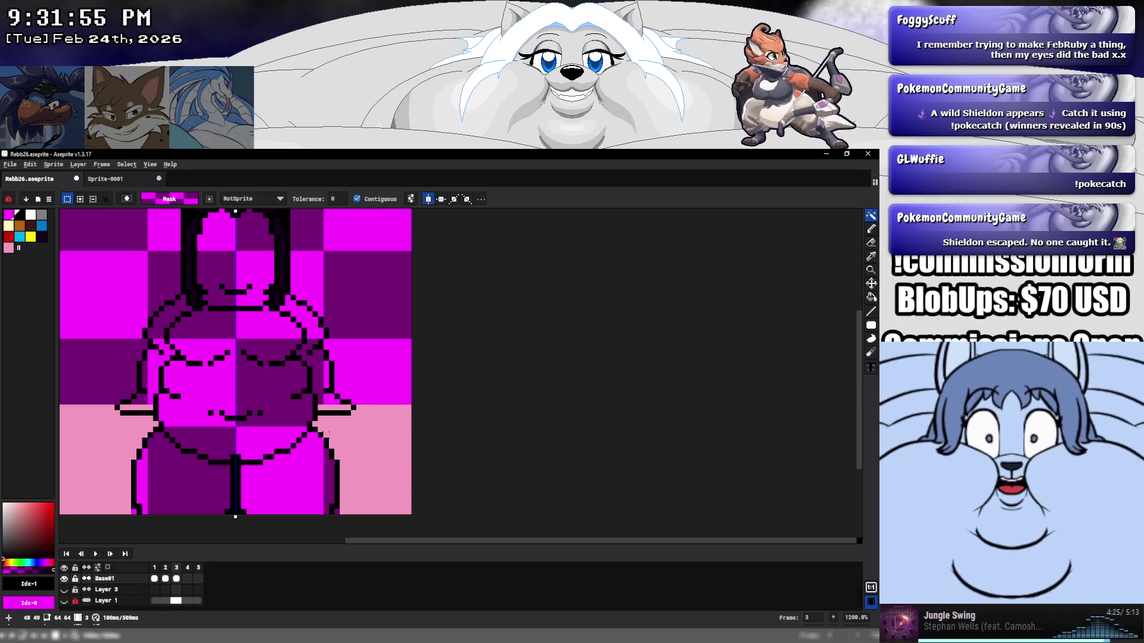
pyautogui.click(383, 452)
pyautogui.press('Delete')
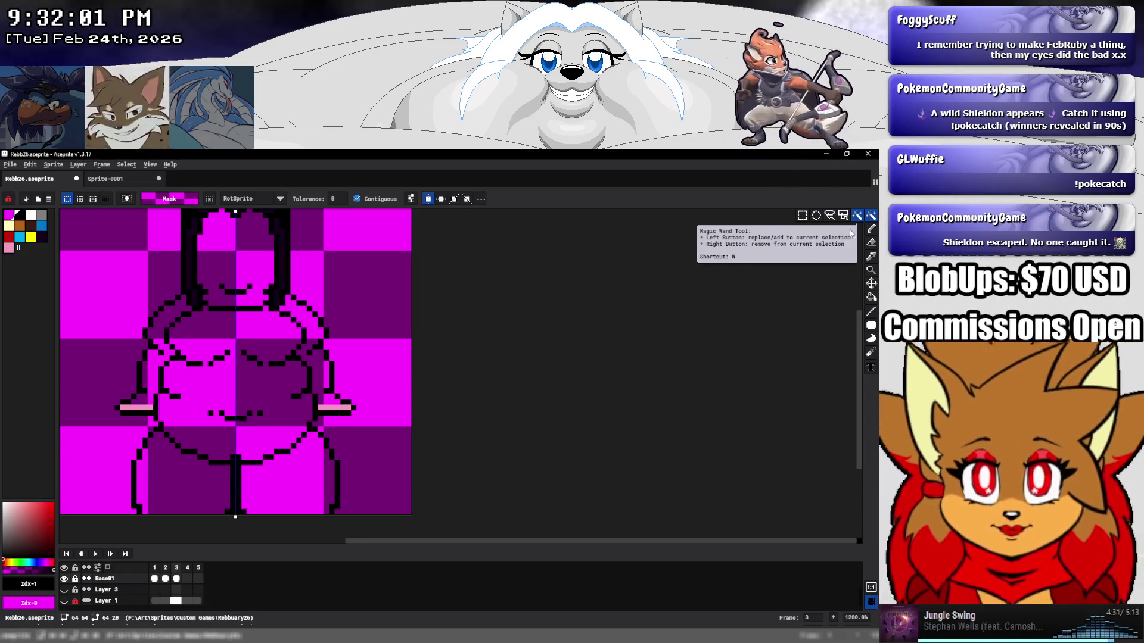
pyautogui.press('Delete')
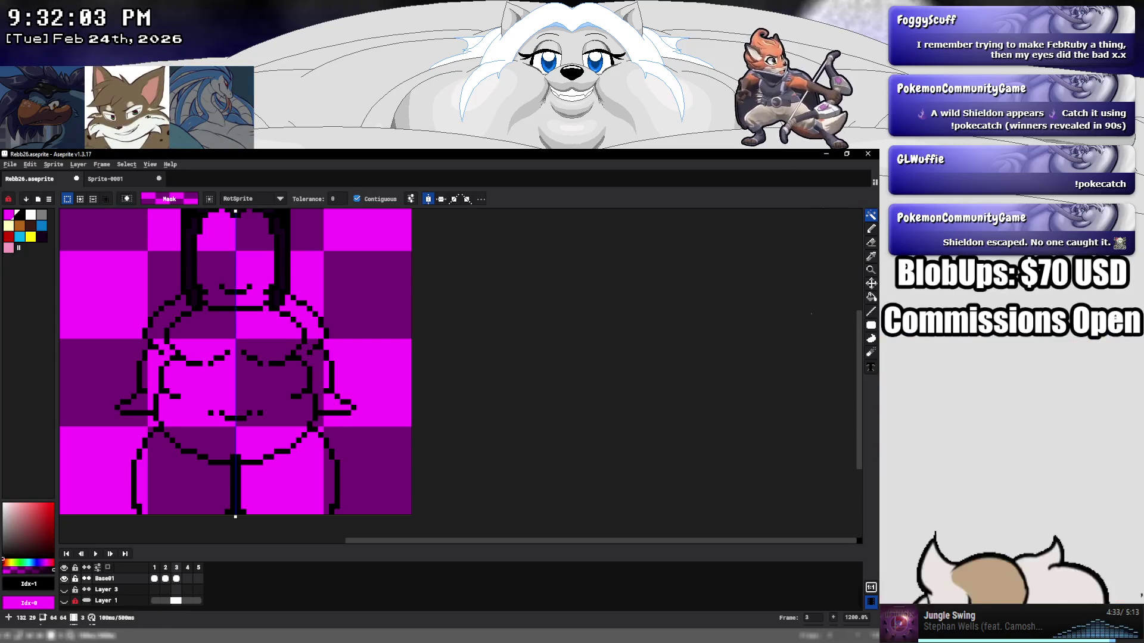
# Flatten the mouth line and erase stray black pixels on the outline.
pyautogui.click(871, 228)
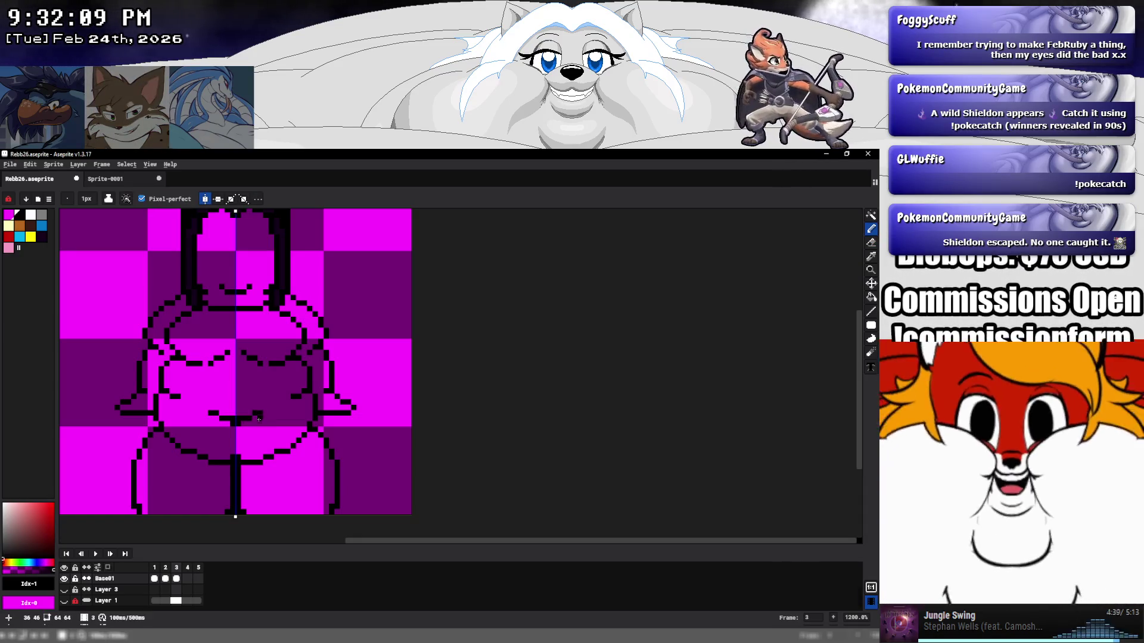
pyautogui.rightClick(259, 413)
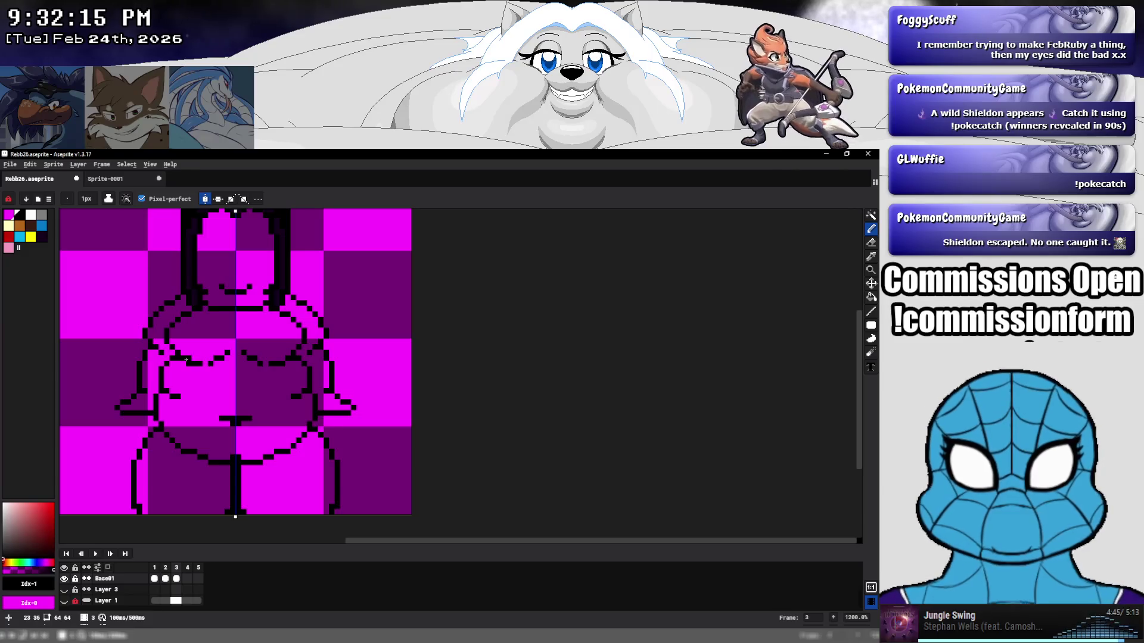
pyautogui.scroll(2, 184, 341)
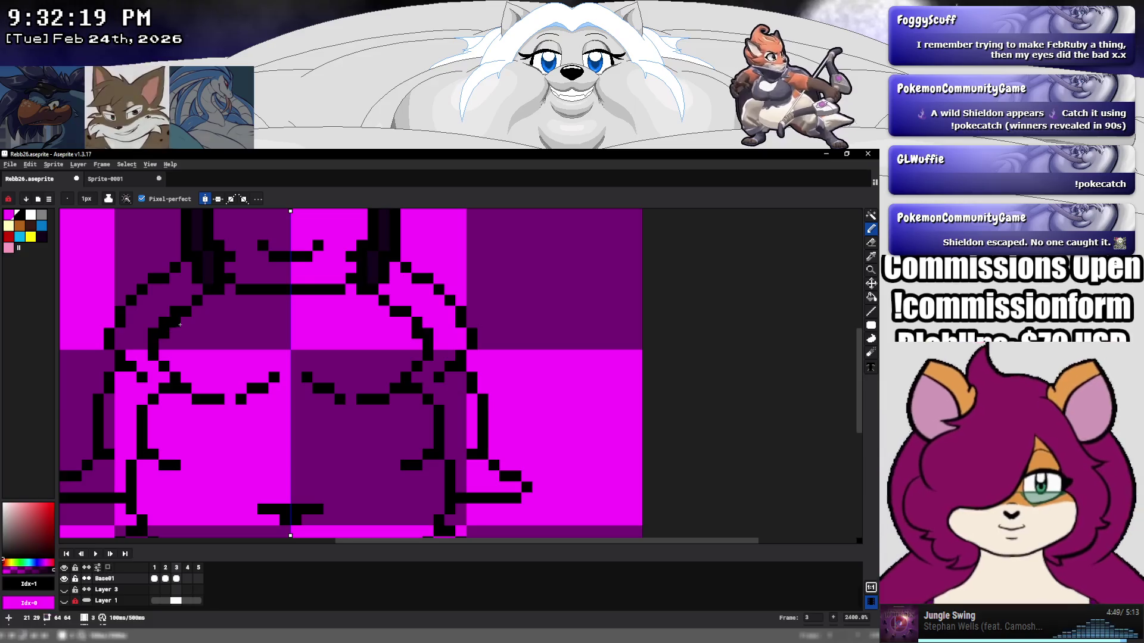
pyautogui.press('e')
pyautogui.moveTo(173, 313)
pyautogui.mouseDown()
pyautogui.moveTo(151, 324)
pyautogui.moveTo(153, 344)
pyautogui.mouseUp()
pyautogui.click(153, 356)
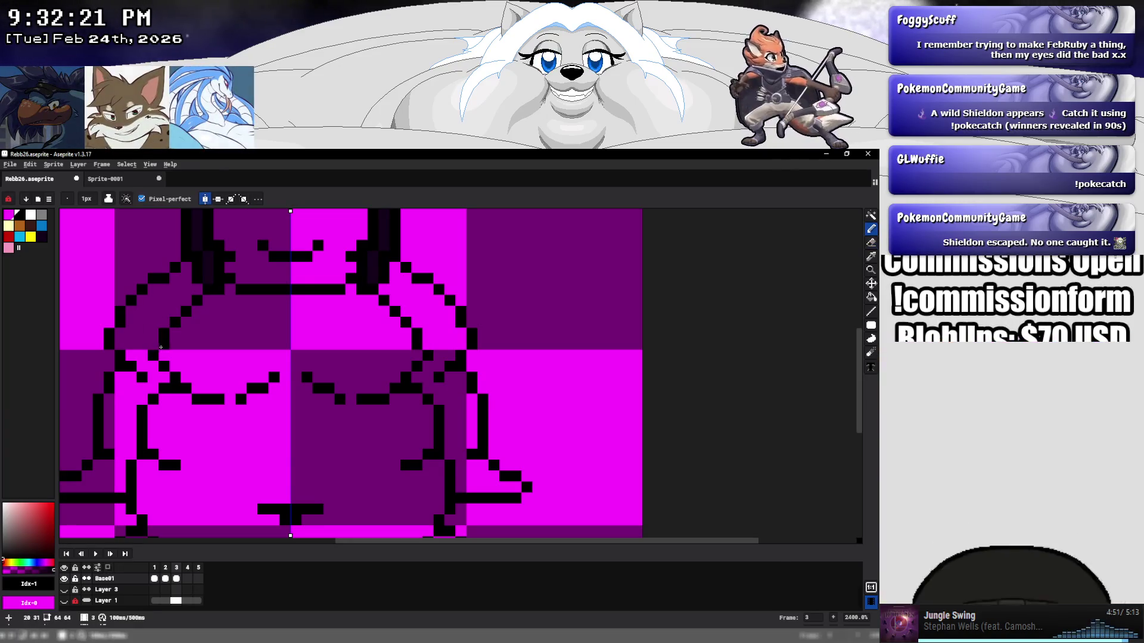
# Draw mirrored black shapes below the eye lines, extending each by a pixel.
pyautogui.press('b')
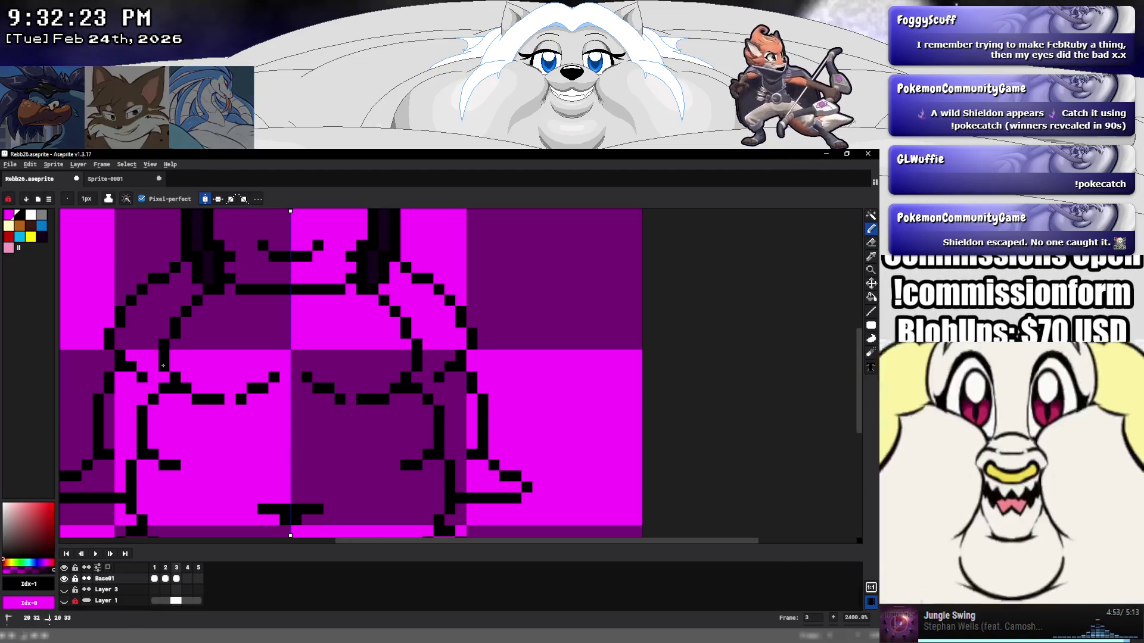
pyautogui.moveTo(176, 402); pyautogui.dragTo(238, 421)
pyautogui.click(240, 410)
pyautogui.click(198, 410)
pyautogui.press('e')
pyautogui.press('b')
pyautogui.click(254, 410)
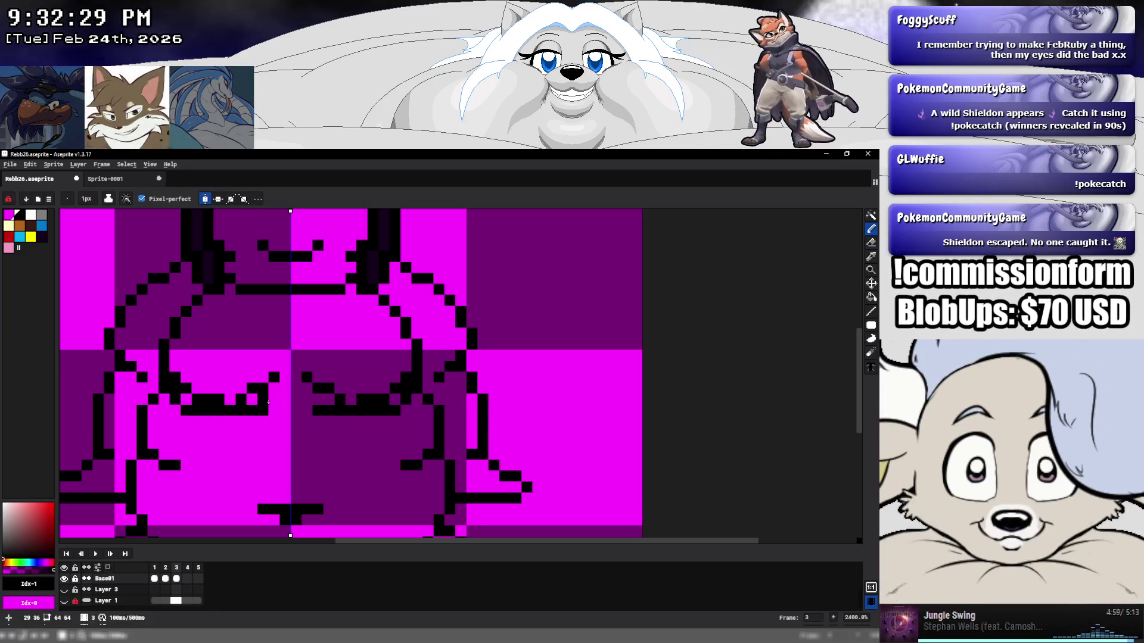
pyautogui.click(285, 399)
# Erase the filled dark pixels and add a mirrored pair of black pixels near the centre.
pyautogui.press('e')
pyautogui.moveTo(346, 399)
pyautogui.mouseDown()
pyautogui.moveTo(370, 396)
pyautogui.moveTo(256, 386)
pyautogui.mouseUp()
pyautogui.press('b')
pyautogui.press('e')
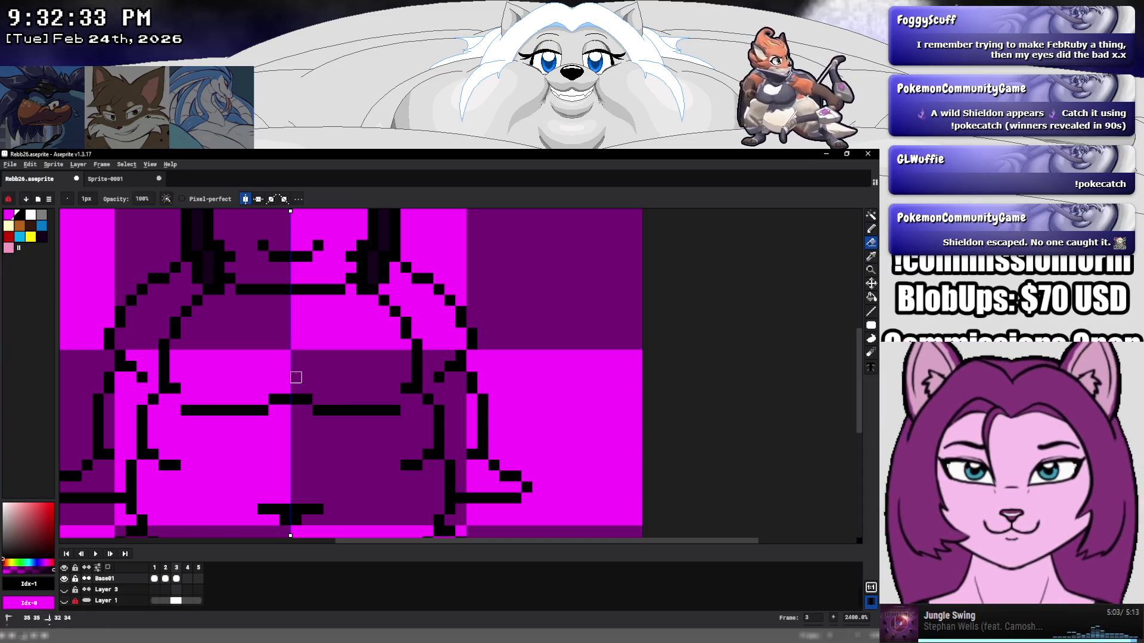
pyautogui.press('b')
pyautogui.click(274, 322)
pyautogui.click(275, 355)
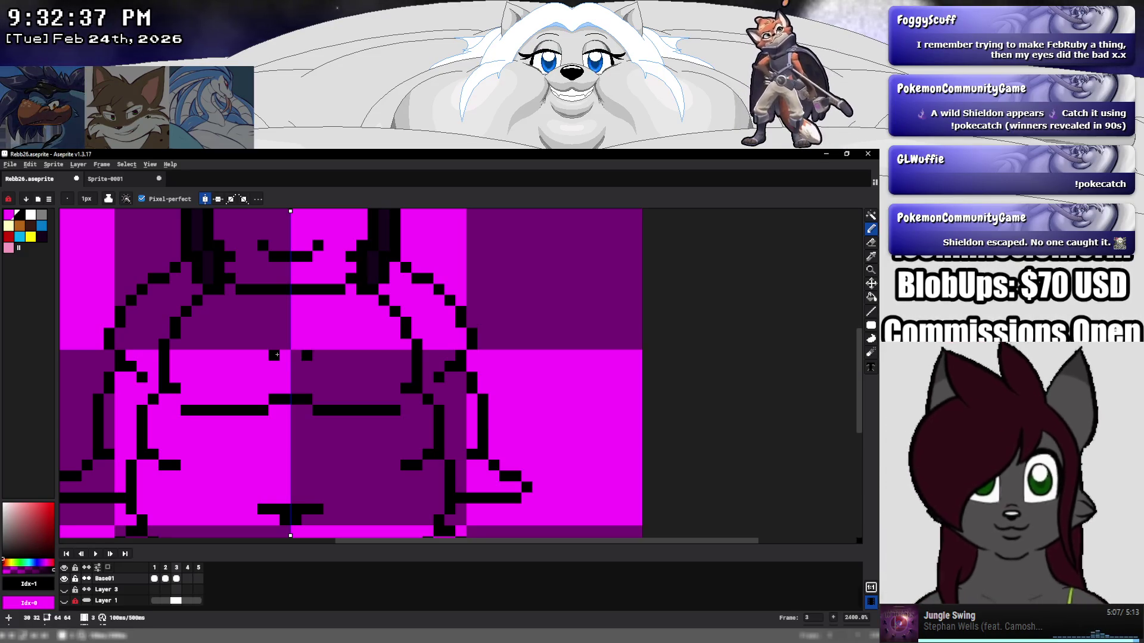
# Compare with the previous frame, then add mirrored pixels and fill the outline's line gap.
pyautogui.press('Left')
pyautogui.press('Right')
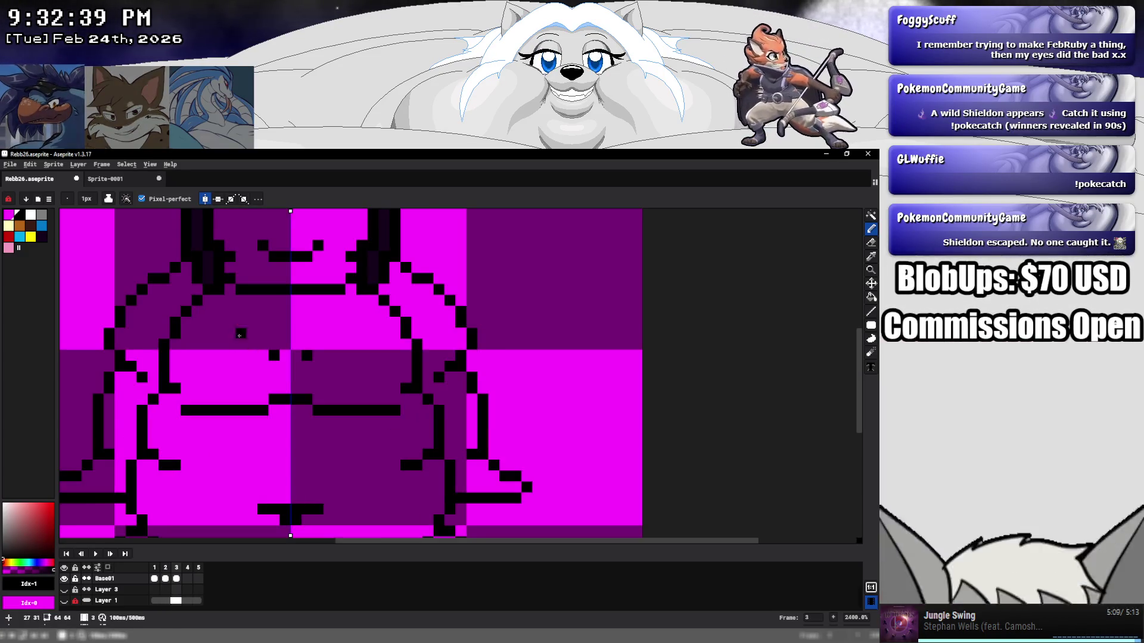
pyautogui.click(241, 348)
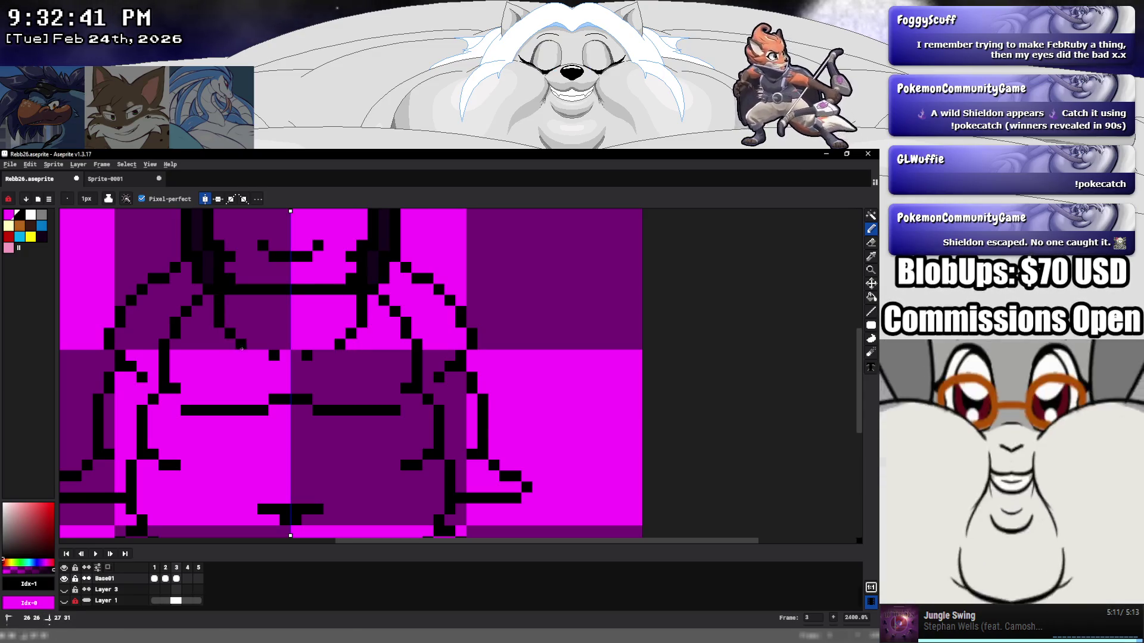
pyautogui.moveTo(280, 356); pyautogui.dragTo(292, 396)
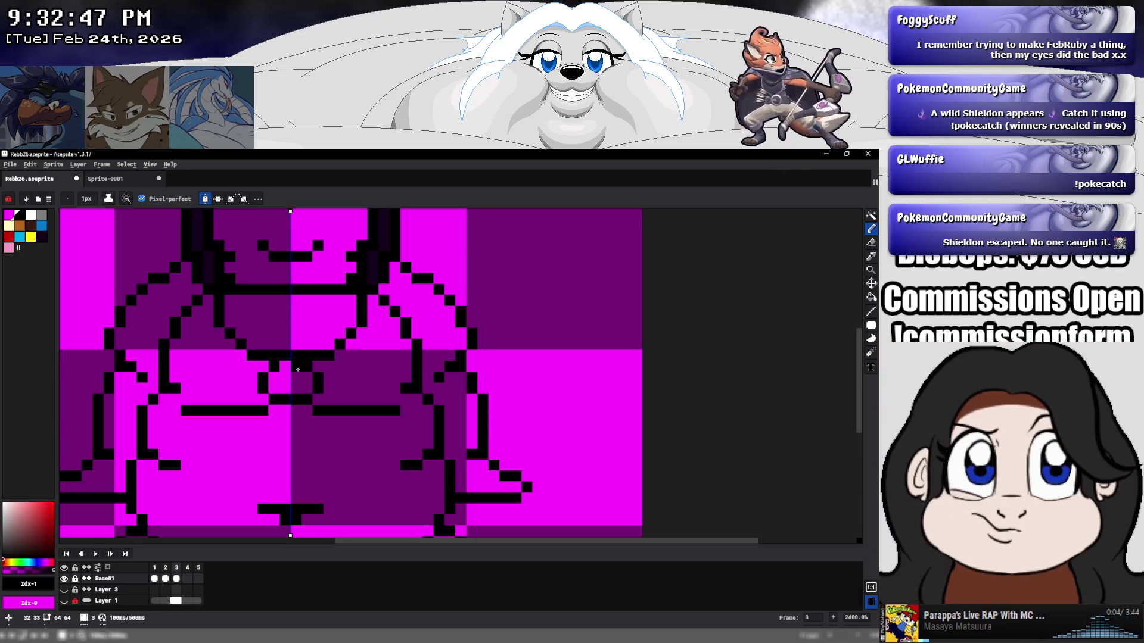
pyautogui.click(255, 369)
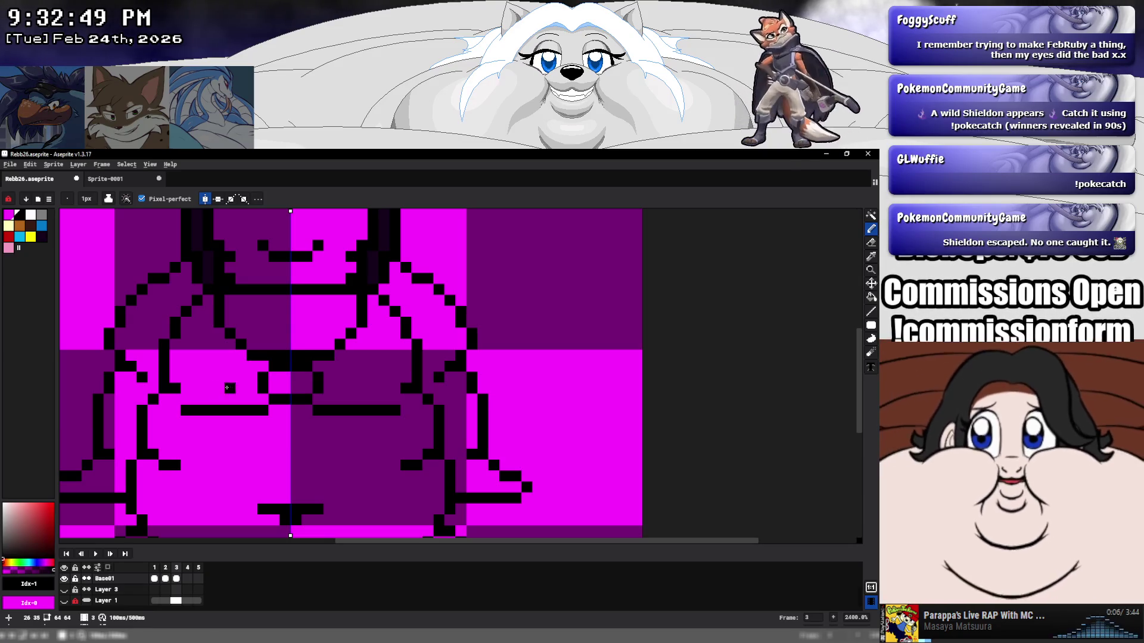
pyautogui.moveTo(190, 395); pyautogui.dragTo(199, 425)
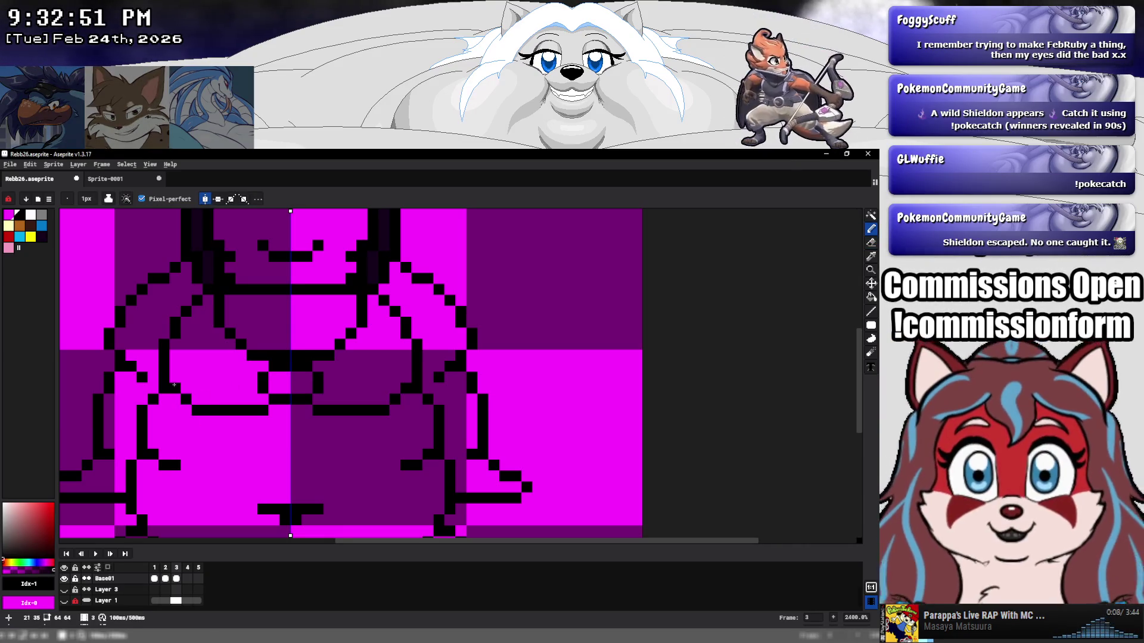
pyautogui.scroll(-5, 248, 385)
# Draw a short mirrored vertical black stroke on the hair's left and right edges.
pyautogui.scroll(3, 218, 370)
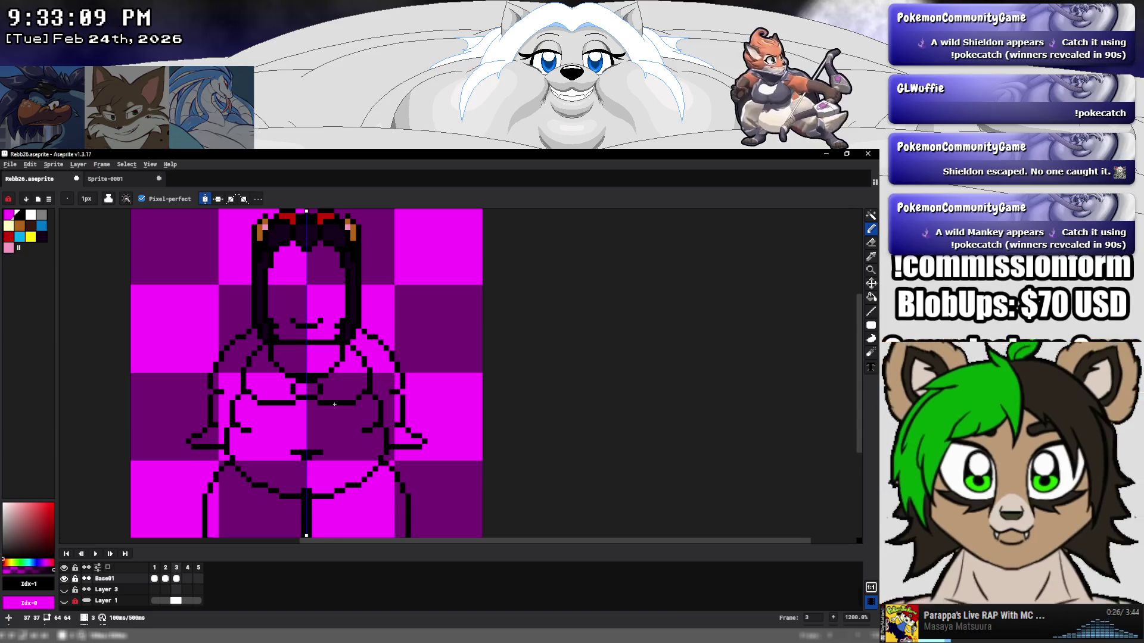
pyautogui.scroll(-1, 381, 358)
pyautogui.scroll(-2, 380, 358)
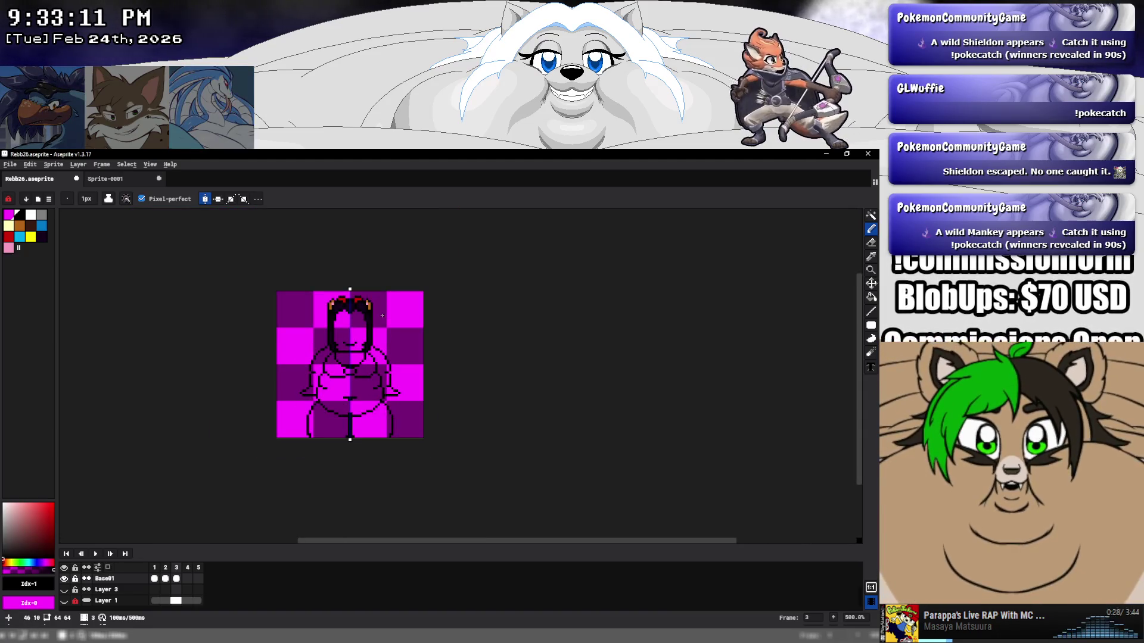
pyautogui.scroll(1, 378, 358)
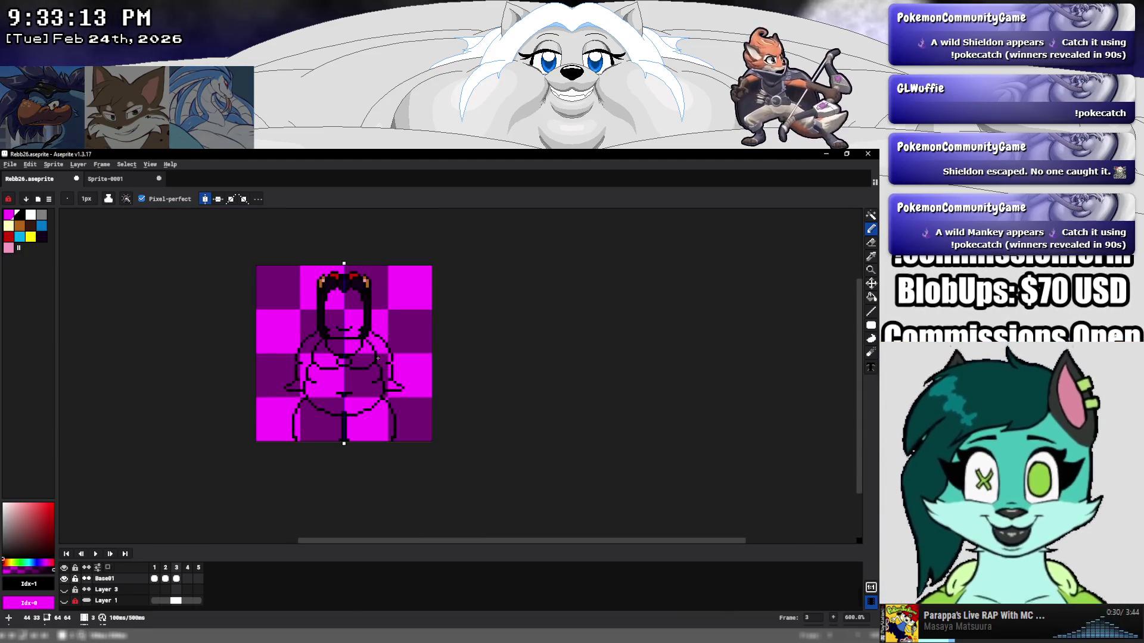
pyautogui.scroll(1, 377, 360)
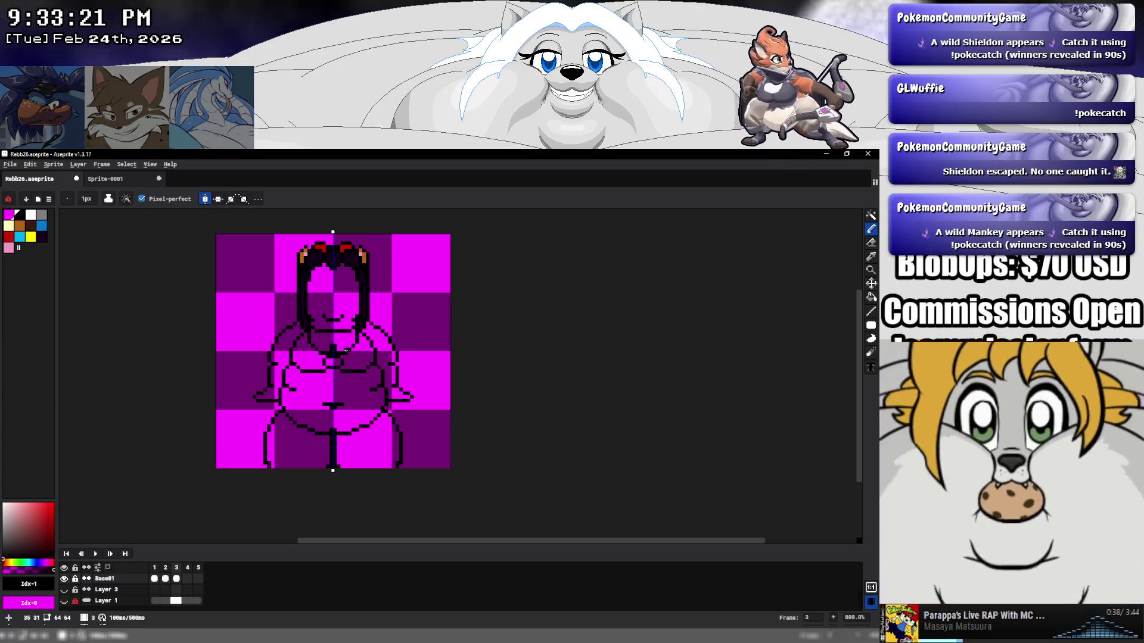
pyautogui.press('e')
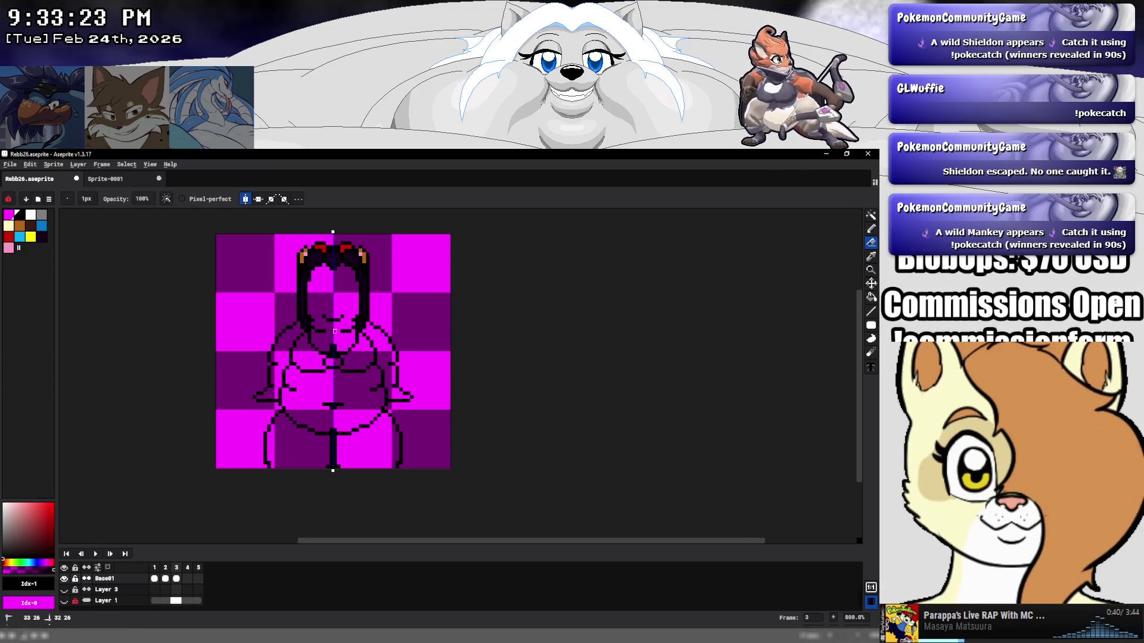
pyautogui.press('b')
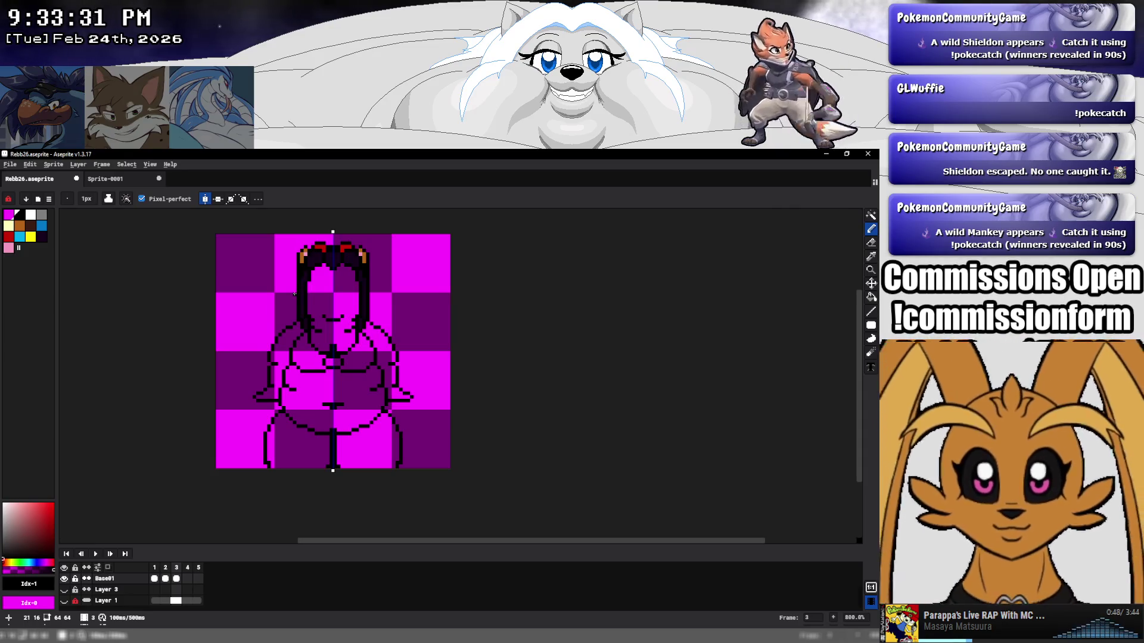
pyautogui.moveTo(294, 293); pyautogui.dragTo(294, 307)
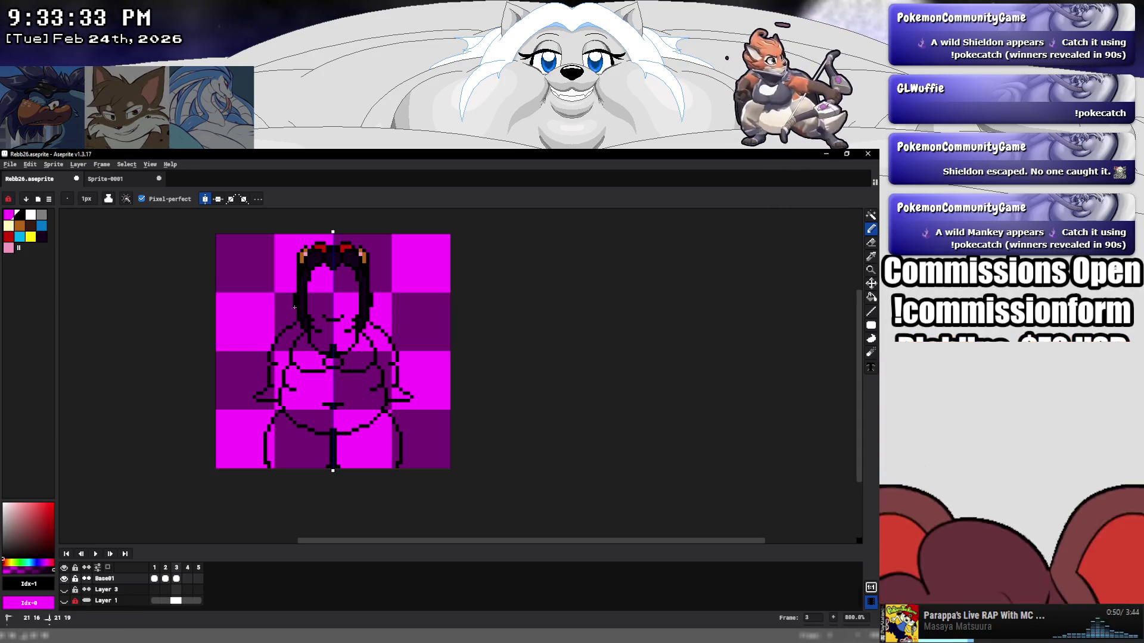
pyautogui.scroll(2, 123, 580)
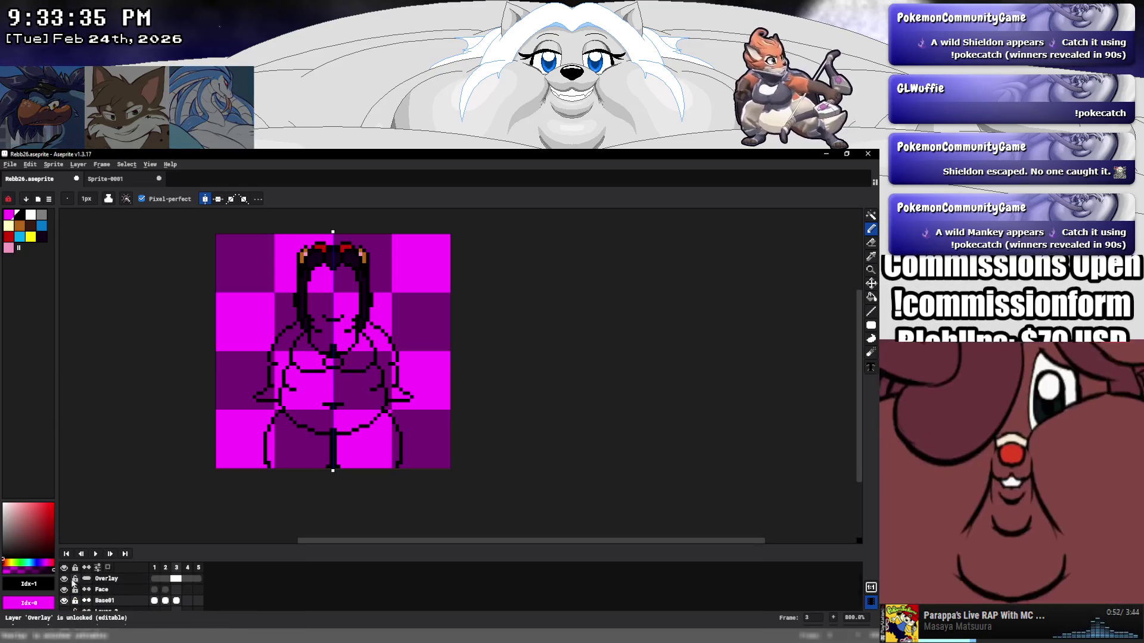
# Hide the Overlay layer, turn on onion skin, and zoom in on the sprite.
pyautogui.click(64, 578)
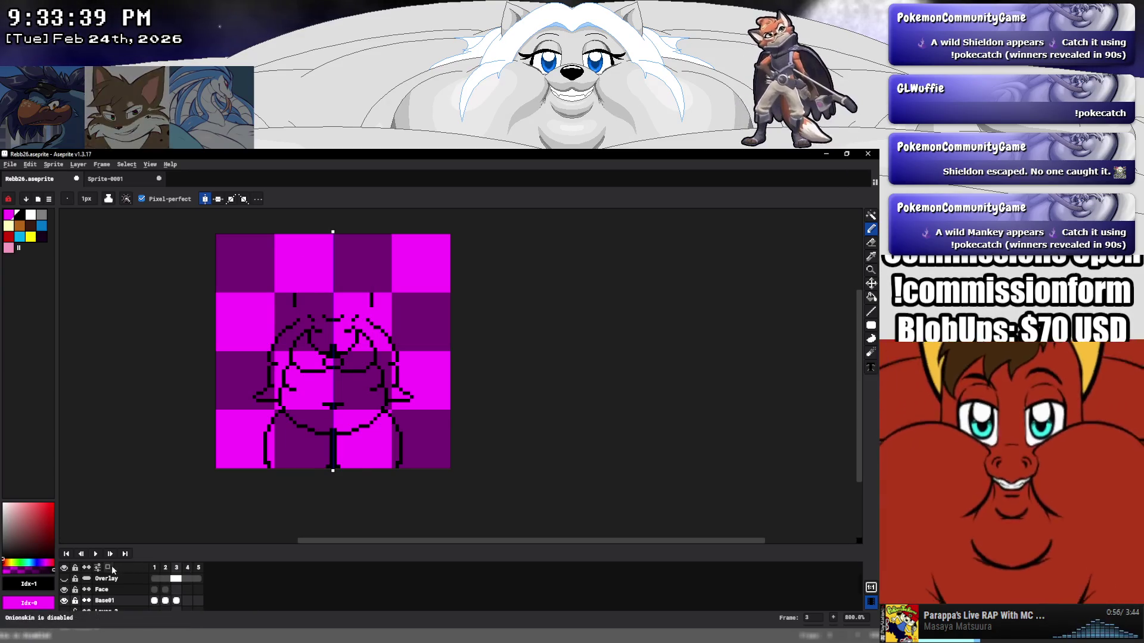
pyautogui.click(112, 565)
pyautogui.scroll(2, 322, 260)
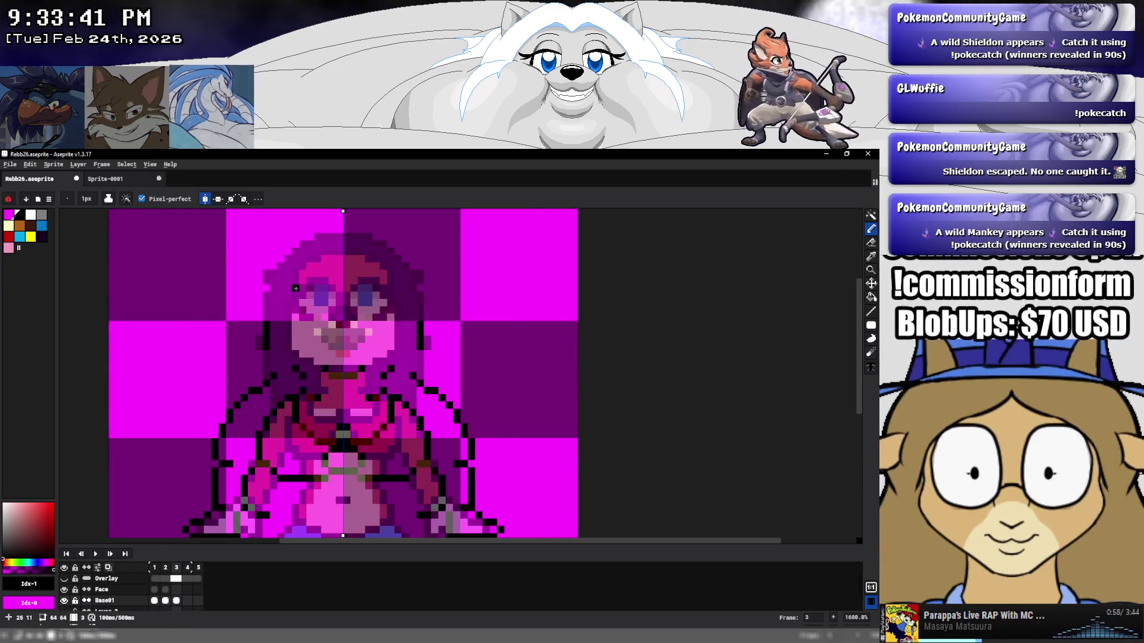
pyautogui.scroll(2, 295, 288)
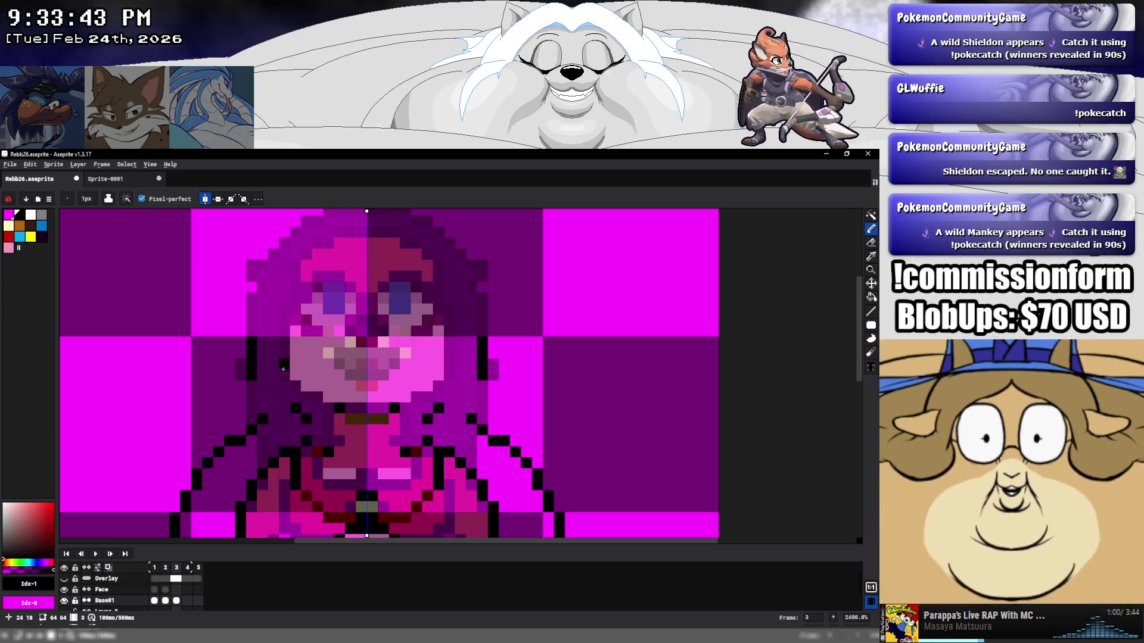
# Thicken the hair outline with mirrored black pixels and vertical runs down both sides.
pyautogui.click(292, 311)
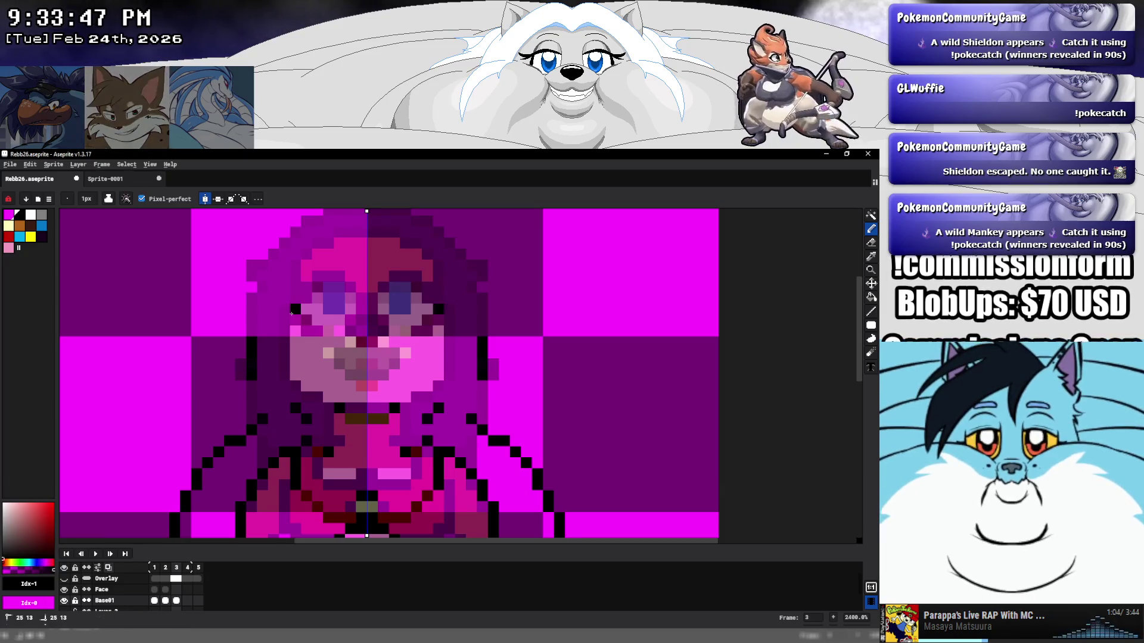
pyautogui.click(275, 352)
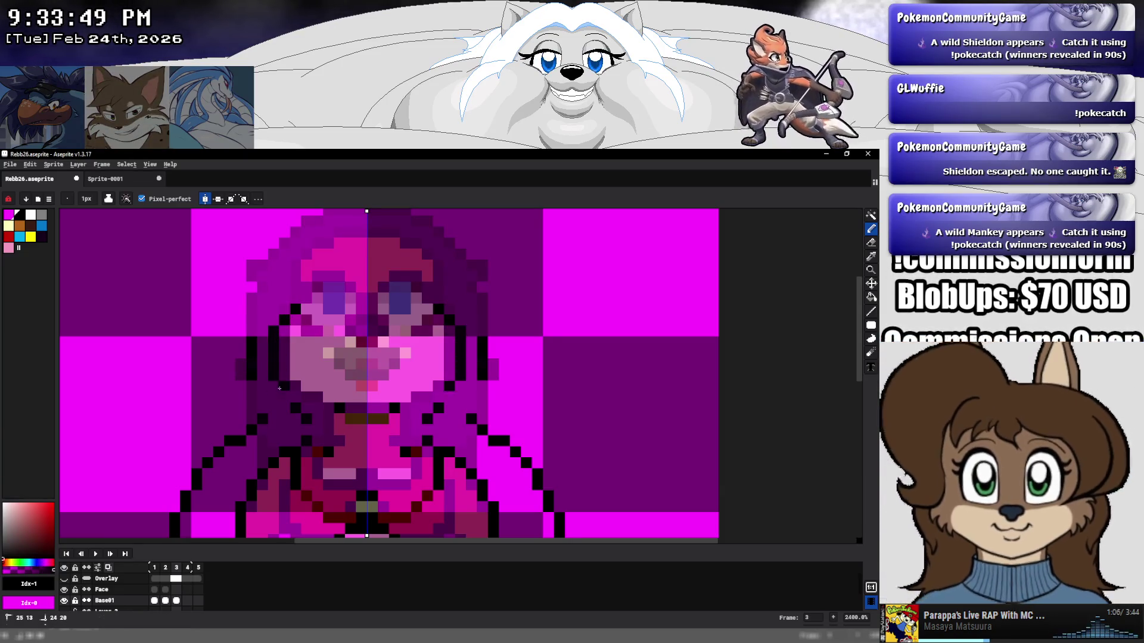
pyautogui.click(282, 394)
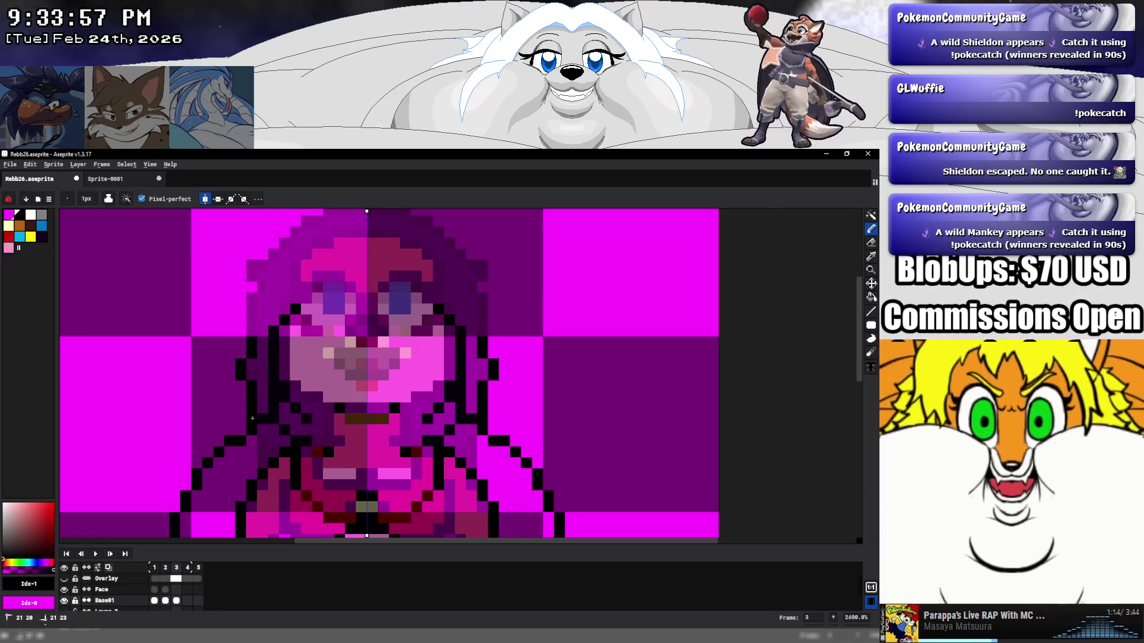
pyautogui.moveTo(254, 330); pyautogui.dragTo(253, 302)
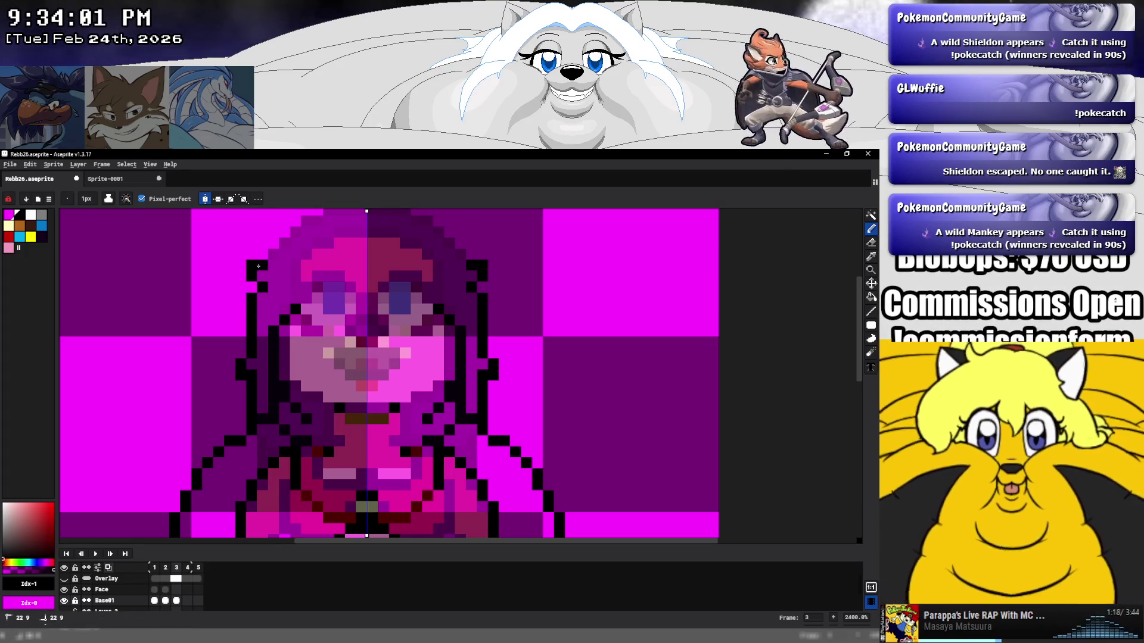
pyautogui.moveTo(294, 287)
pyautogui.mouseDown()
pyautogui.moveTo(235, 314)
pyautogui.moveTo(313, 290)
pyautogui.mouseUp()
pyautogui.click(246, 303)
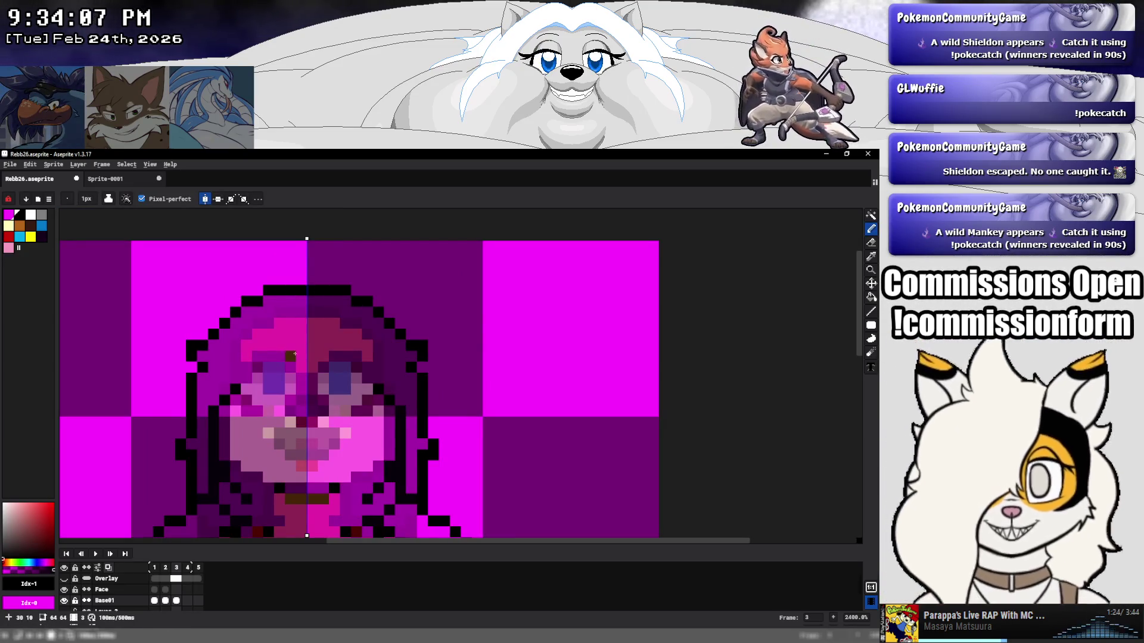
pyautogui.scroll(-3, 294, 357)
pyautogui.moveTo(272, 424); pyautogui.dragTo(289, 400)
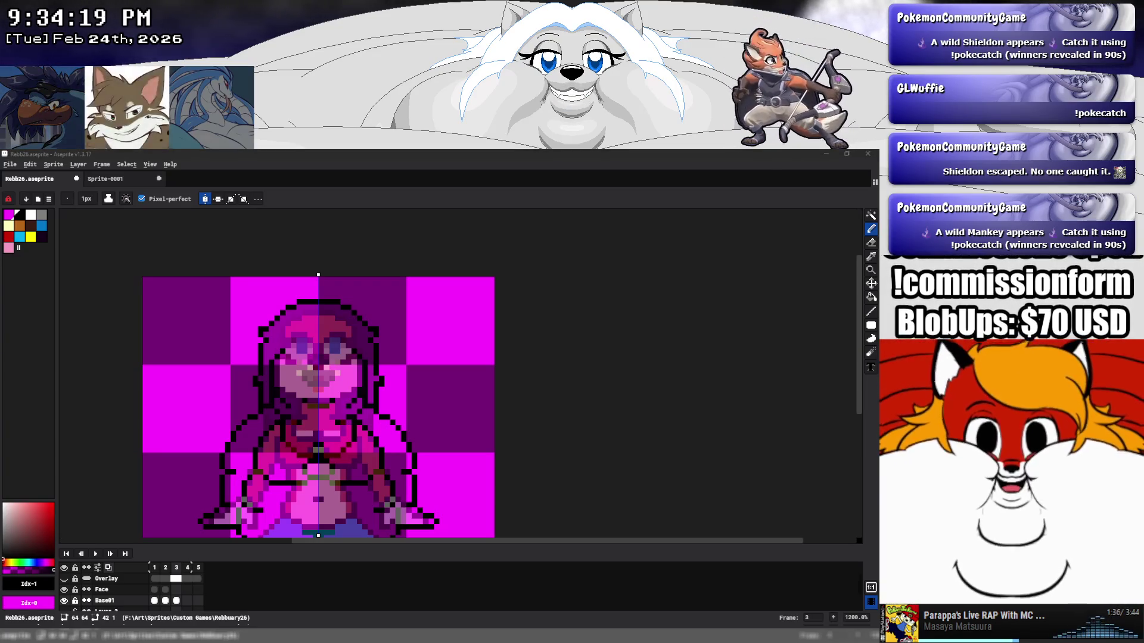
# Return to Aseprite and show frame 2's fully coloured girl sprite.
pyautogui.hotkey('alt', 'Tab')
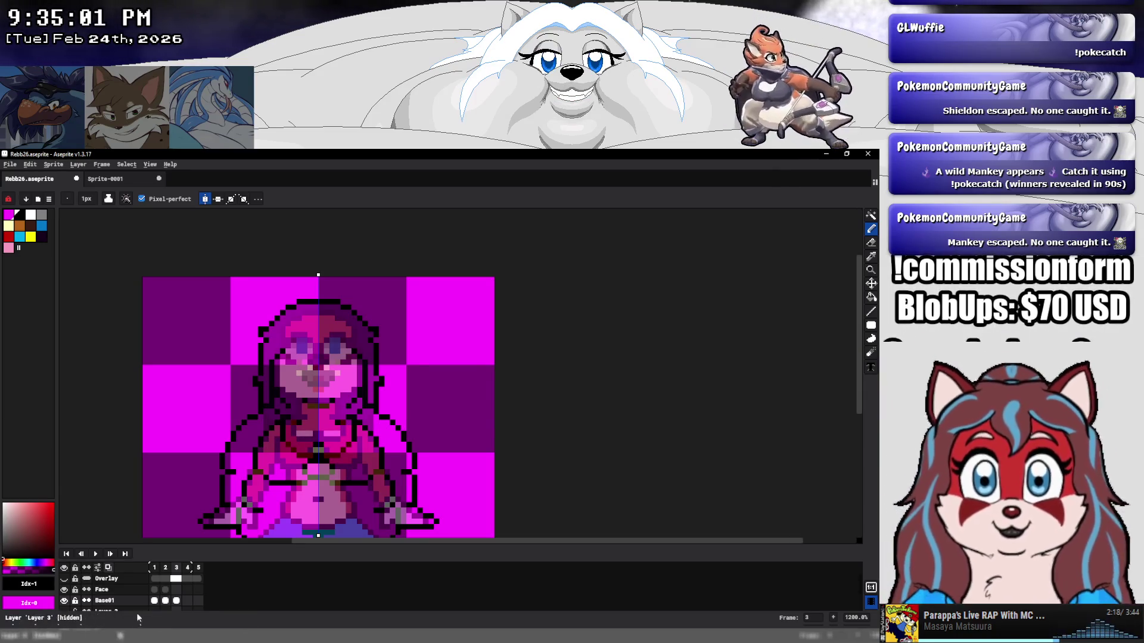
pyautogui.click(165, 602)
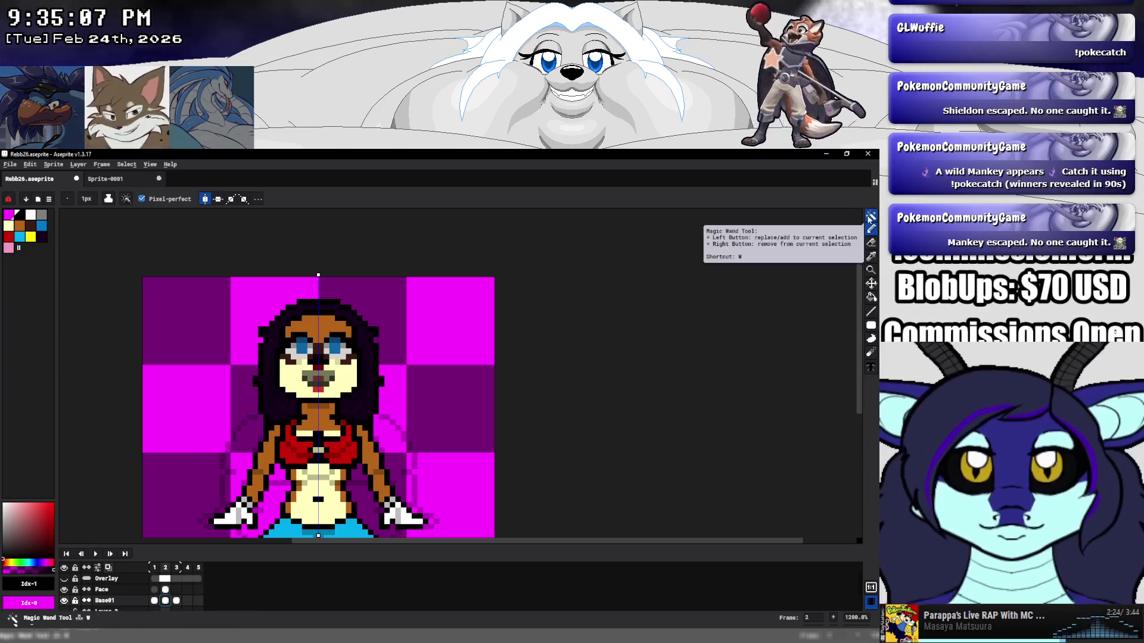
# Copy frame 2's face with a rectangle selection, paste it onto frame 3, and disable onion skin.
pyautogui.press('m')
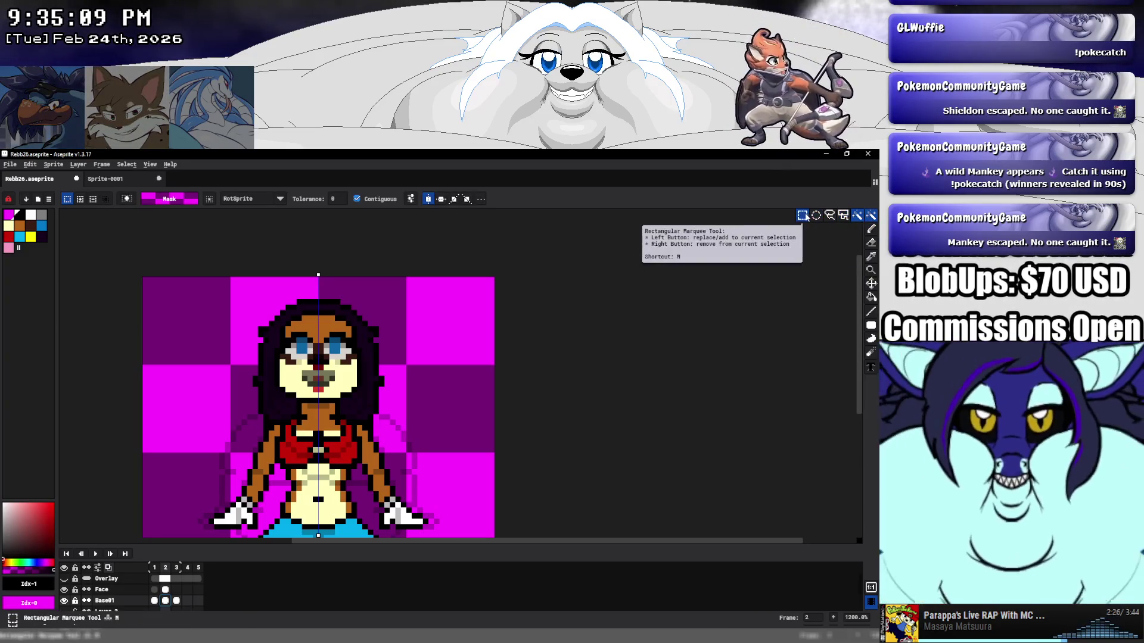
pyautogui.moveTo(253, 290)
pyautogui.mouseDown()
pyautogui.moveTo(384, 387)
pyautogui.moveTo(383, 407)
pyautogui.moveTo(397, 390)
pyautogui.mouseUp()
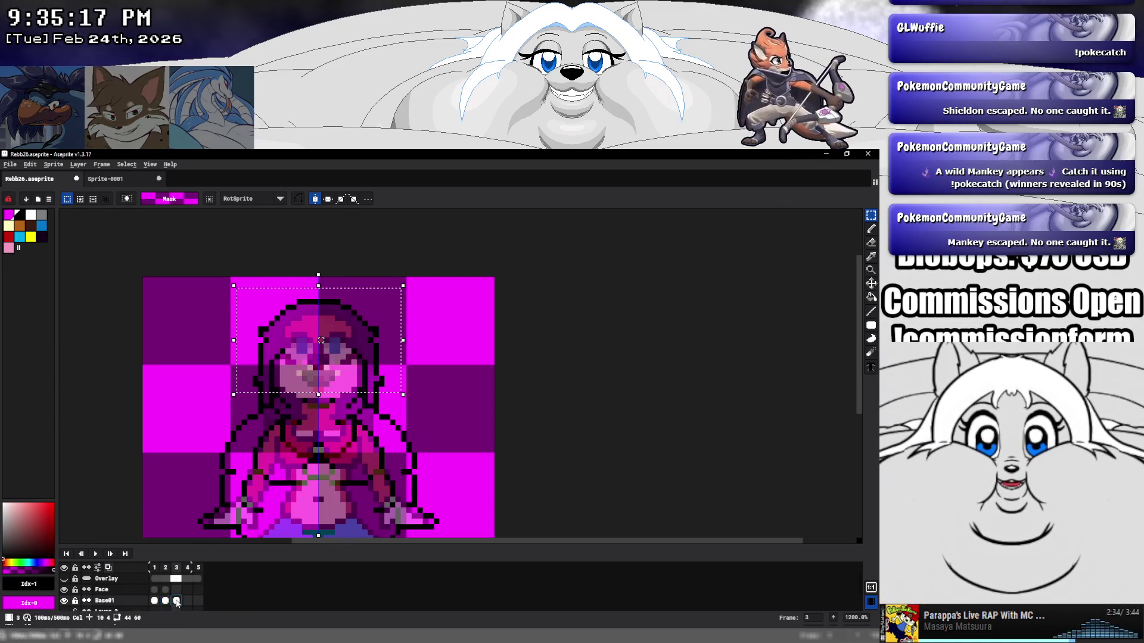
pyautogui.press('.')
pyautogui.hotkey('ctrl', 'v')
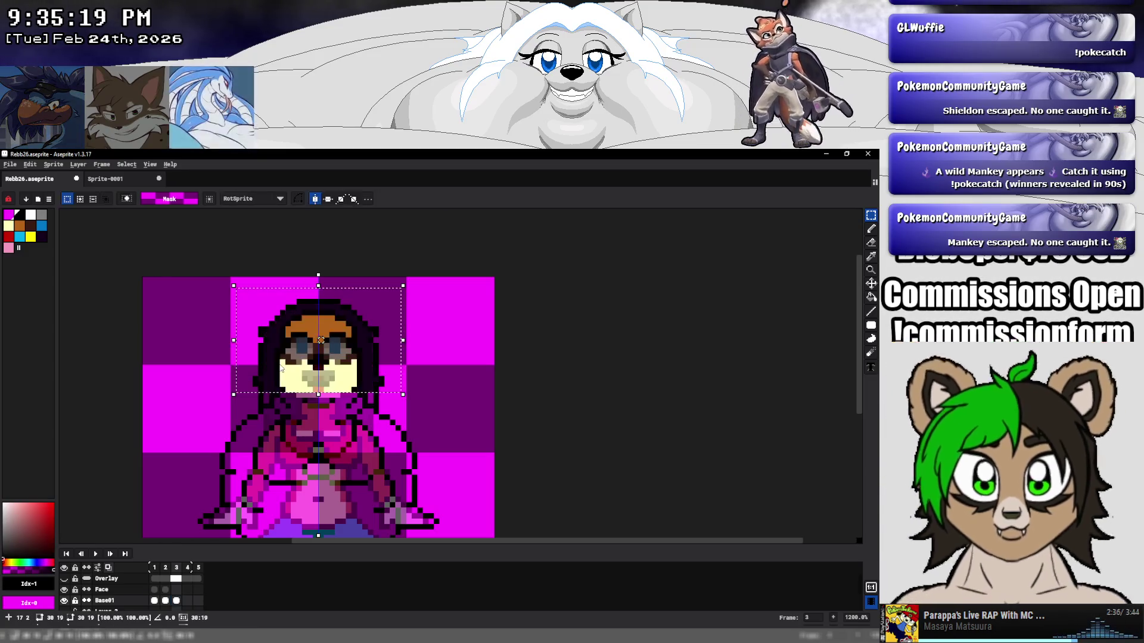
pyautogui.press('Return')
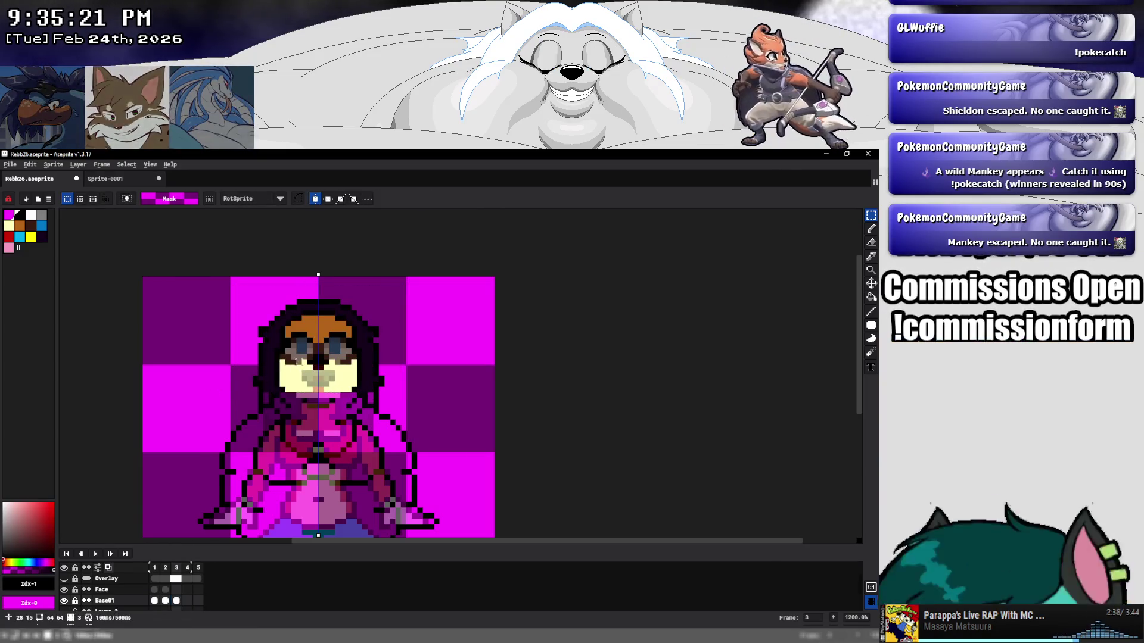
pyautogui.scroll(3, 297, 364)
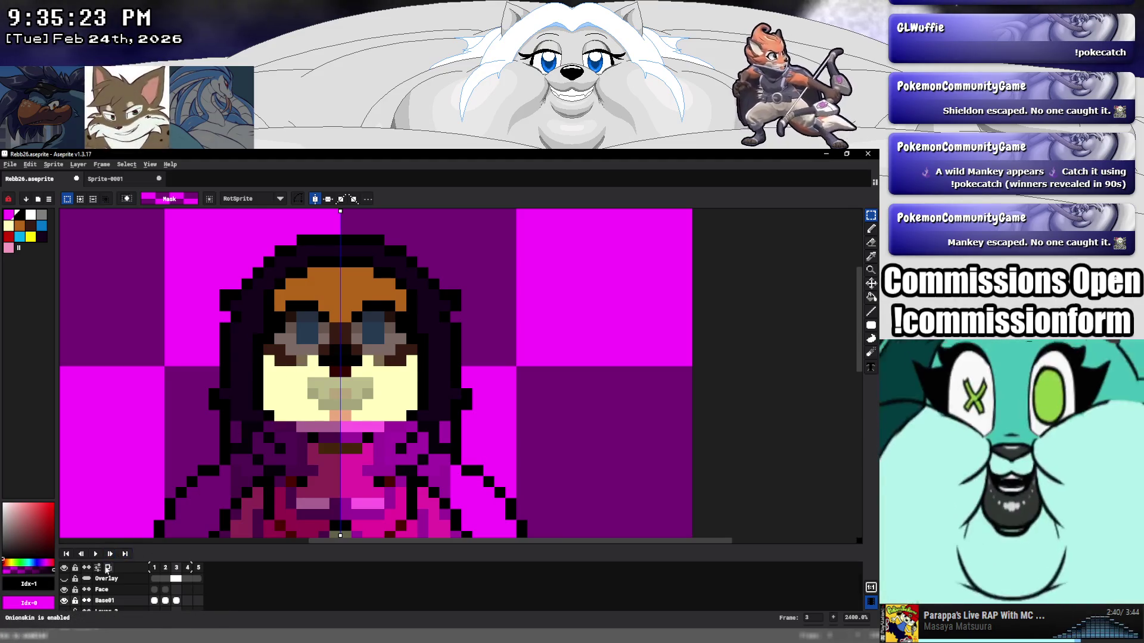
pyautogui.press('F3')
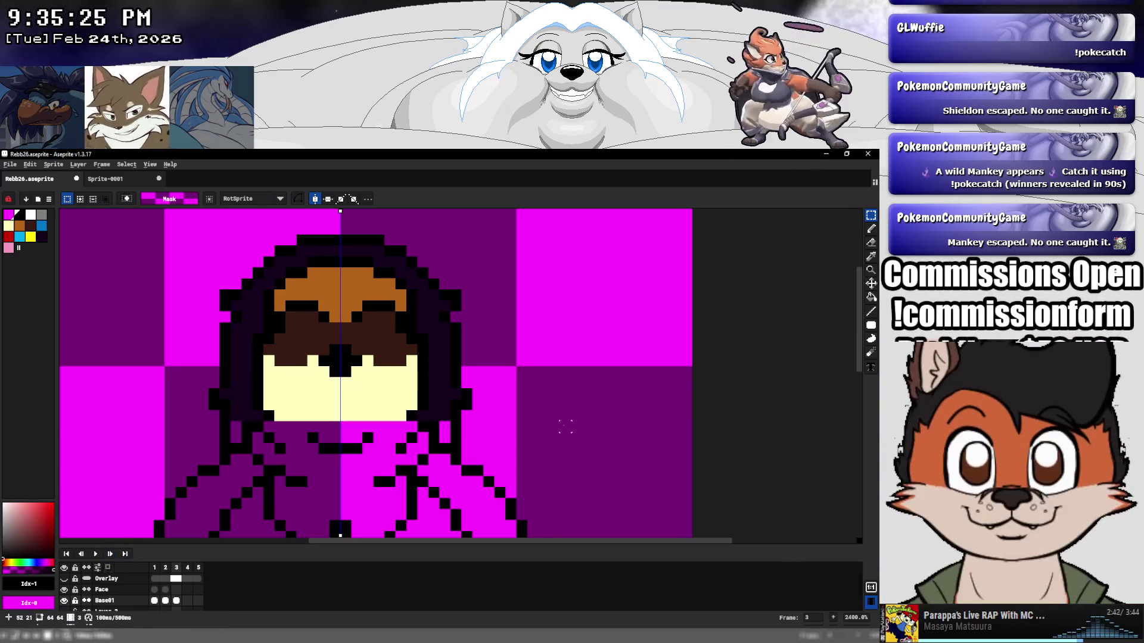
pyautogui.scroll(-3, 560, 422)
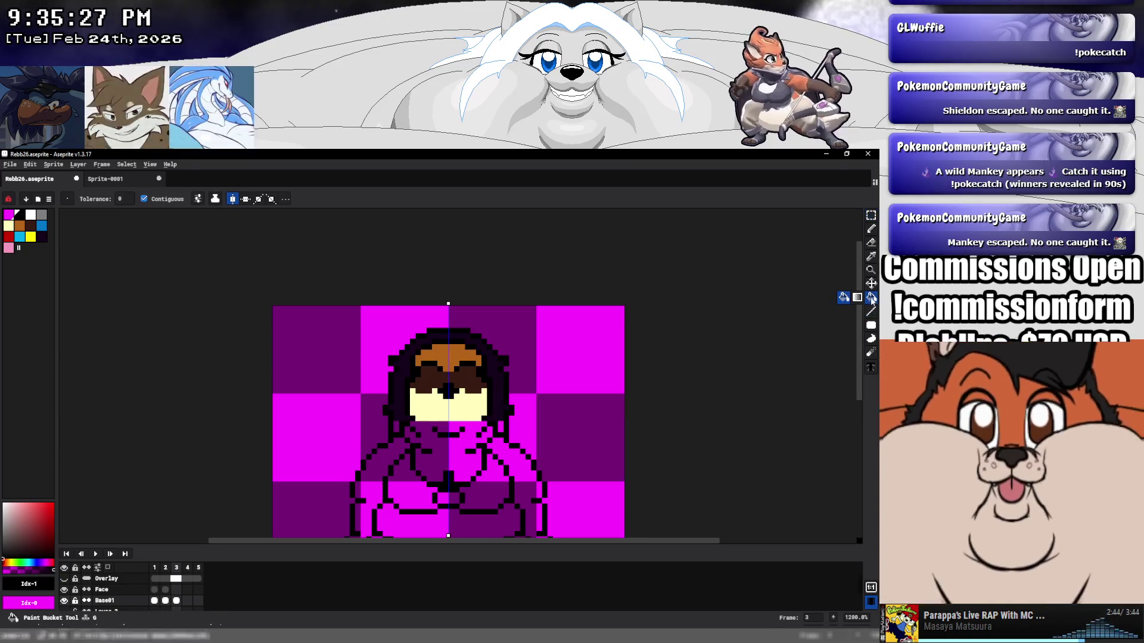
# Undo an accidental black background fill from the Paint Bucket.
pyautogui.scroll(-3, 617, 378)
pyautogui.click(870, 297)
pyautogui.click(615, 390)
pyautogui.hotkey('ctrl', 'z')
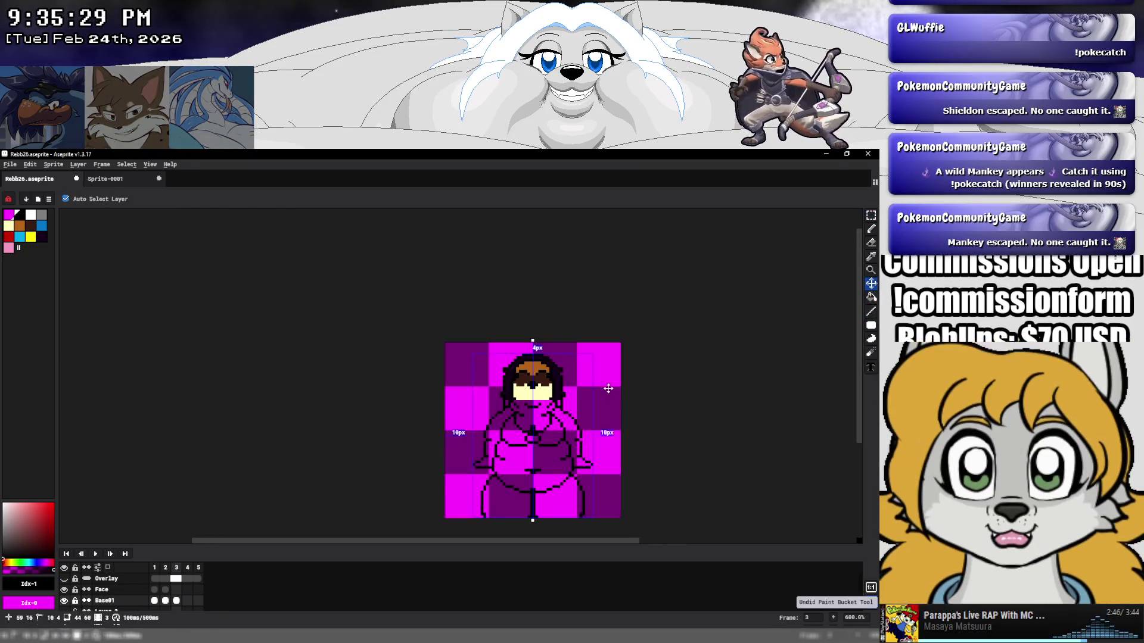
# Fill frame 3's chin and belly with cream #ffffbe, then view frame 2.
pyautogui.scroll(1, 397, 326)
pyautogui.scroll(1, 397, 326)
pyautogui.keyDown('alt'); pyautogui.click(434, 321); pyautogui.keyUp('alt')
pyautogui.click(417, 369)
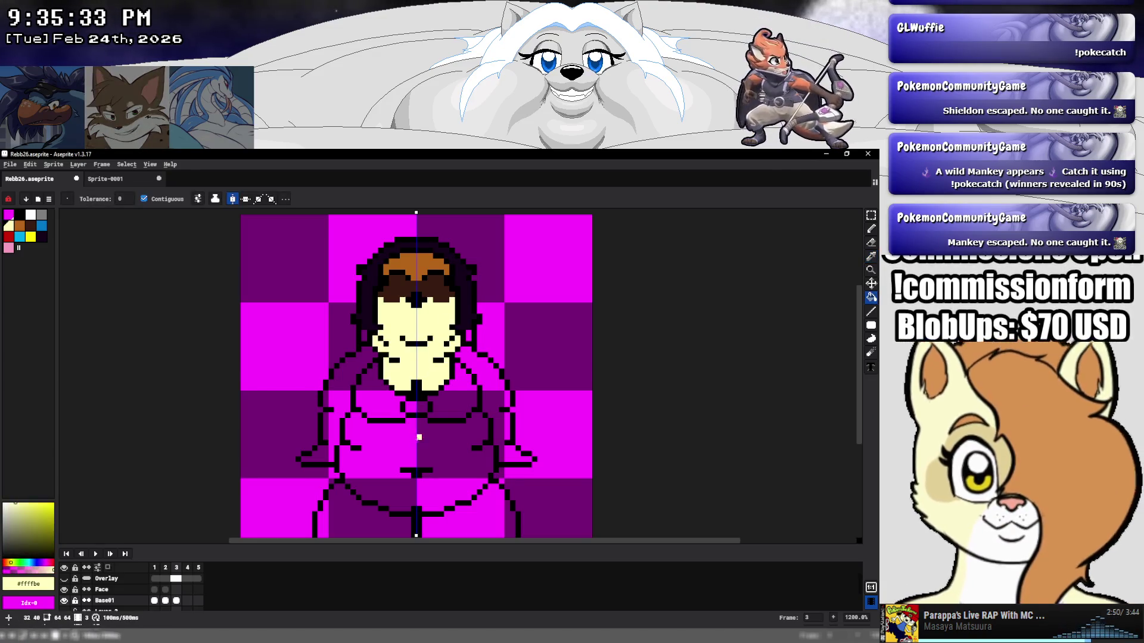
pyautogui.click(418, 437)
pyautogui.moveTo(436, 447)
pyautogui.mouseDown()
pyautogui.moveTo(400, 410)
pyautogui.moveTo(363, 427)
pyautogui.moveTo(360, 371)
pyautogui.mouseUp()
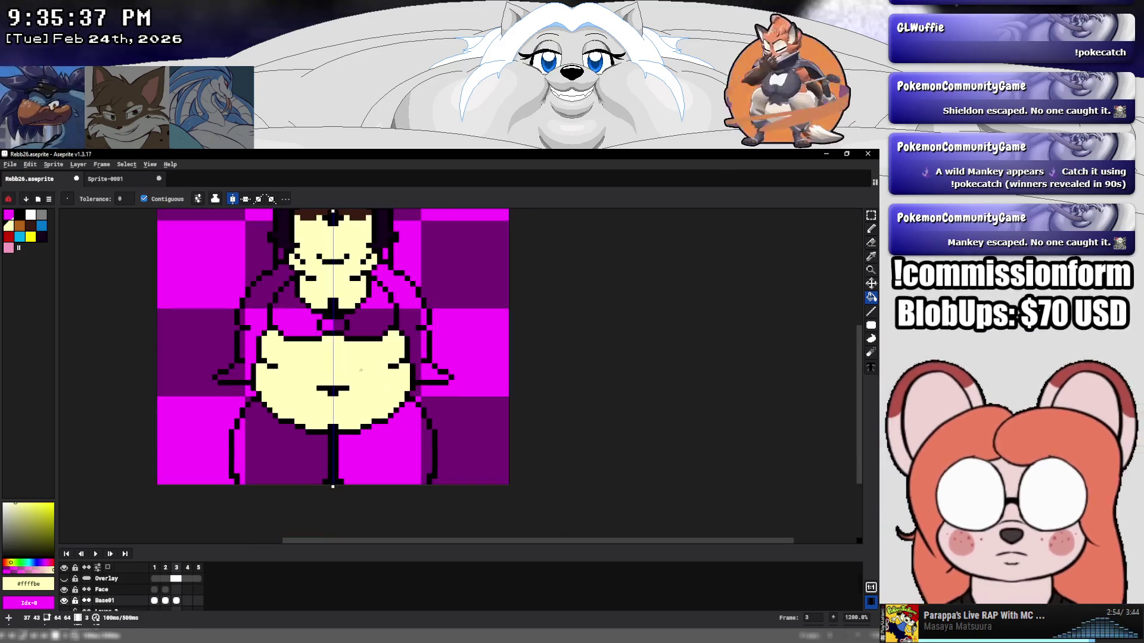
pyautogui.click(165, 601)
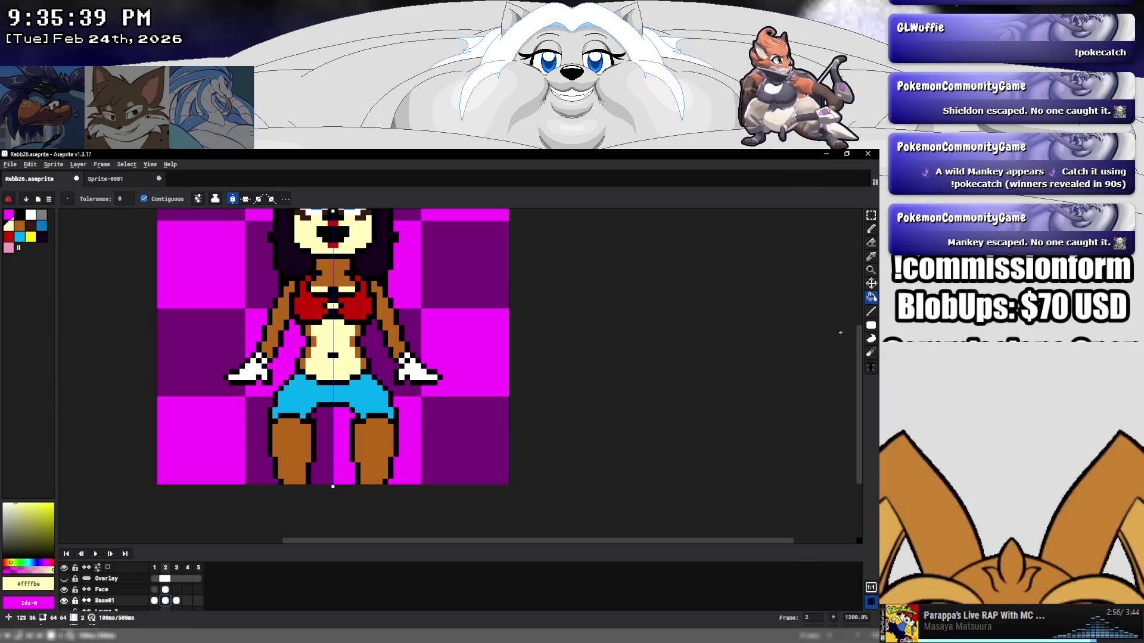
pyautogui.click(870, 312)
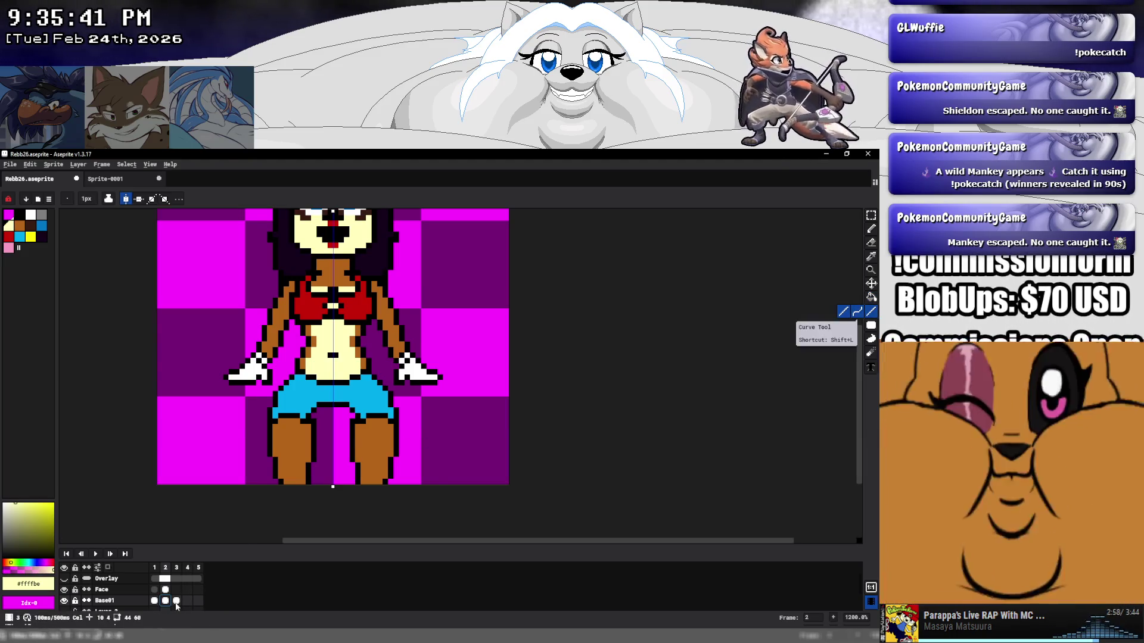
# Draw short mirrored black waist lines on frame 3, undoing one bad stroke.
pyautogui.click(176, 601)
pyautogui.click(108, 567)
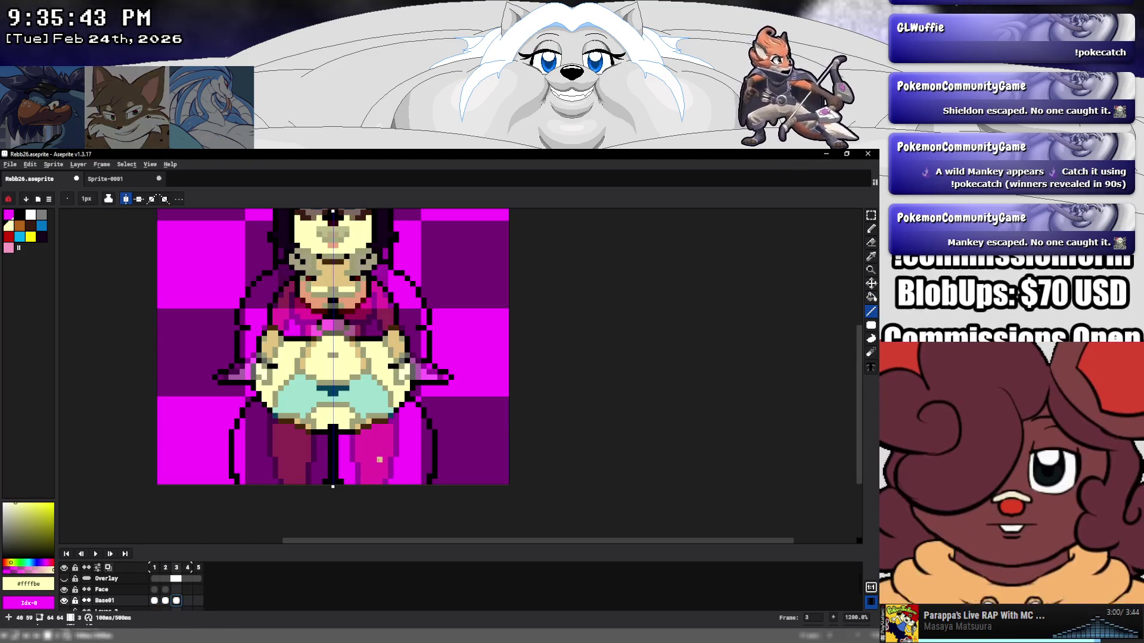
pyautogui.keyDown('alt'); pyautogui.click(338, 445); pyautogui.keyUp('alt')
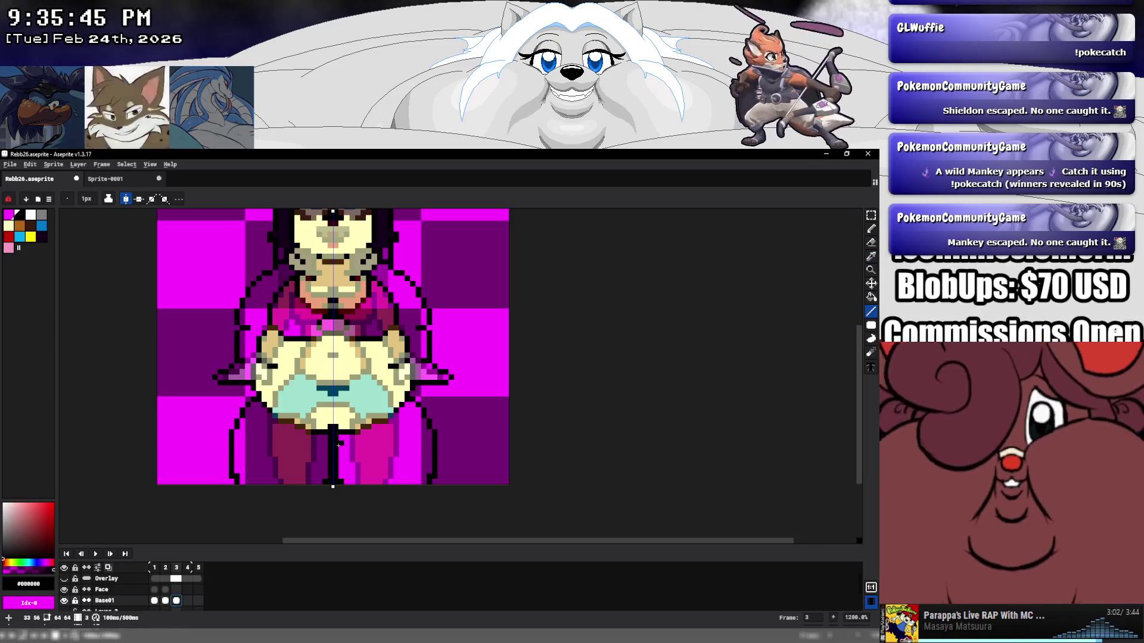
pyautogui.moveTo(253, 426); pyautogui.dragTo(378, 427)
pyautogui.press('e')
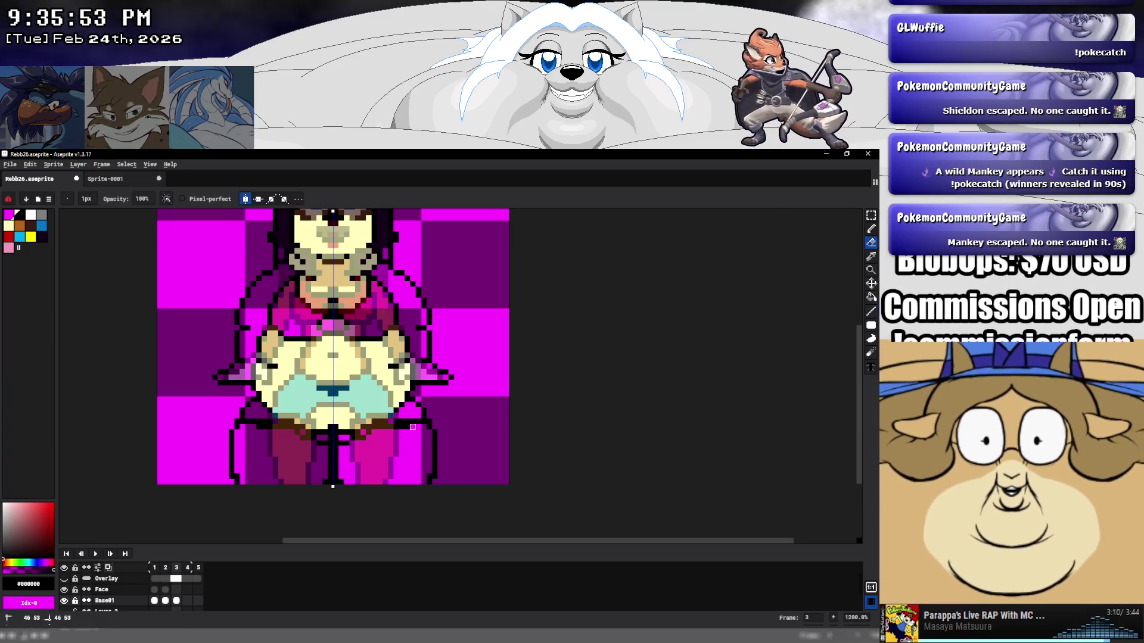
pyautogui.press('l')
pyautogui.hotkey('ctrl', 'z')
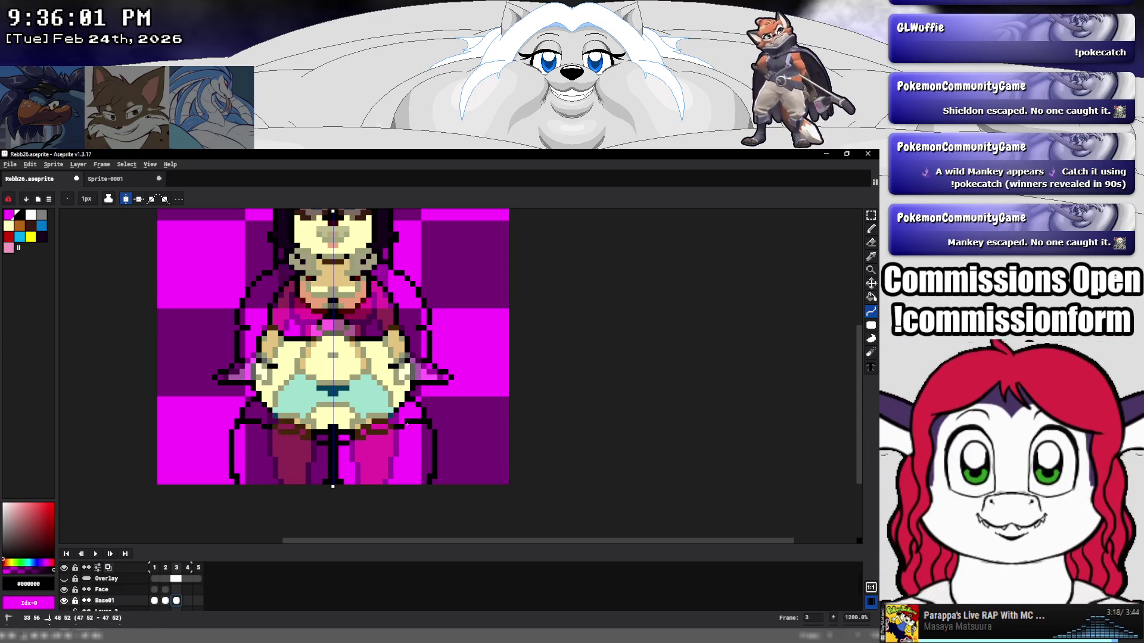
pyautogui.moveTo(372, 426); pyautogui.dragTo(388, 424)
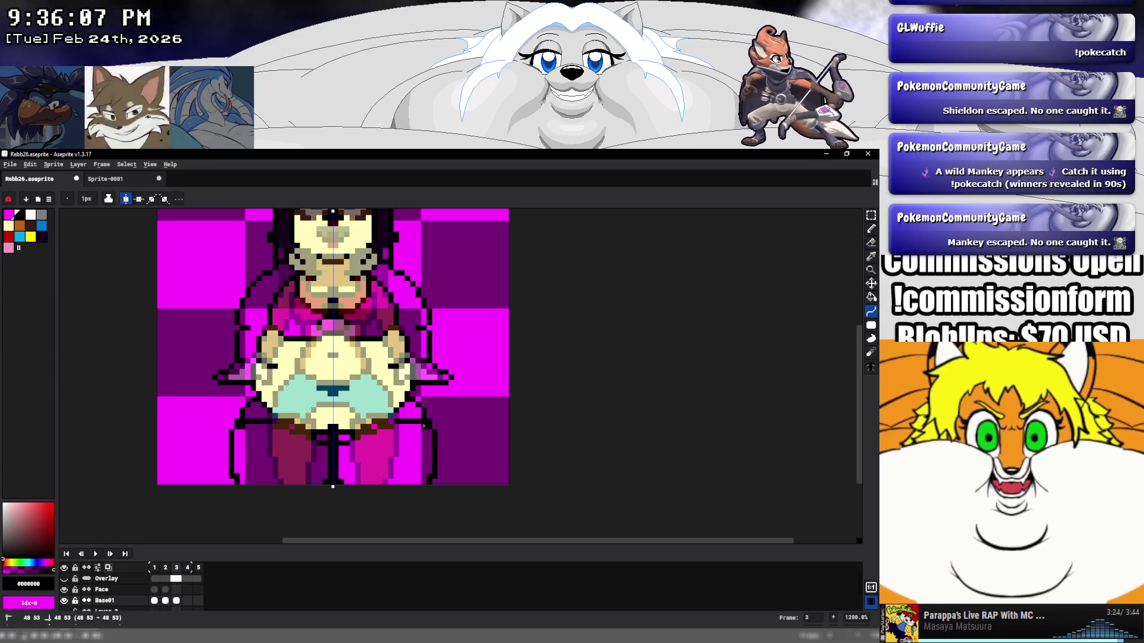
pyautogui.moveTo(423, 426); pyautogui.dragTo(423, 424)
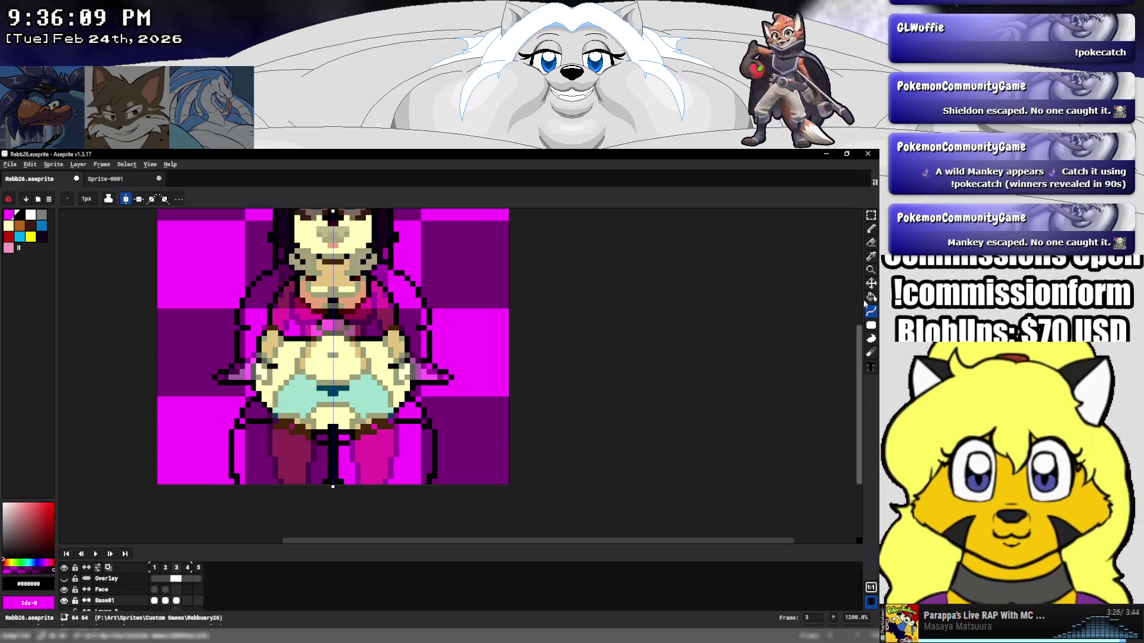
# Fill the hips cyan and the legs brown, then hide the onion-skin ghost frames.
pyautogui.press('g')
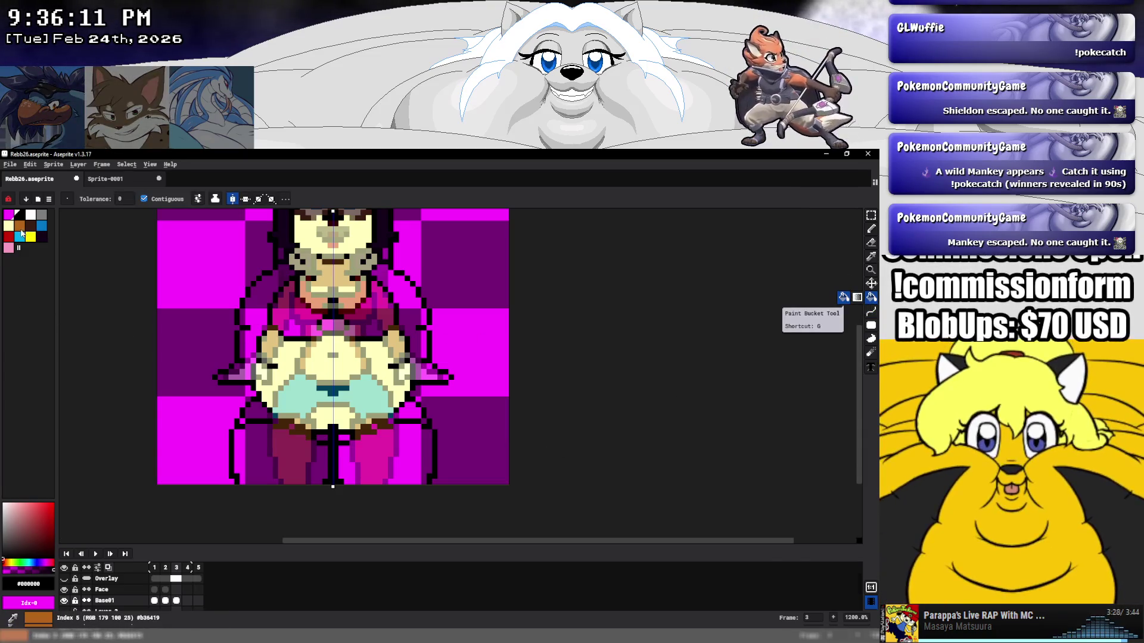
pyautogui.click(21, 234)
pyautogui.click(324, 438)
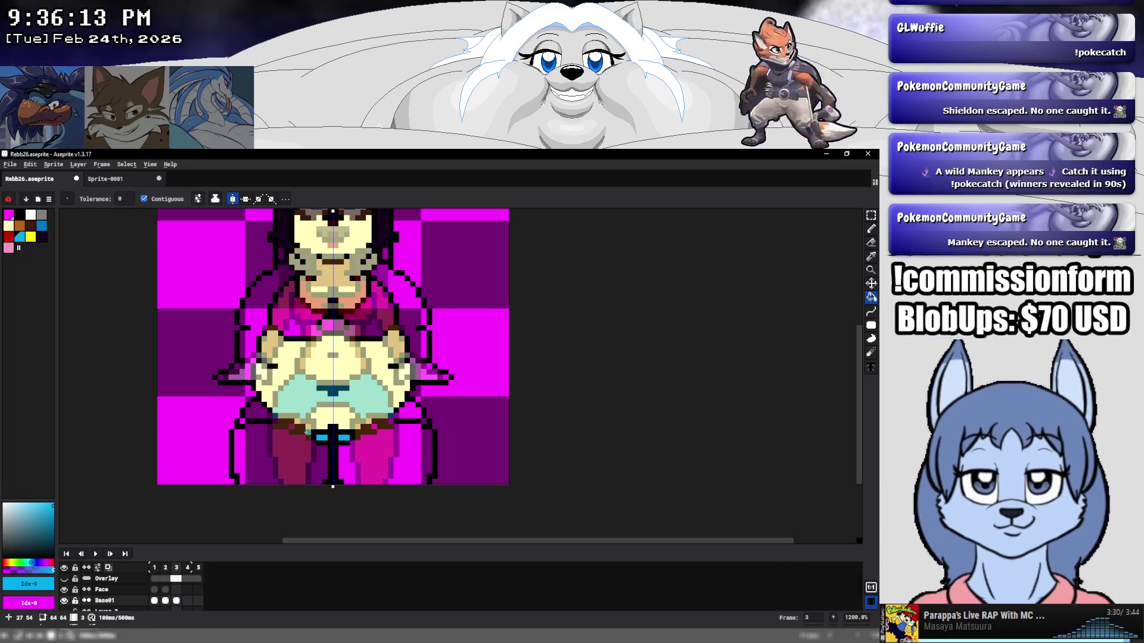
pyautogui.click(265, 416)
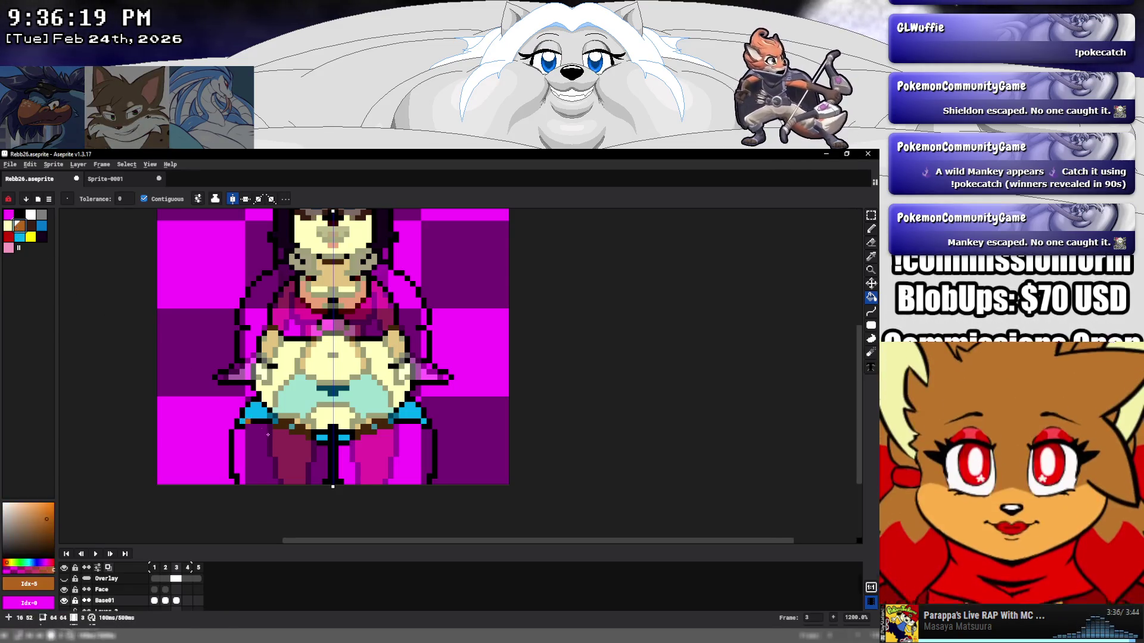
pyautogui.click(281, 446)
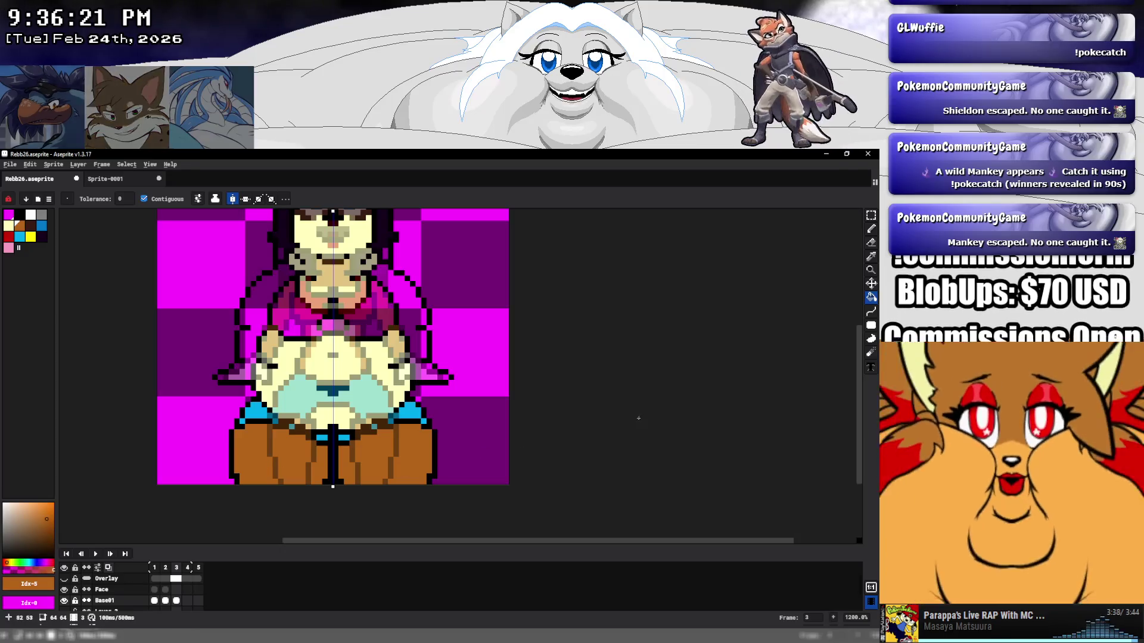
pyautogui.click(871, 229)
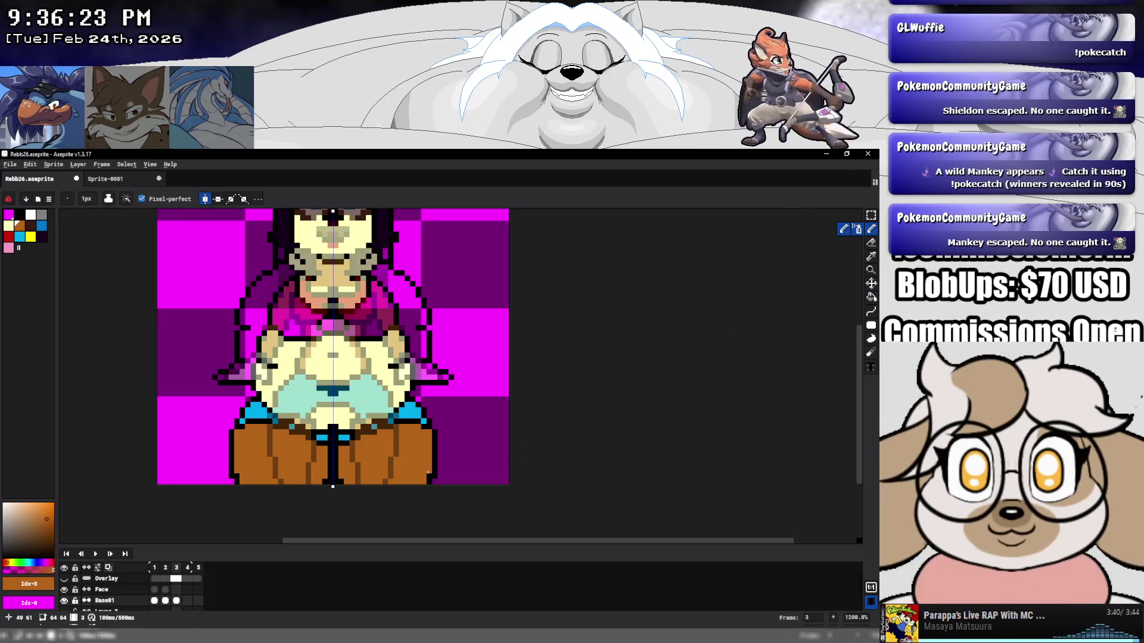
pyautogui.hotkey('ctrl', 'z')
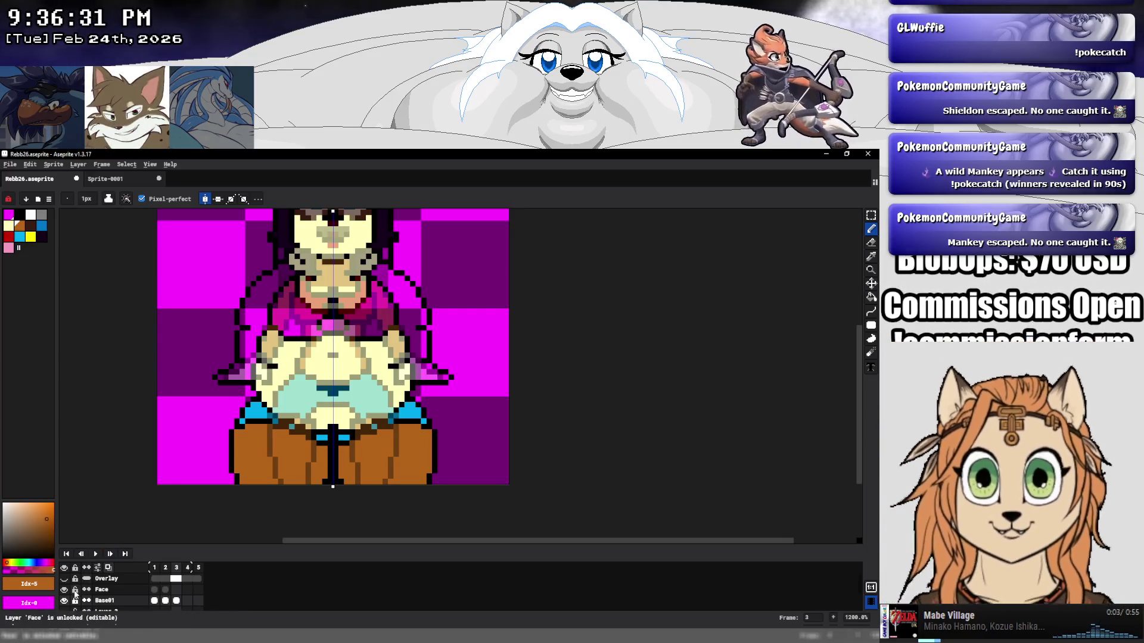
pyautogui.click(107, 567)
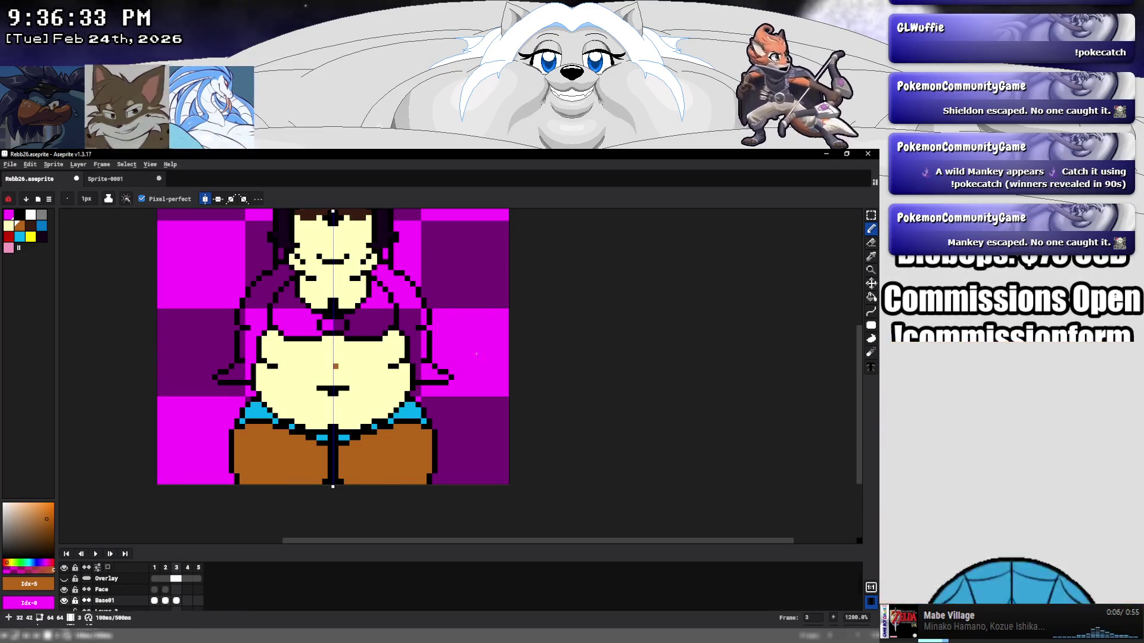
# At 2400% zoom, touch up the arm outline in black and fill both sleeves white.
pyautogui.press('+')
pyautogui.press('+')
pyautogui.press('+')
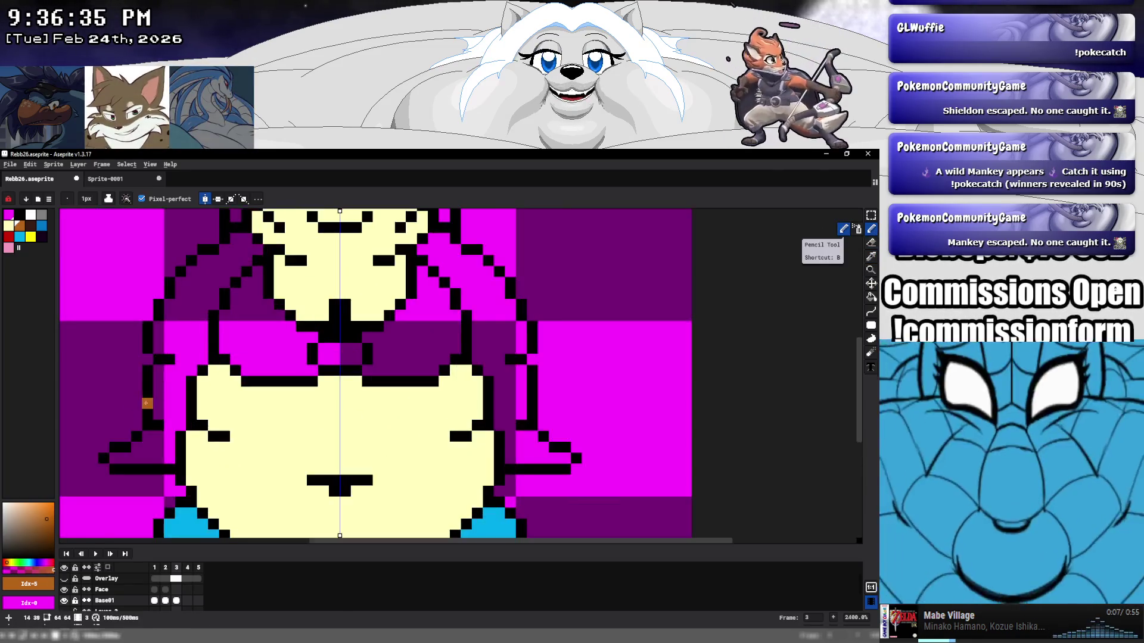
pyautogui.keyDown('alt'); pyautogui.click(149, 409); pyautogui.keyUp('alt')
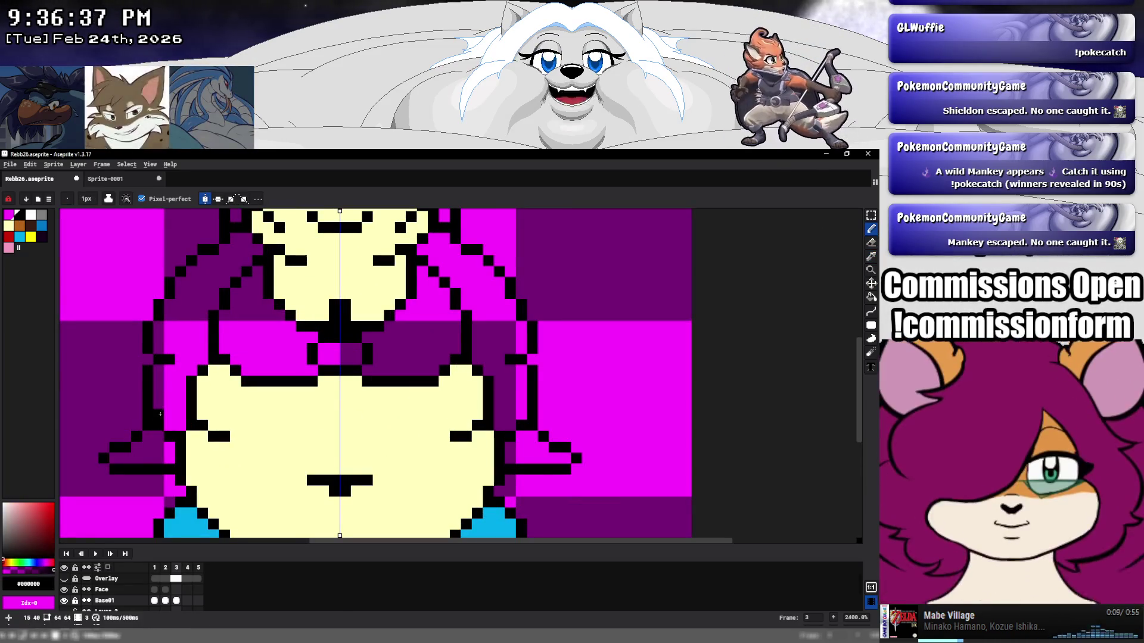
pyautogui.click(170, 415)
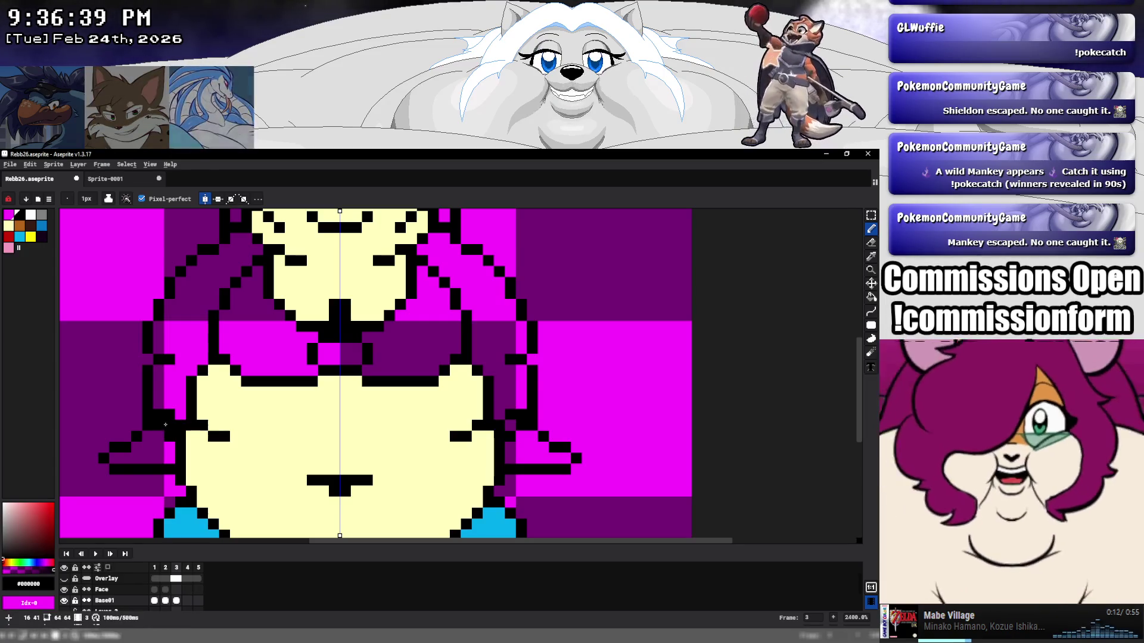
pyautogui.press('e')
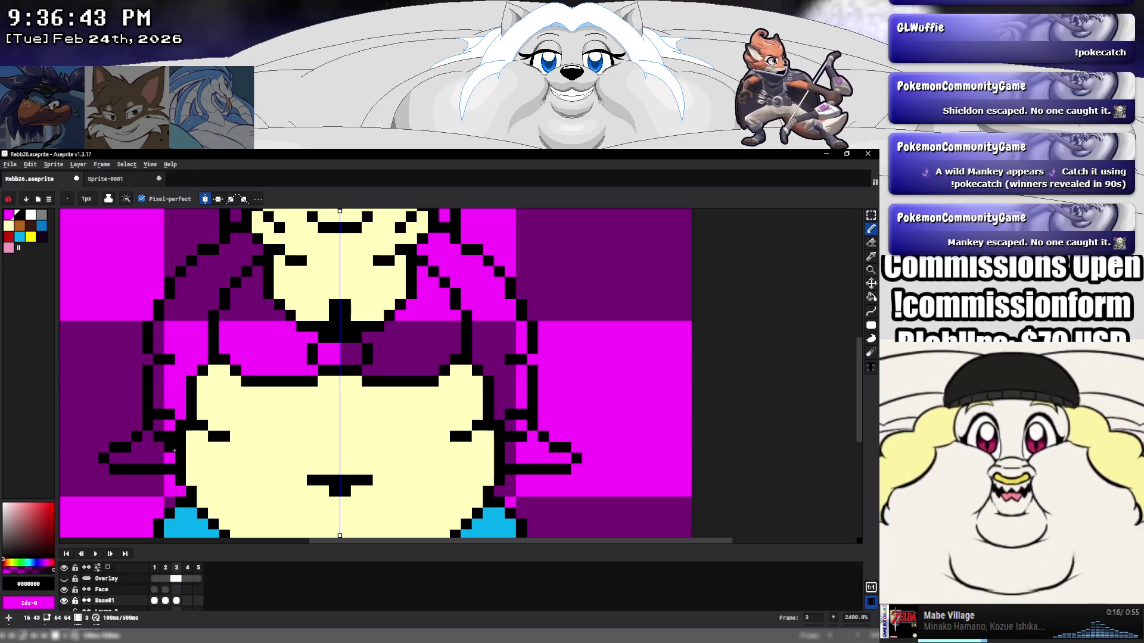
pyautogui.click(170, 434)
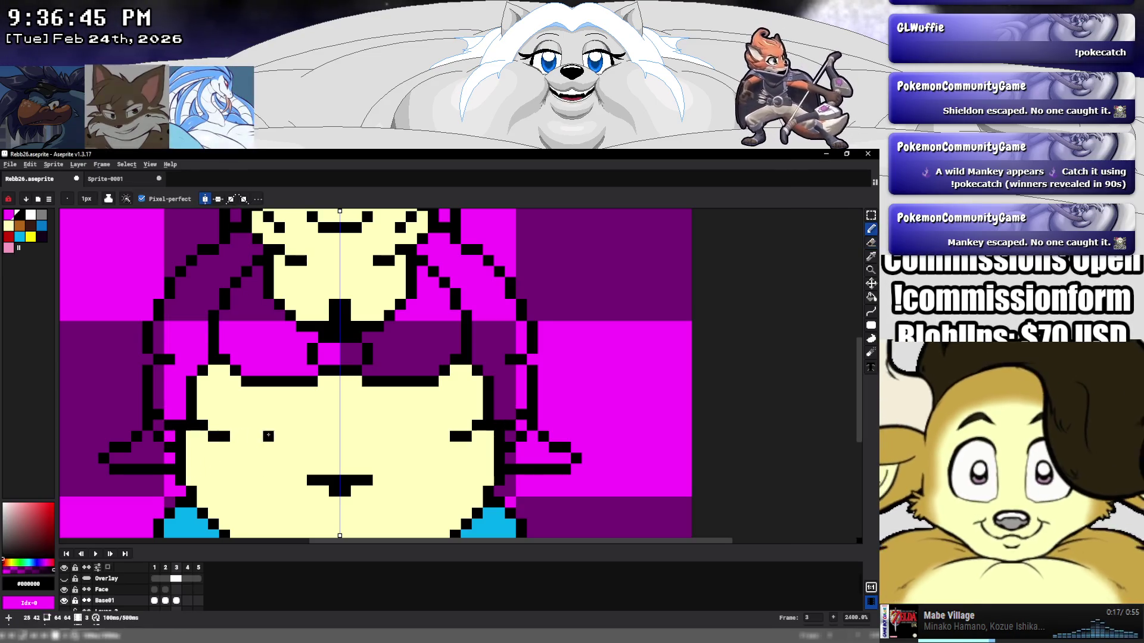
pyautogui.press('g')
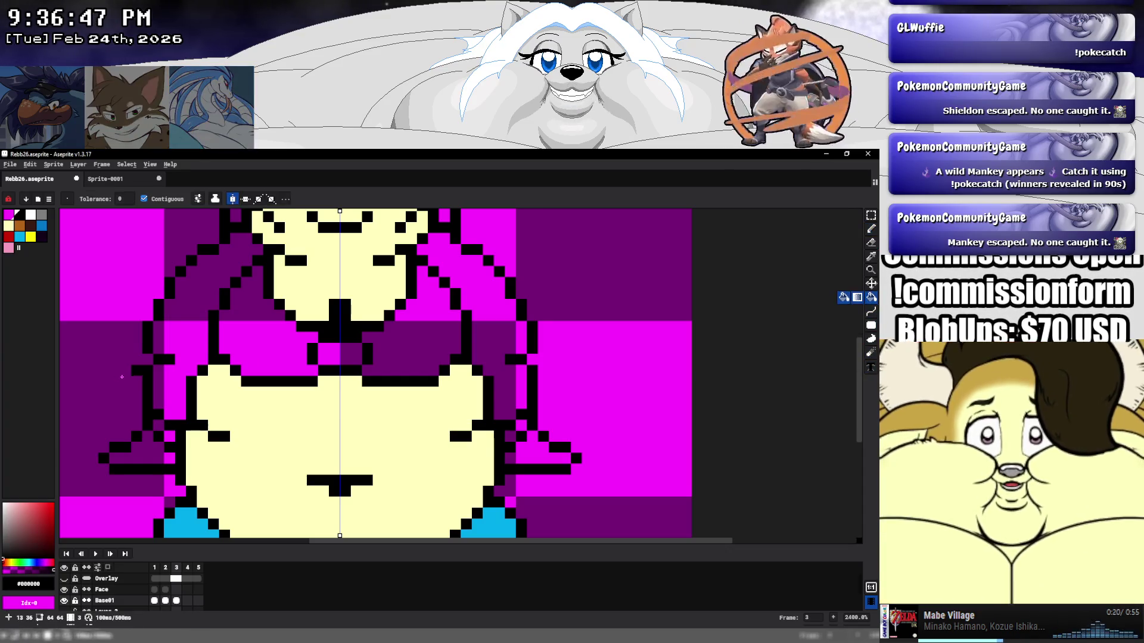
pyautogui.click(30, 214)
pyautogui.click(161, 441)
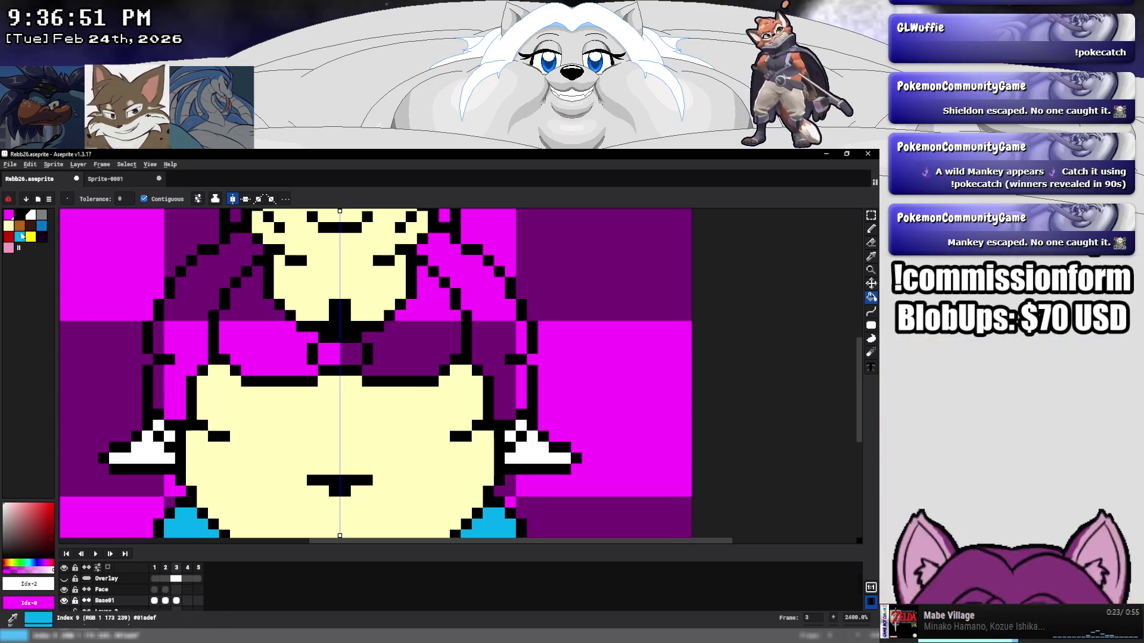
# Fill both hair areas brown and recolour the mouth pixels cream.
pyautogui.click(19, 226)
pyautogui.click(190, 297)
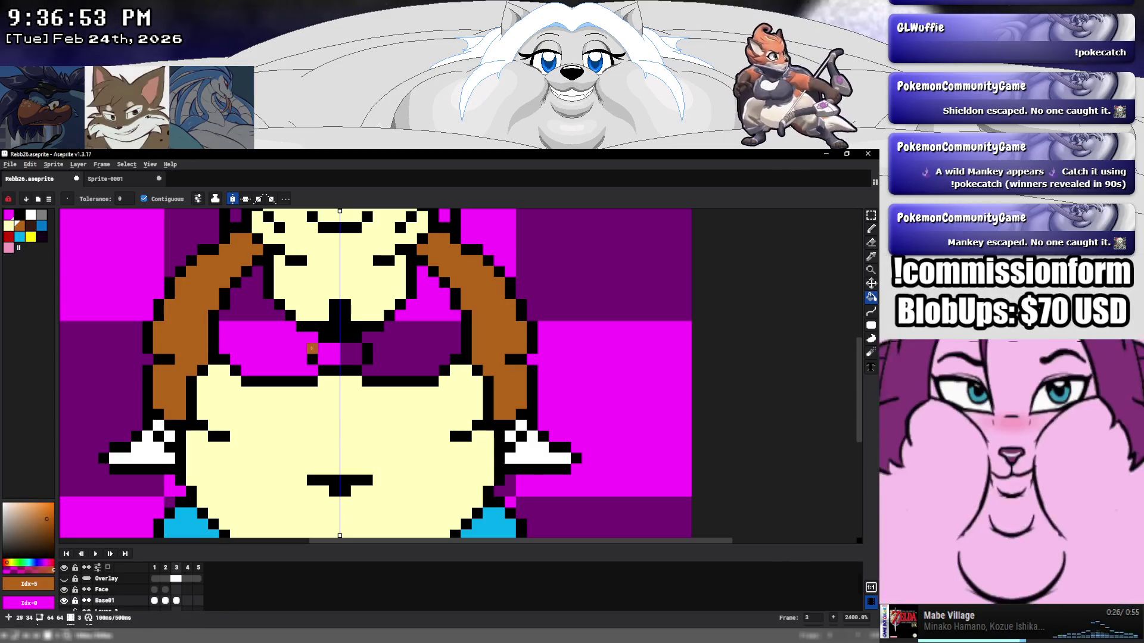
pyautogui.press('i')
pyautogui.keyDown('alt'); pyautogui.click(339, 286); pyautogui.keyUp('alt')
pyautogui.click(329, 355)
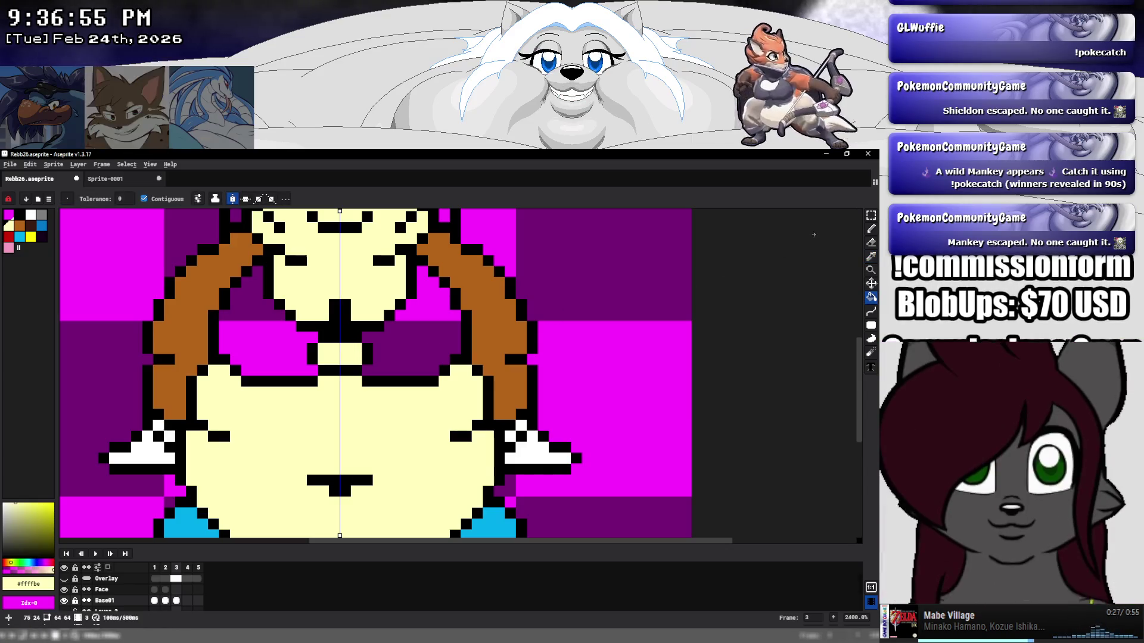
# Paint brown pixels under the mouth to widen the brown band at the neck.
pyautogui.click(870, 230)
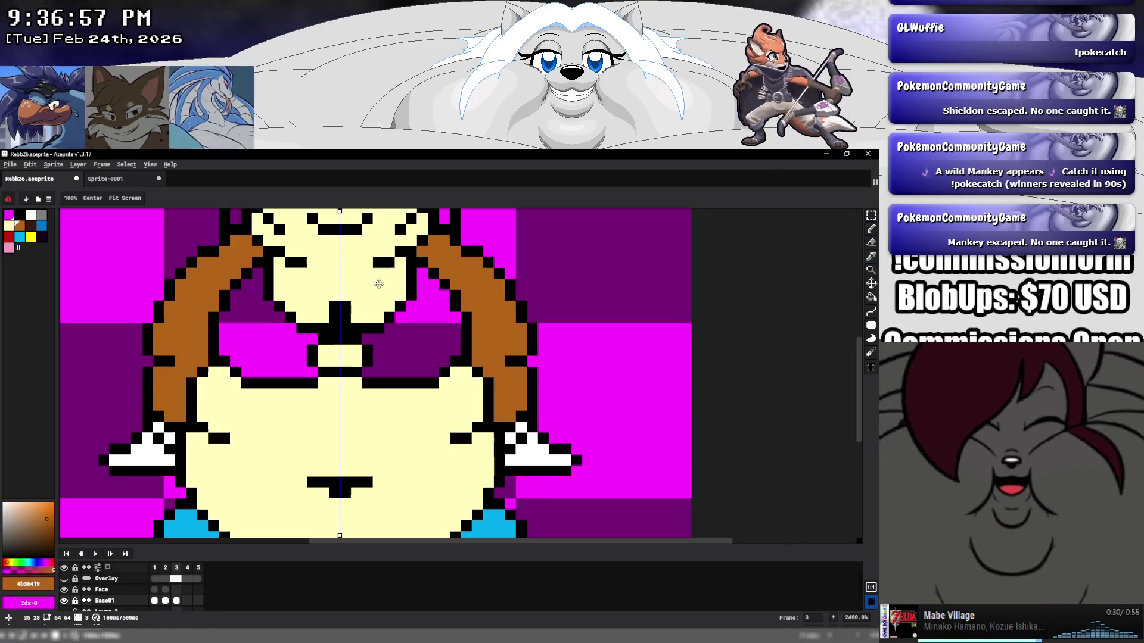
pyautogui.scroll(2, 381, 298)
pyautogui.keyDown('alt'); pyautogui.click(435, 292); pyautogui.keyUp('alt')
pyautogui.click(365, 309)
pyautogui.moveTo(387, 321)
pyautogui.mouseDown()
pyautogui.moveTo(398, 310)
pyautogui.moveTo(355, 334)
pyautogui.moveTo(352, 319)
pyautogui.mouseUp()
pyautogui.click(355, 320)
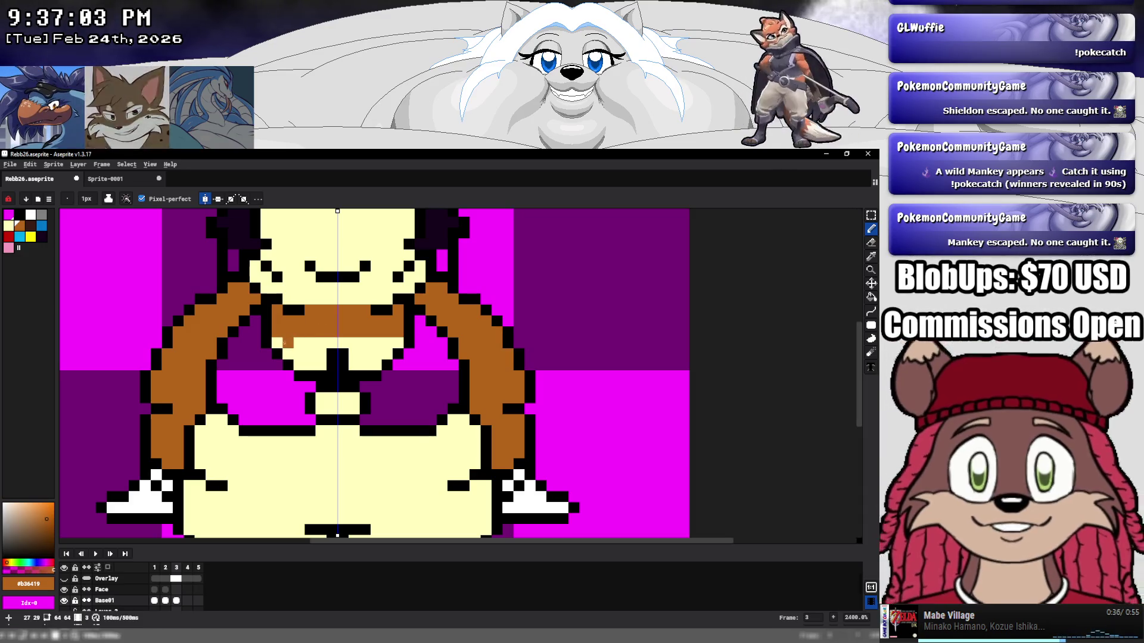
pyautogui.keyDown('alt'); pyautogui.click(287, 343); pyautogui.keyUp('alt')
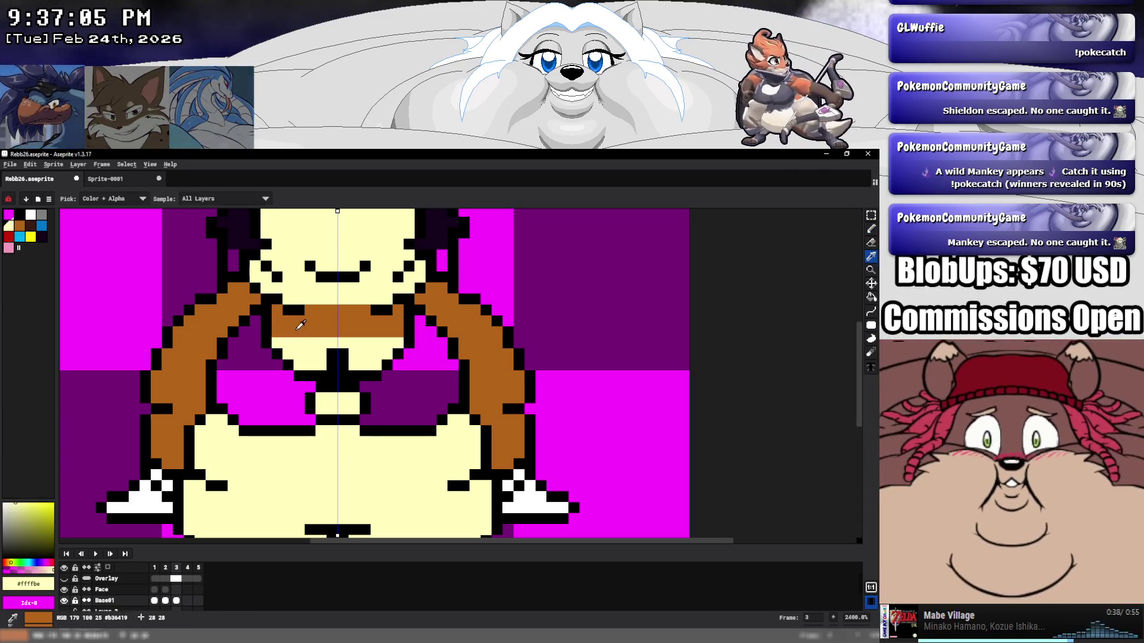
pyautogui.keyDown('alt'); pyautogui.click(286, 327); pyautogui.keyUp('alt')
pyautogui.moveTo(286, 343); pyautogui.dragTo(328, 340)
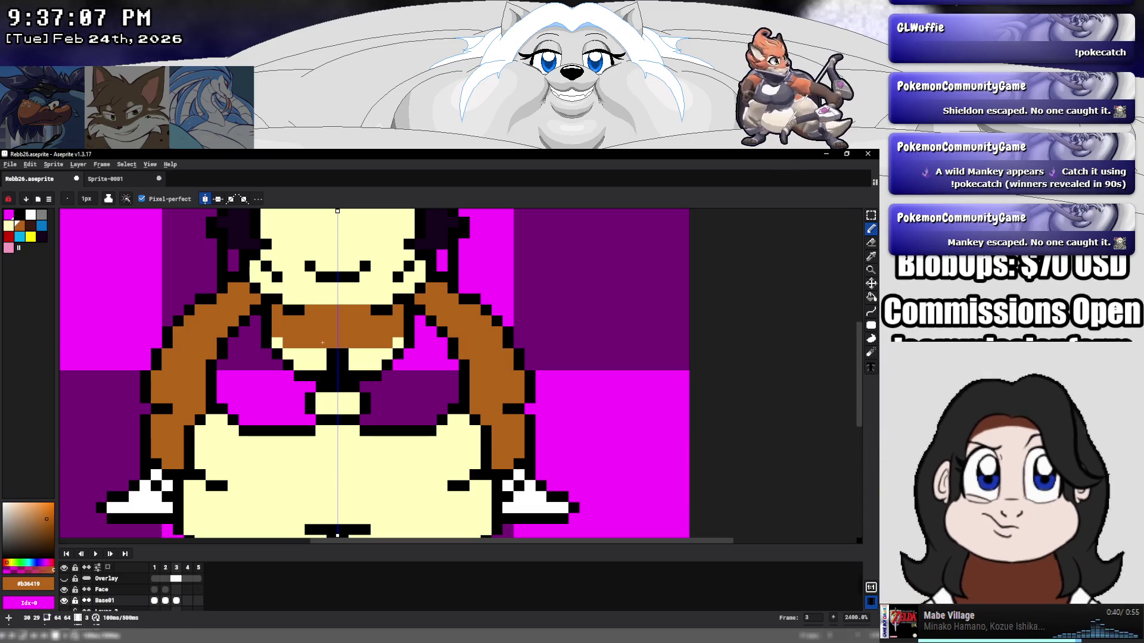
# Fill both chest cups red and draw black divider pixels between them.
pyautogui.click(8, 236)
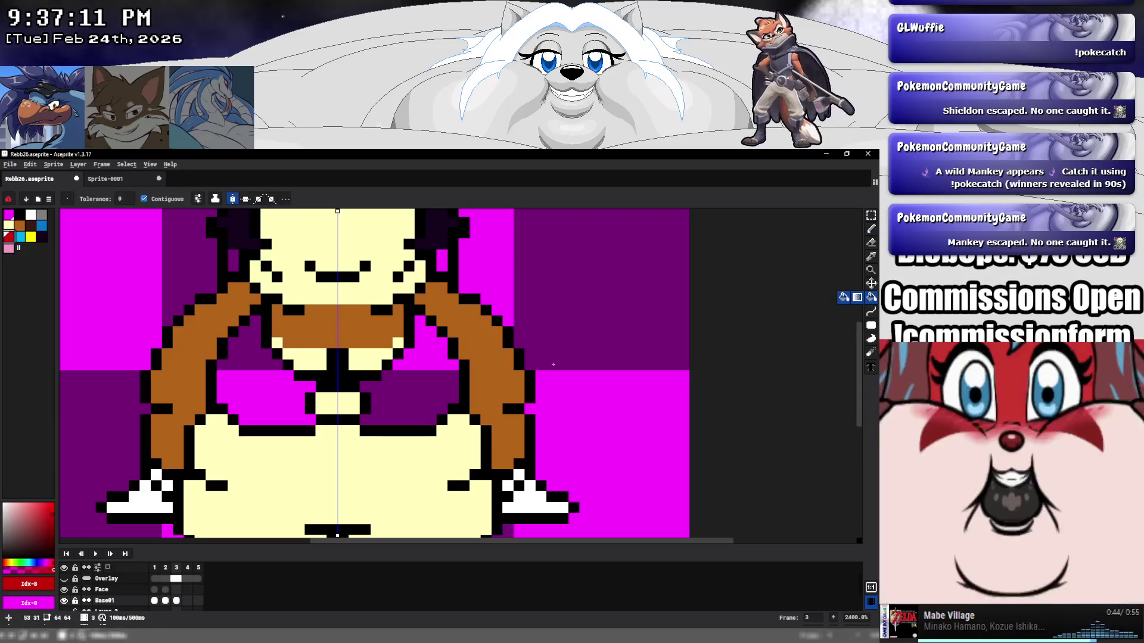
pyautogui.click(411, 381)
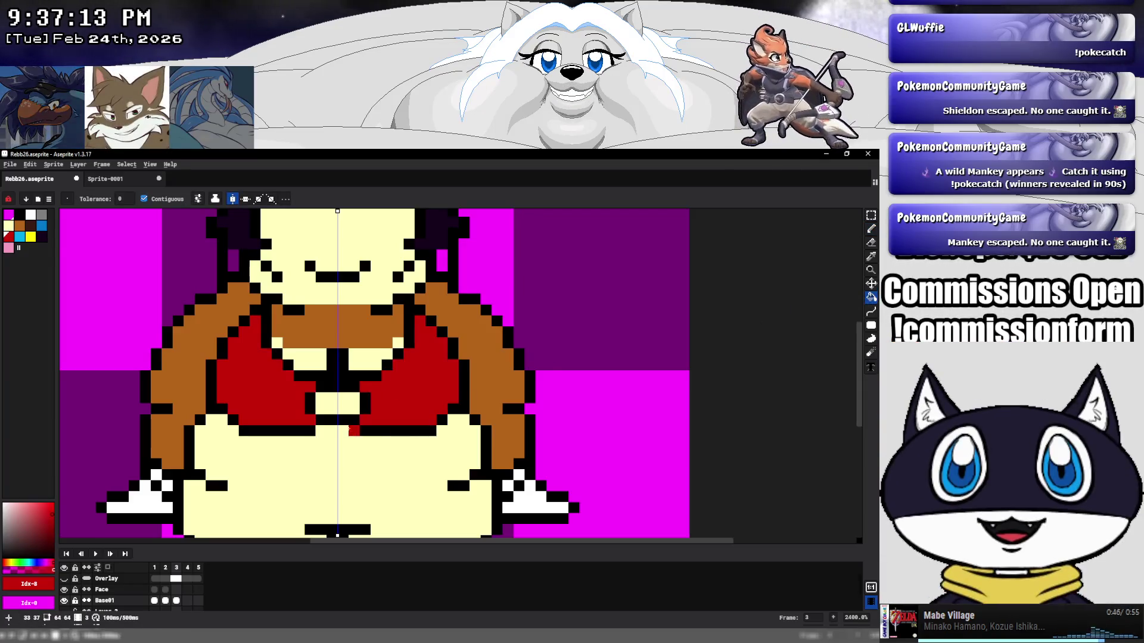
pyautogui.press('i')
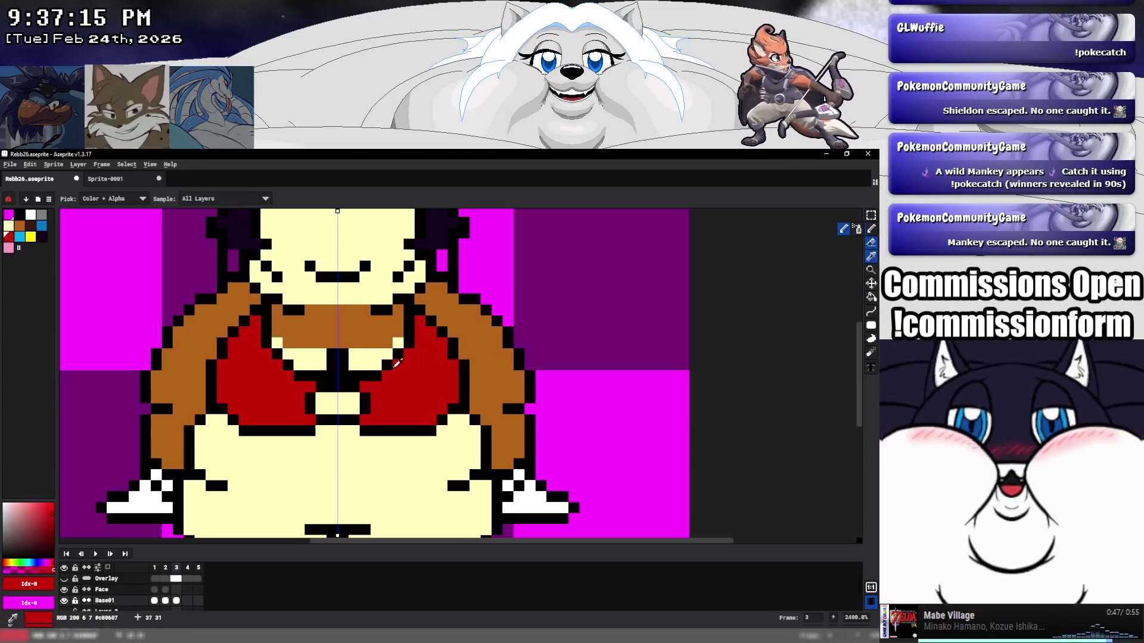
pyautogui.click(395, 363)
pyautogui.press('b')
pyautogui.click(343, 408)
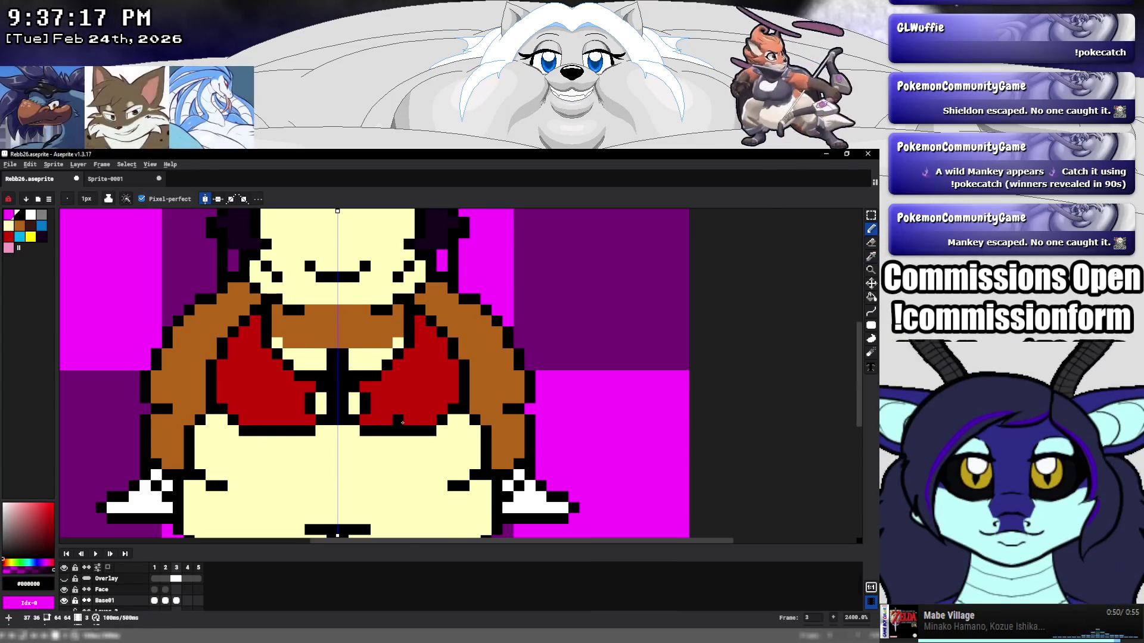
pyautogui.scroll(-8, 402, 422)
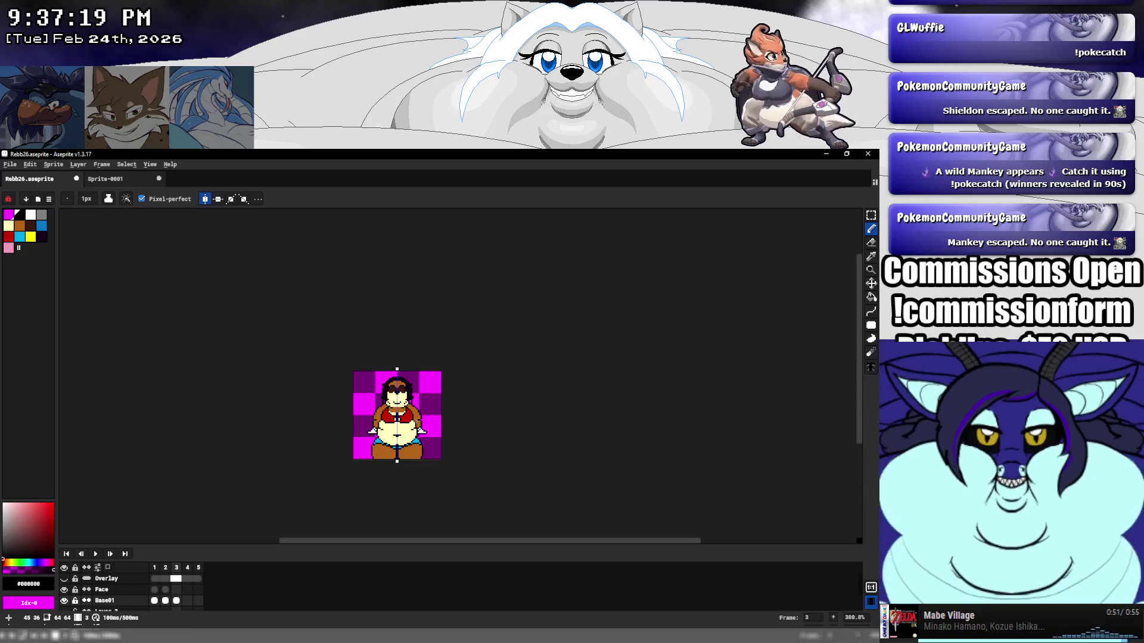
# With the Pencil, paint the belly's lower outline cyan #01adef on both sides.
pyautogui.scroll(4, 415, 420)
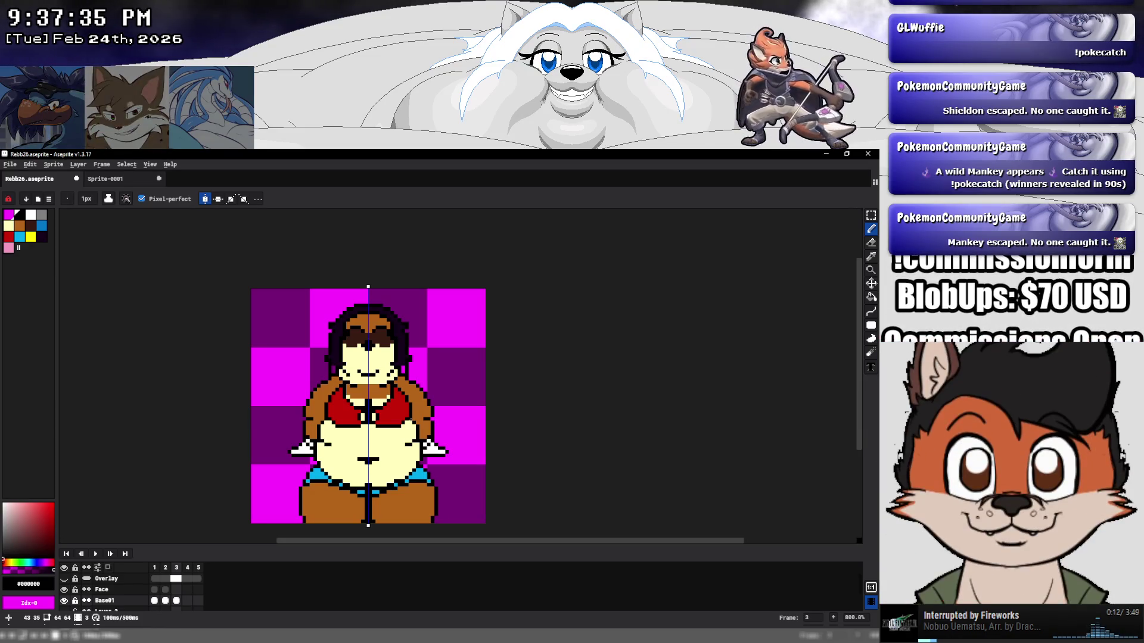
pyautogui.scroll(2, 346, 490)
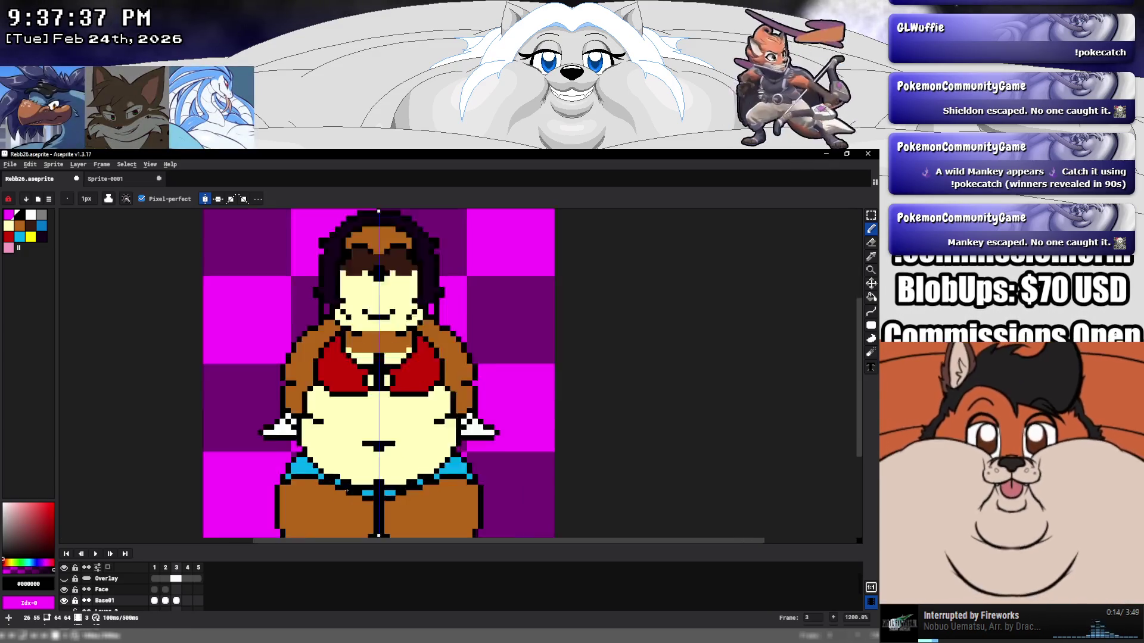
pyautogui.scroll(1, 347, 490)
pyautogui.press('b')
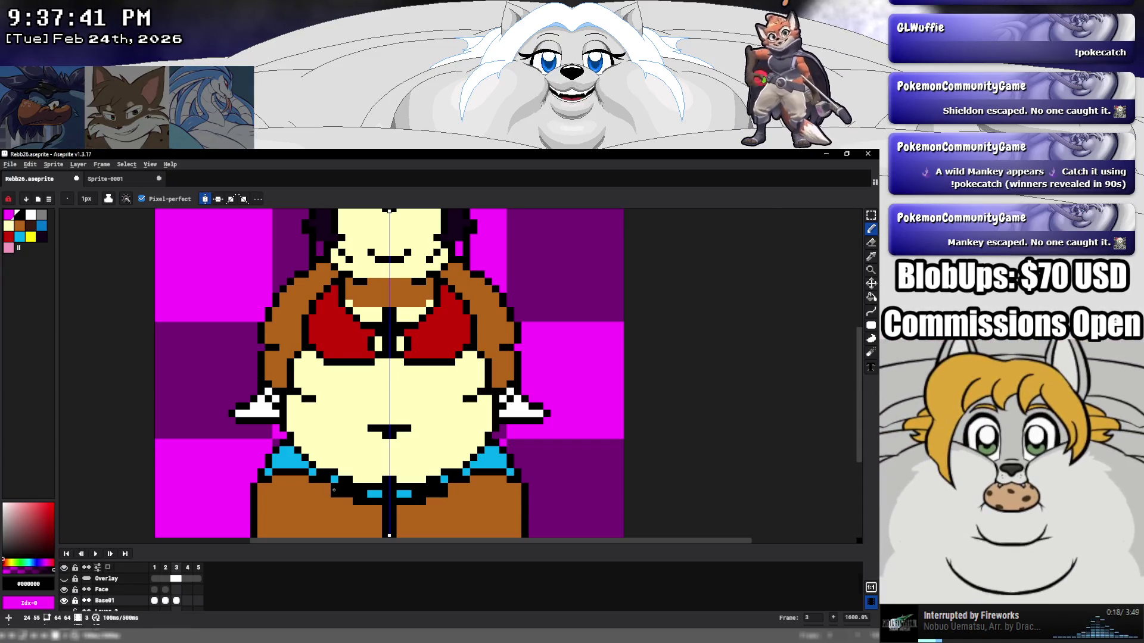
pyautogui.keyDown('alt'); pyautogui.click(265, 475); pyautogui.keyUp('alt')
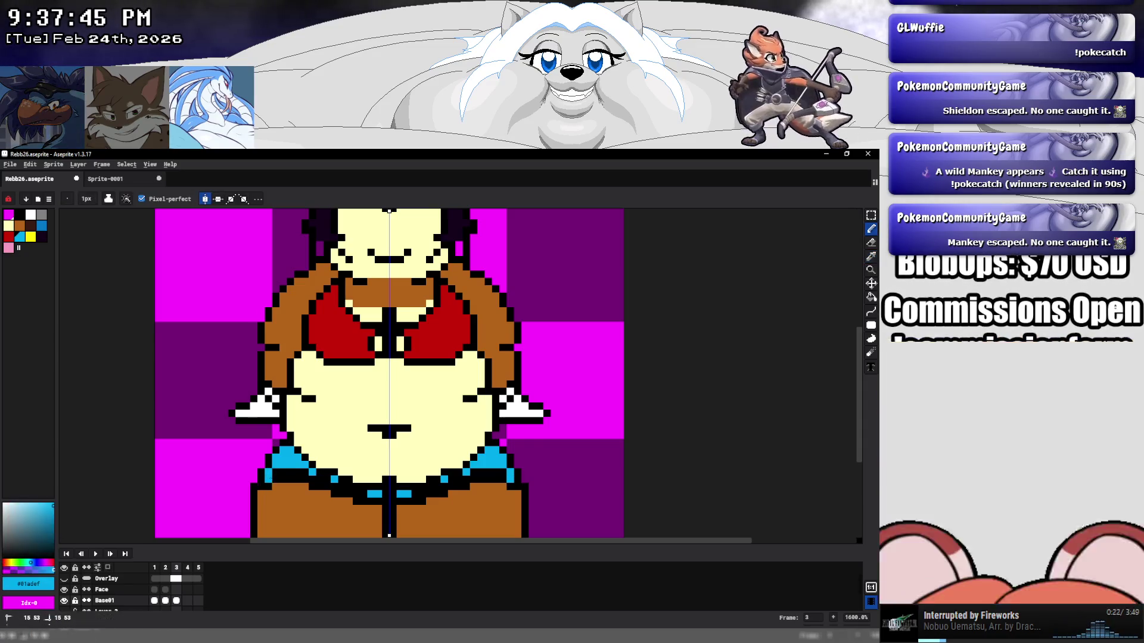
pyautogui.moveTo(280, 472); pyautogui.dragTo(307, 473)
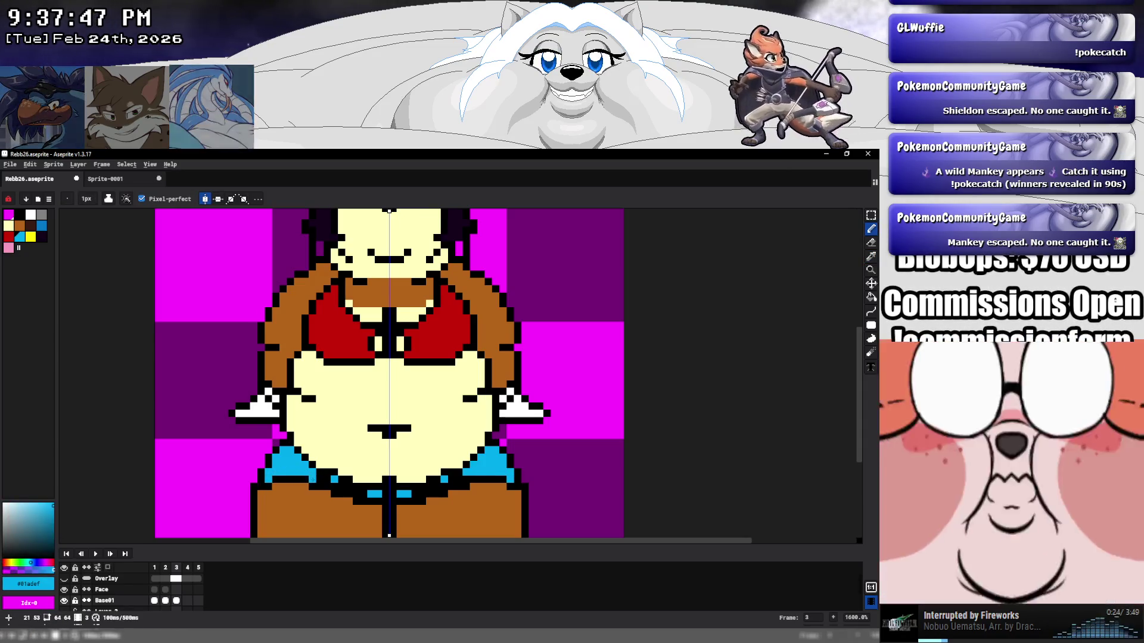
pyautogui.keyDown('shift'); pyautogui.click(327, 479); pyautogui.keyUp('shift')
pyautogui.keyDown('shift'); pyautogui.click(356, 489); pyautogui.keyUp('shift')
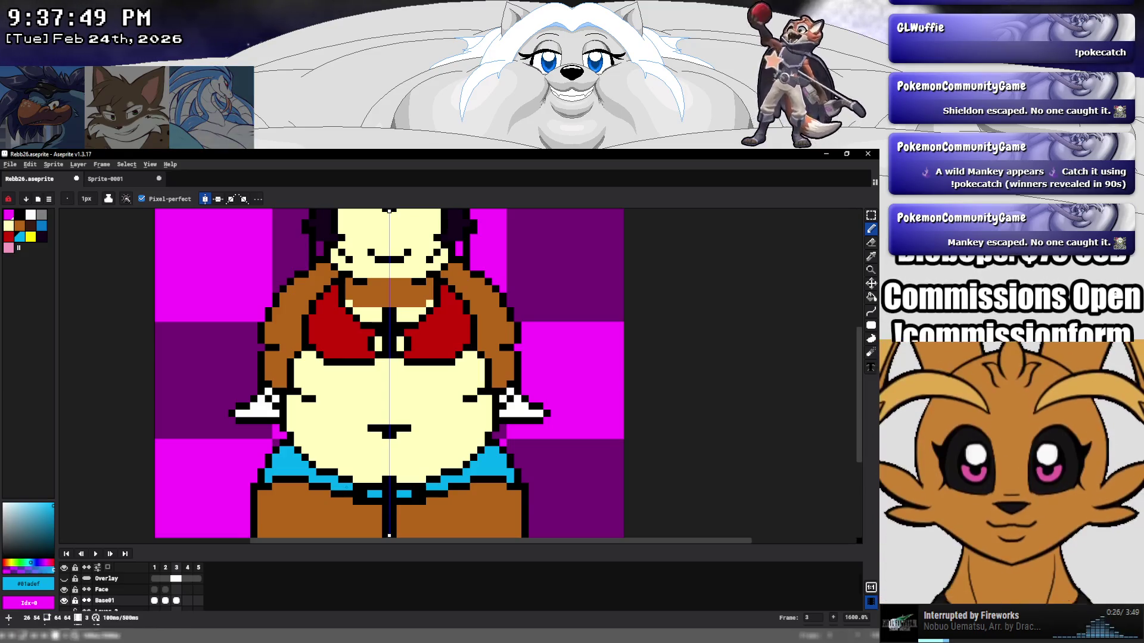
pyautogui.click(356, 494)
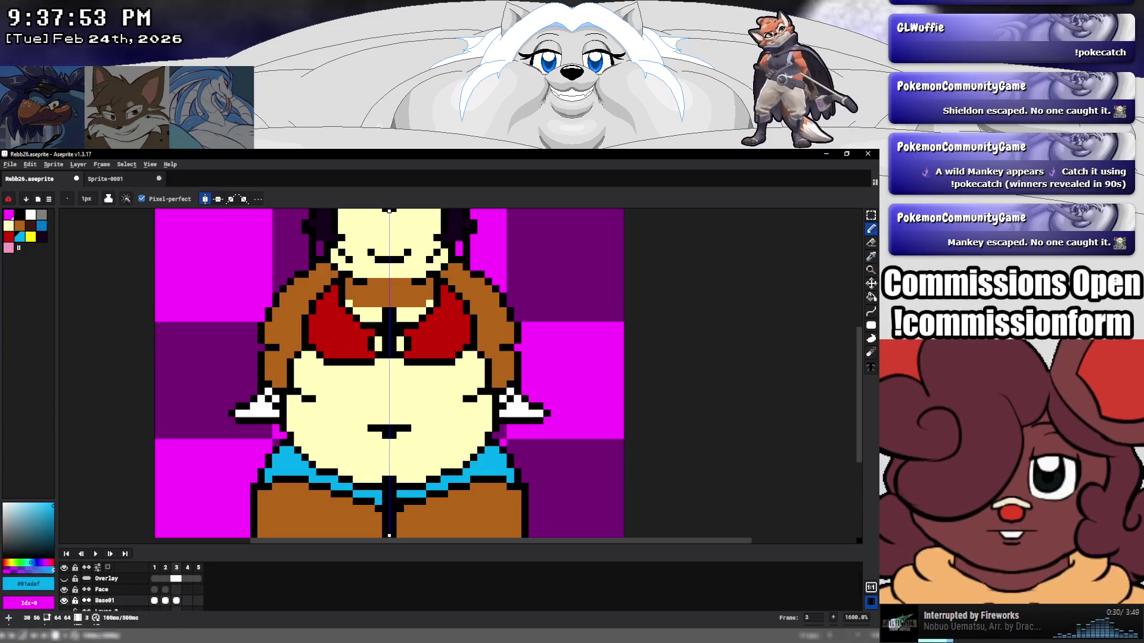
# Eyedrop the dark outline colour, then compare frame 2 against frame 3.
pyautogui.scroll(-5, 428, 471)
pyautogui.moveTo(526, 462)
pyautogui.mouseDown()
pyautogui.moveTo(439, 478)
pyautogui.moveTo(387, 426)
pyautogui.mouseUp()
pyautogui.scroll(3, 328, 381)
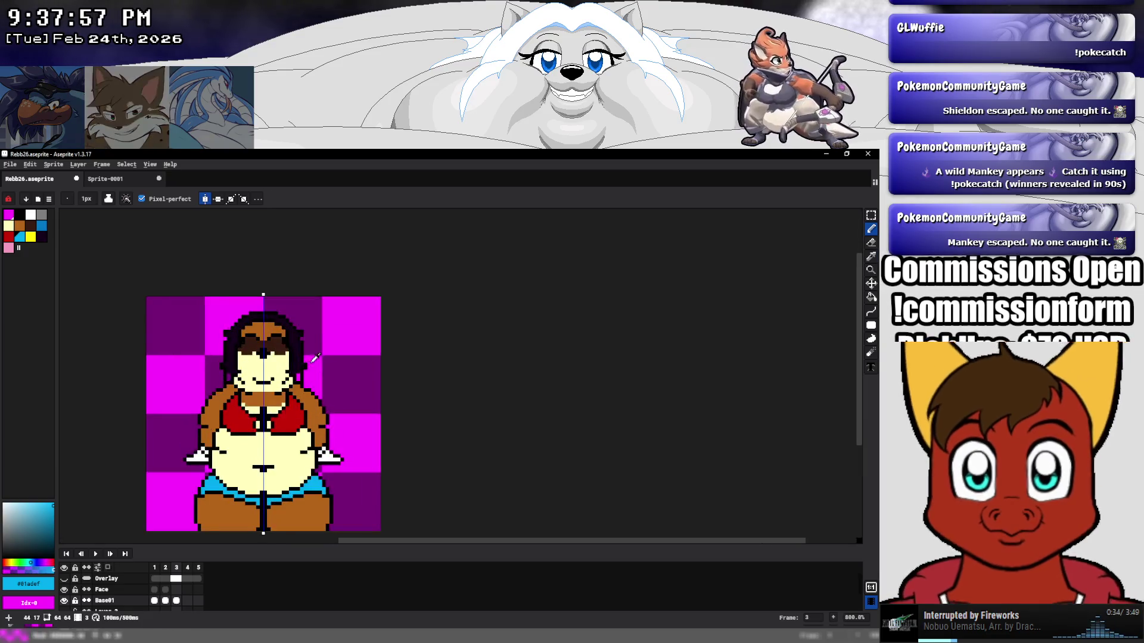
pyautogui.press('i')
pyautogui.click(297, 368)
pyautogui.press('b')
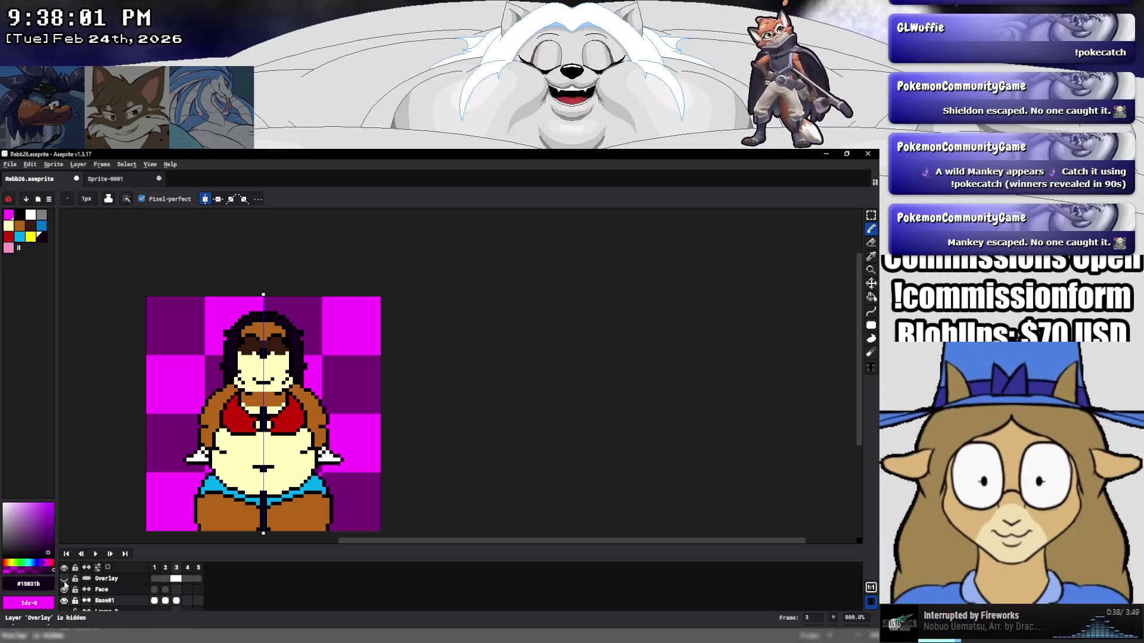
pyautogui.click(166, 591)
pyautogui.click(176, 588)
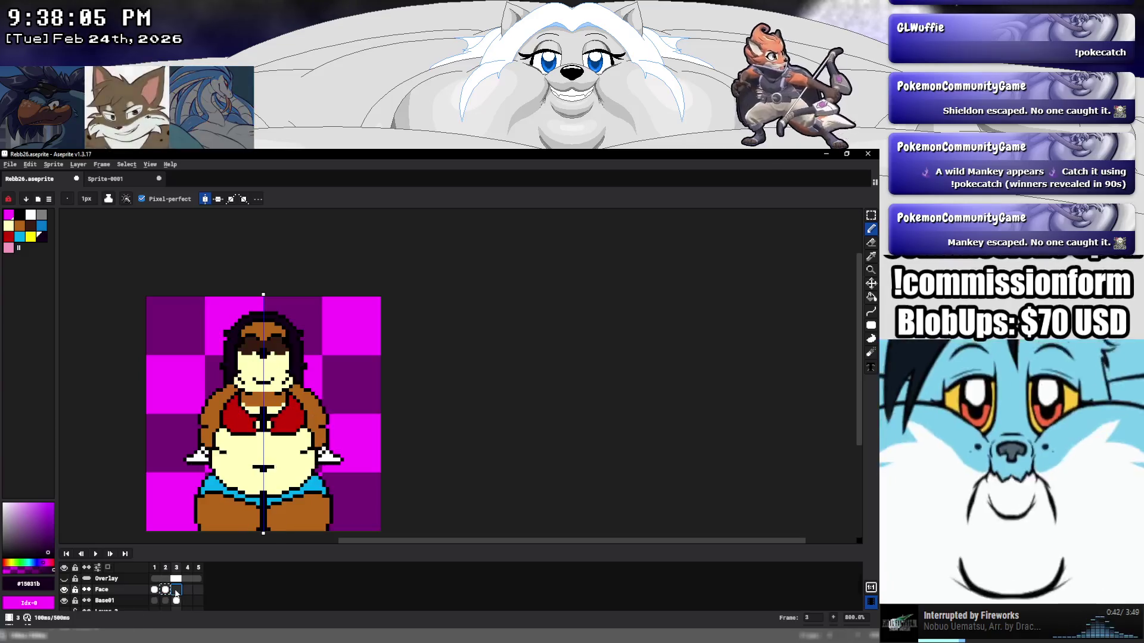
# Hide the Overlay layer so the ears show, and save the sprite.
pyautogui.click(64, 578)
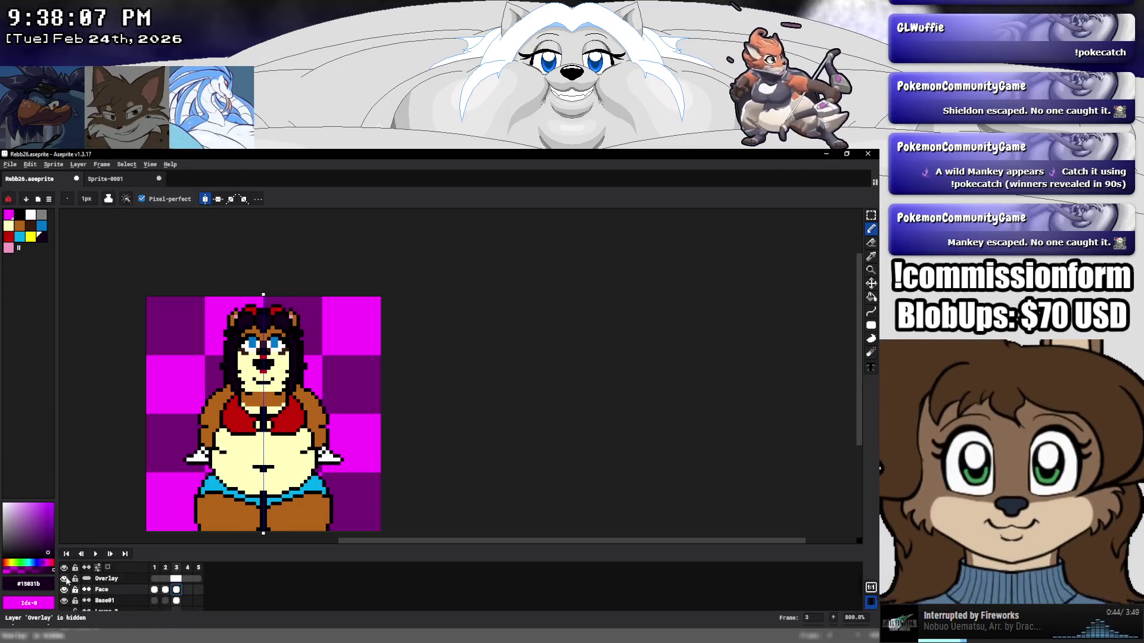
pyautogui.press('v')
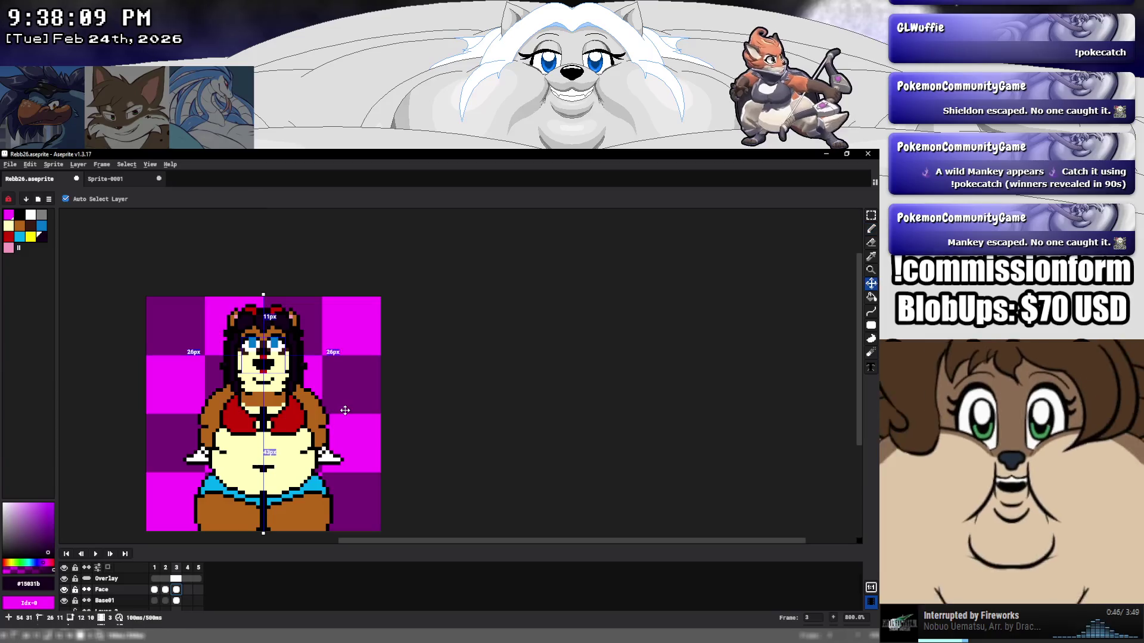
pyautogui.hotkey('ctrl', 's')
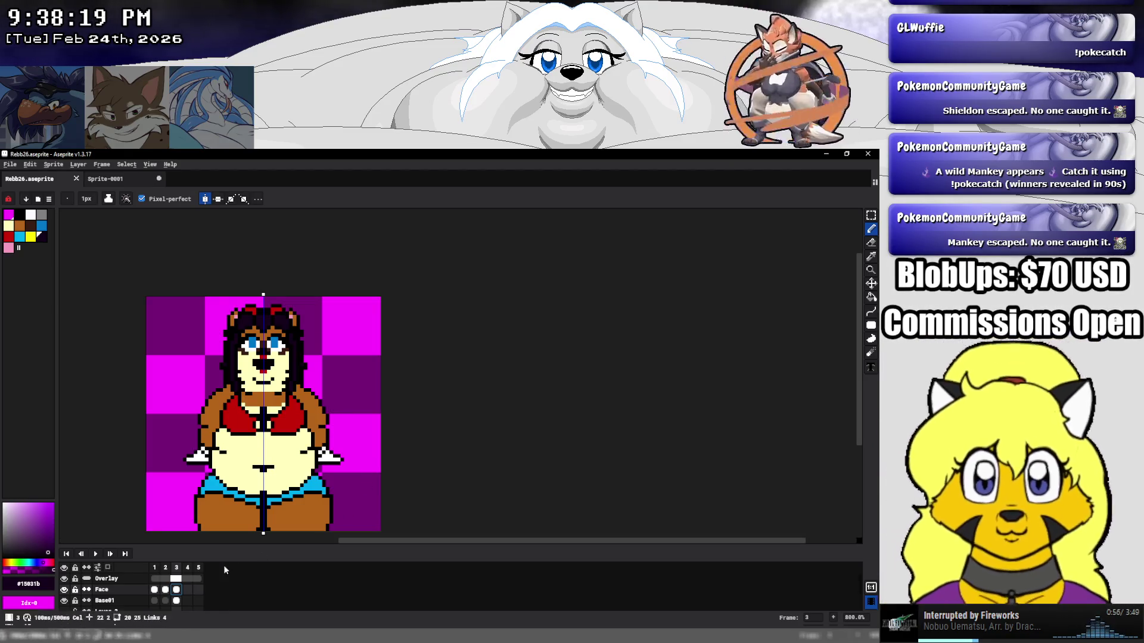
# Compare frames 1, 2 and 3, then select the Base01 cel on frame 3.
pyautogui.scroll(-1, 180, 582)
pyautogui.scroll(1, 180, 584)
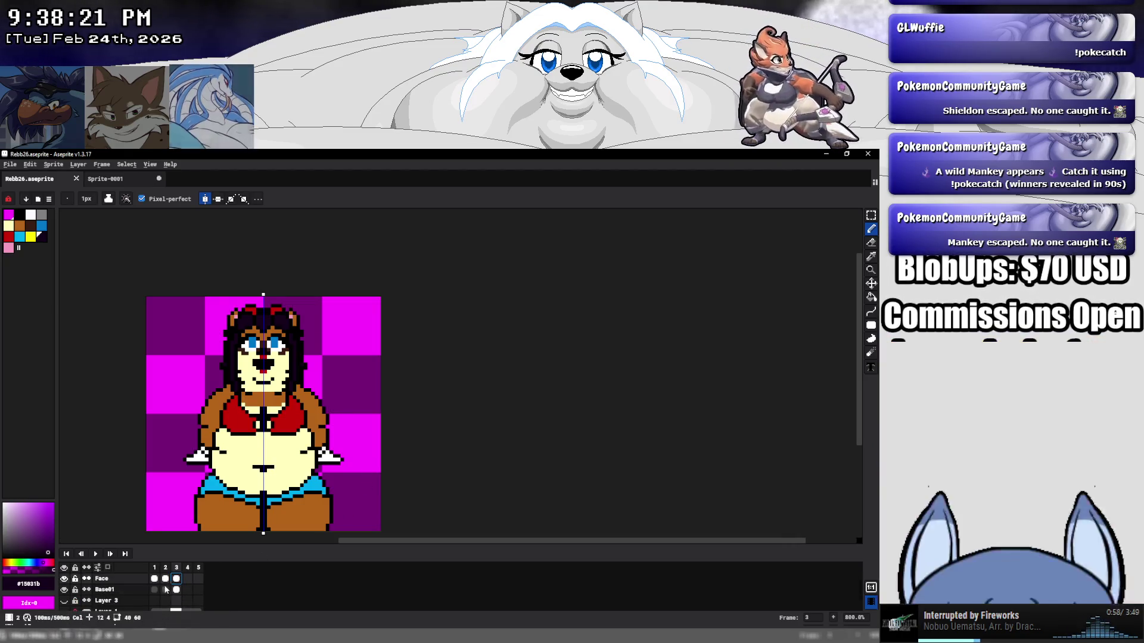
pyautogui.click(157, 582)
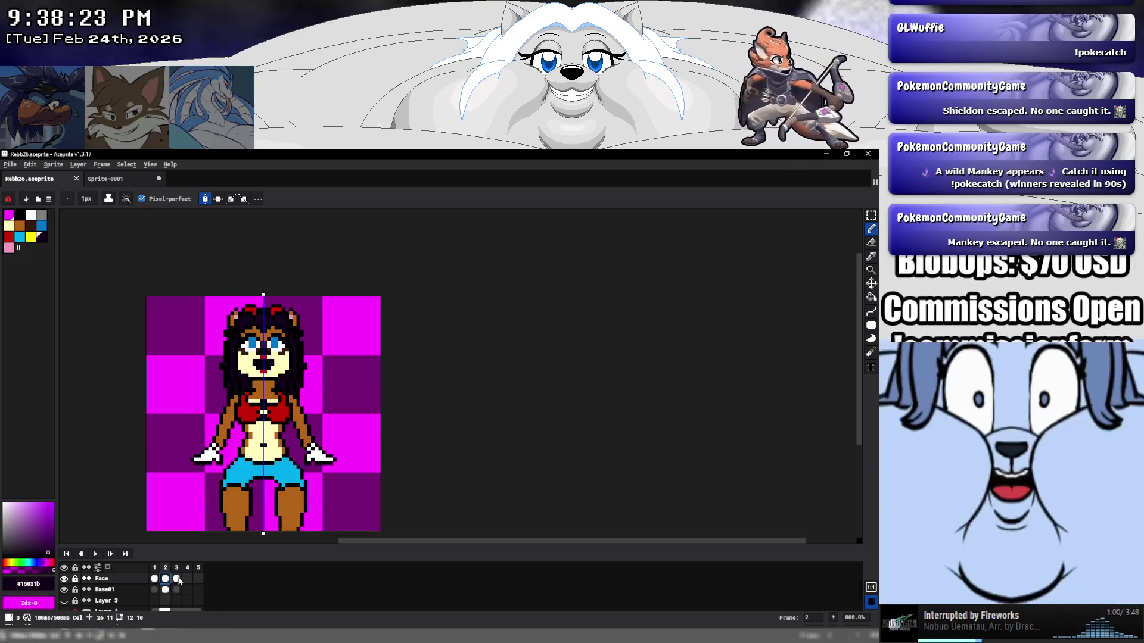
pyautogui.click(178, 578)
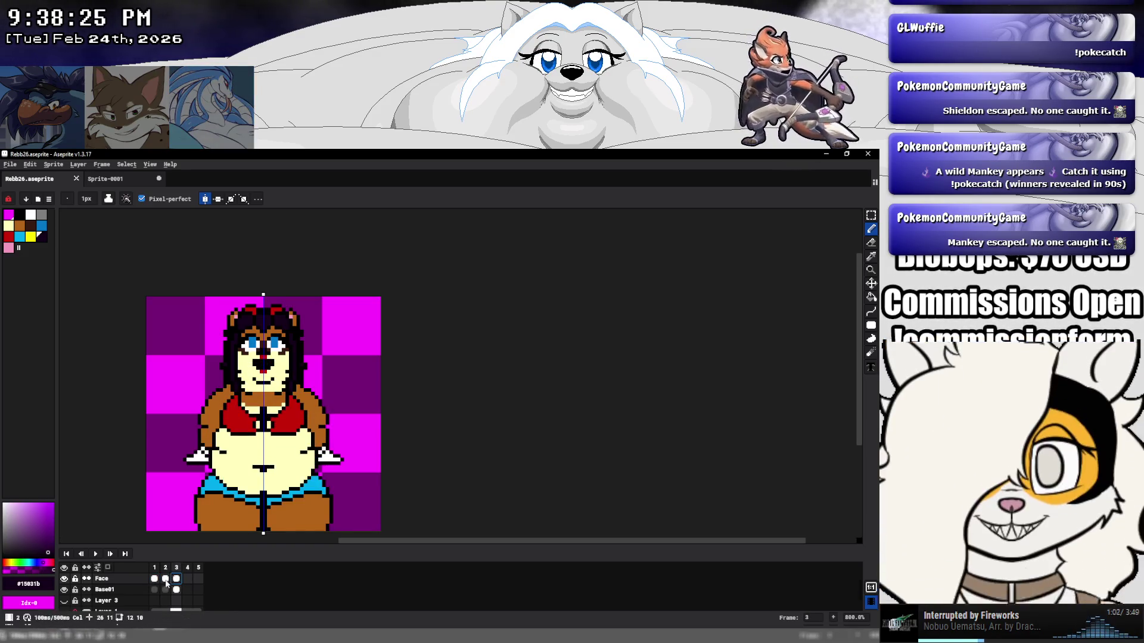
pyautogui.click(165, 581)
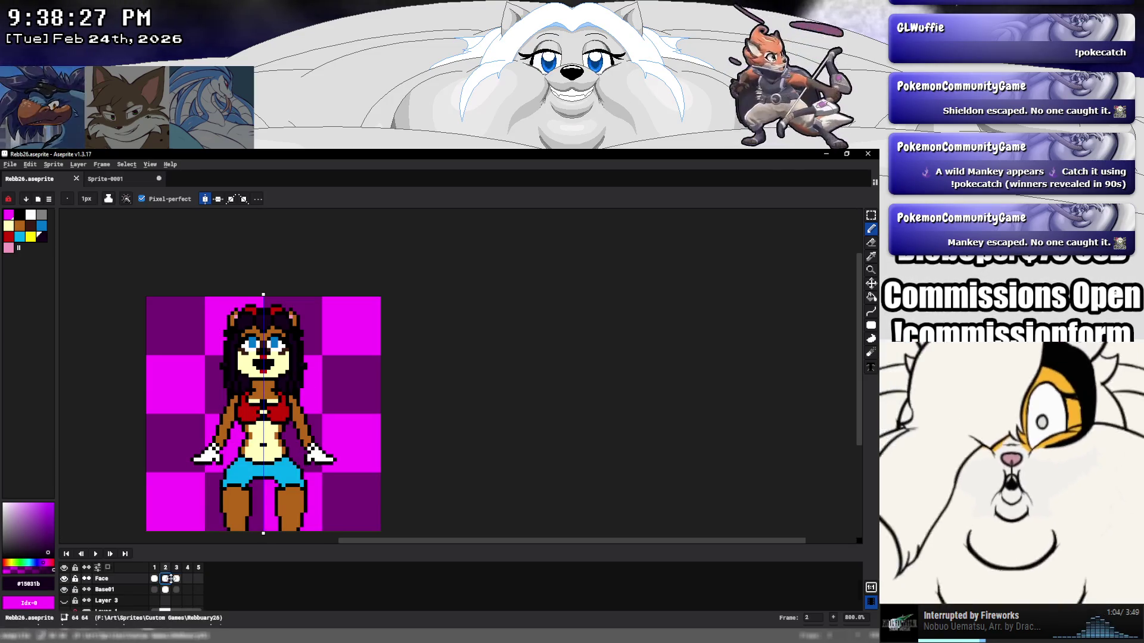
pyautogui.click(176, 580)
pyautogui.click(177, 590)
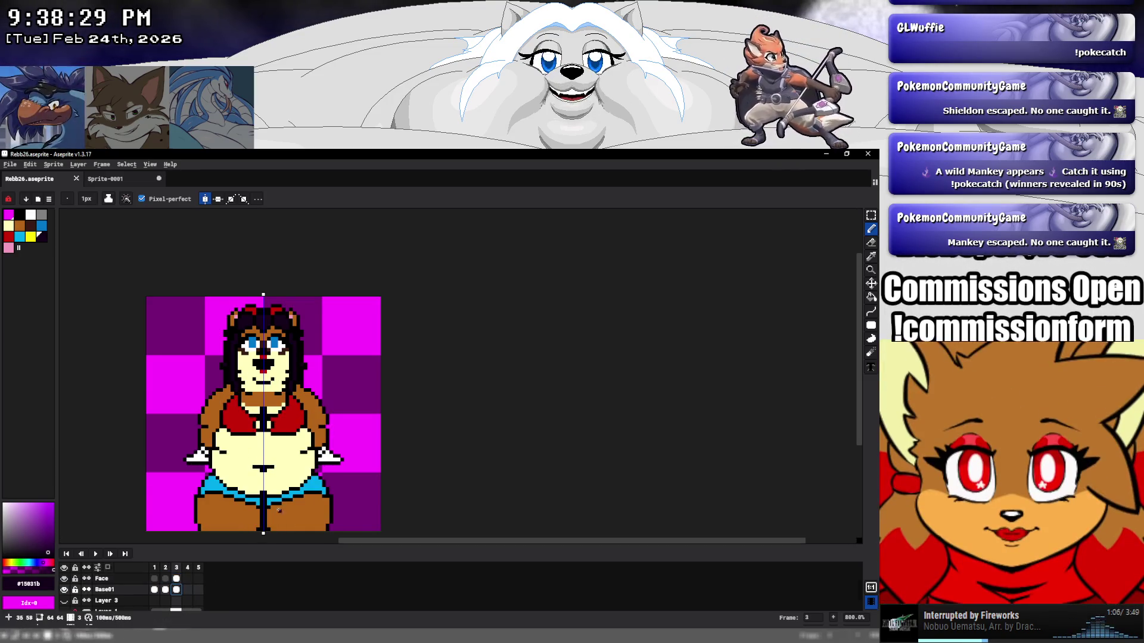
pyautogui.scroll(5, 271, 511)
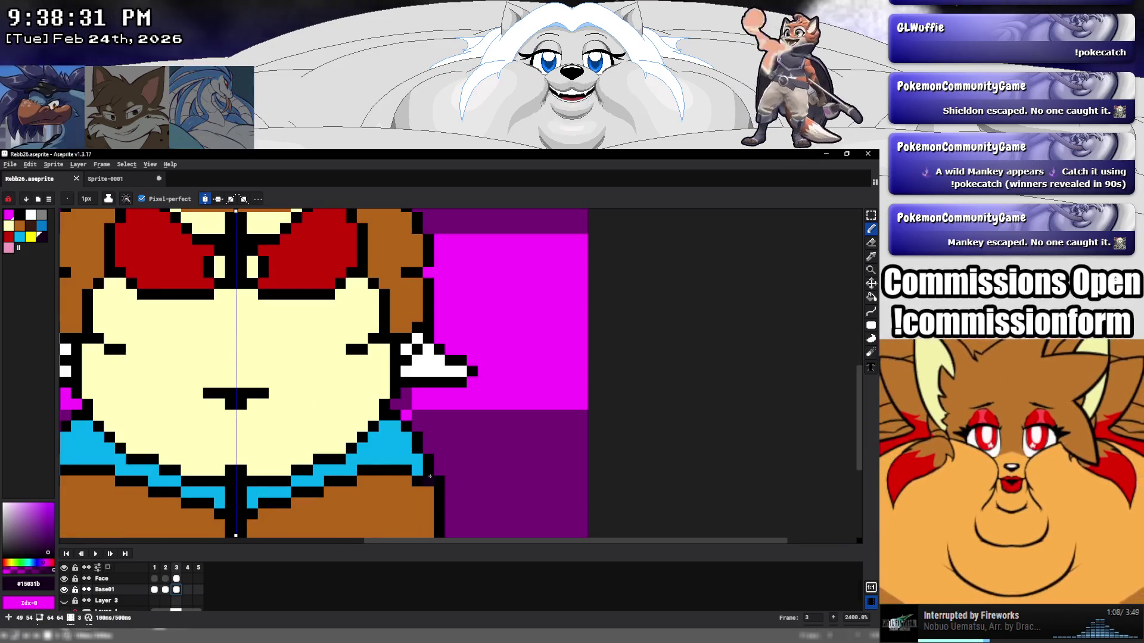
# Undo and redo the cyan waistband strokes, returning to the Pencil.
pyautogui.press('i')
pyautogui.press('b')
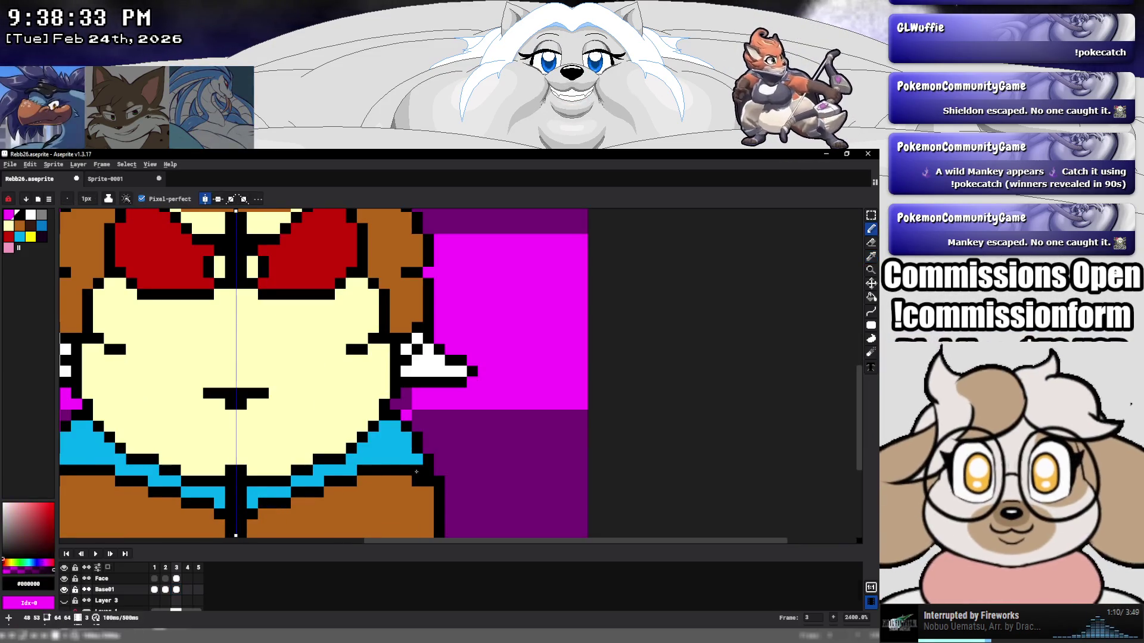
pyautogui.click(409, 460)
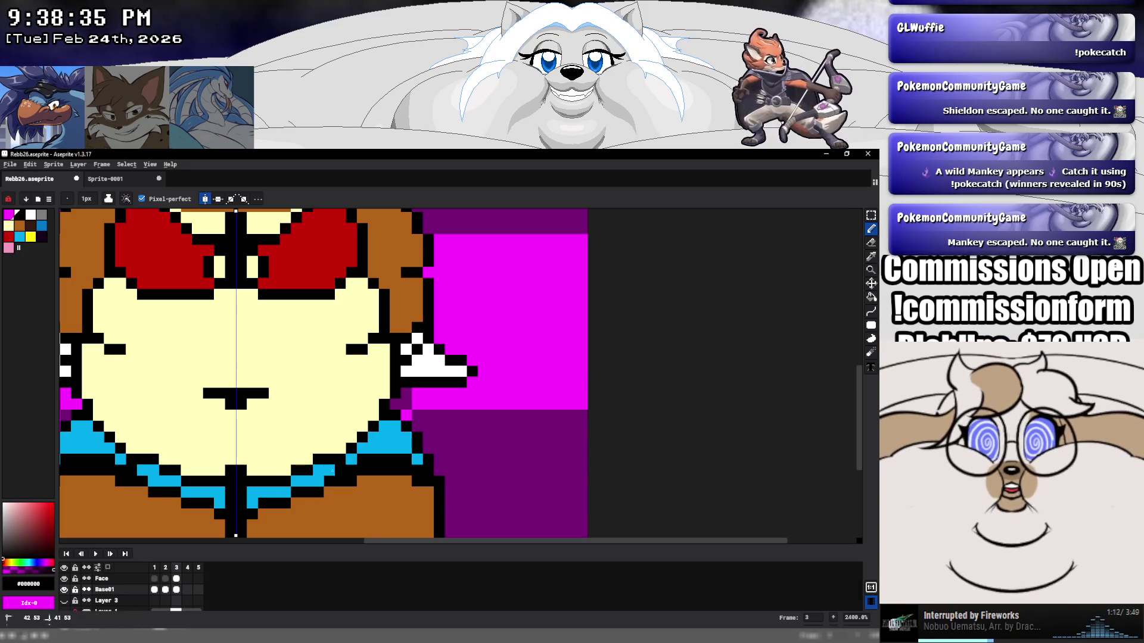
pyautogui.hotkey('ctrl', 'z')
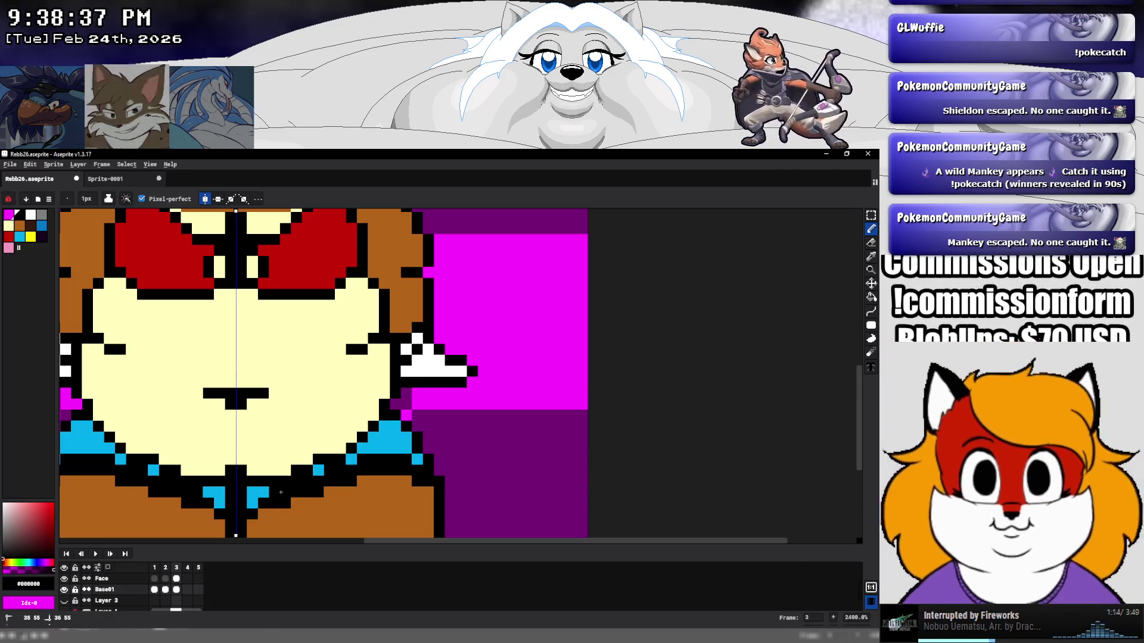
pyautogui.hotkey('ctrl', 'z')
pyautogui.press('v')
pyautogui.hotkey('ctrl', 'y')
pyautogui.press('b')
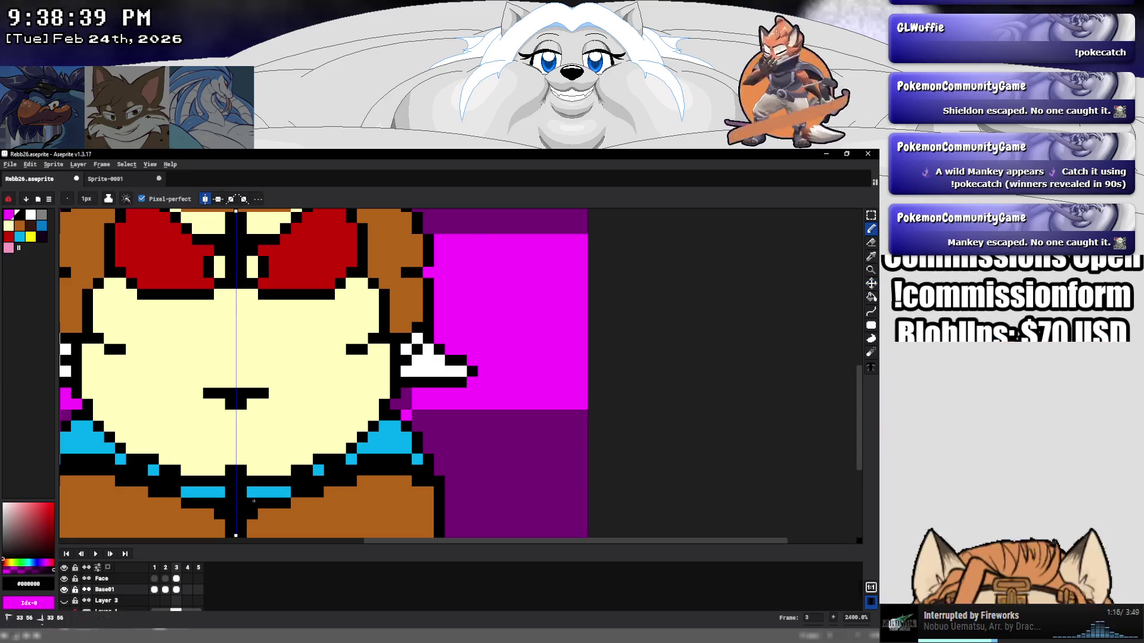
# Paint the black line under the waistband with the legs' brown #b36419.
pyautogui.keyDown('alt'); pyautogui.click(274, 500); pyautogui.keyUp('alt')
pyautogui.click(263, 504)
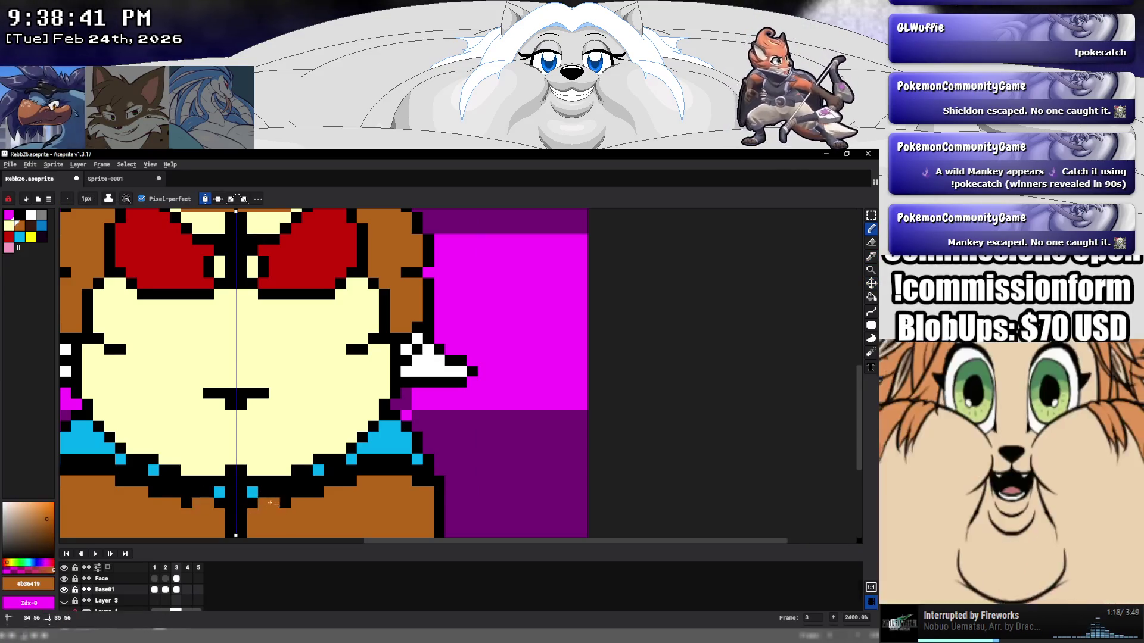
pyautogui.moveTo(291, 494); pyautogui.dragTo(330, 482)
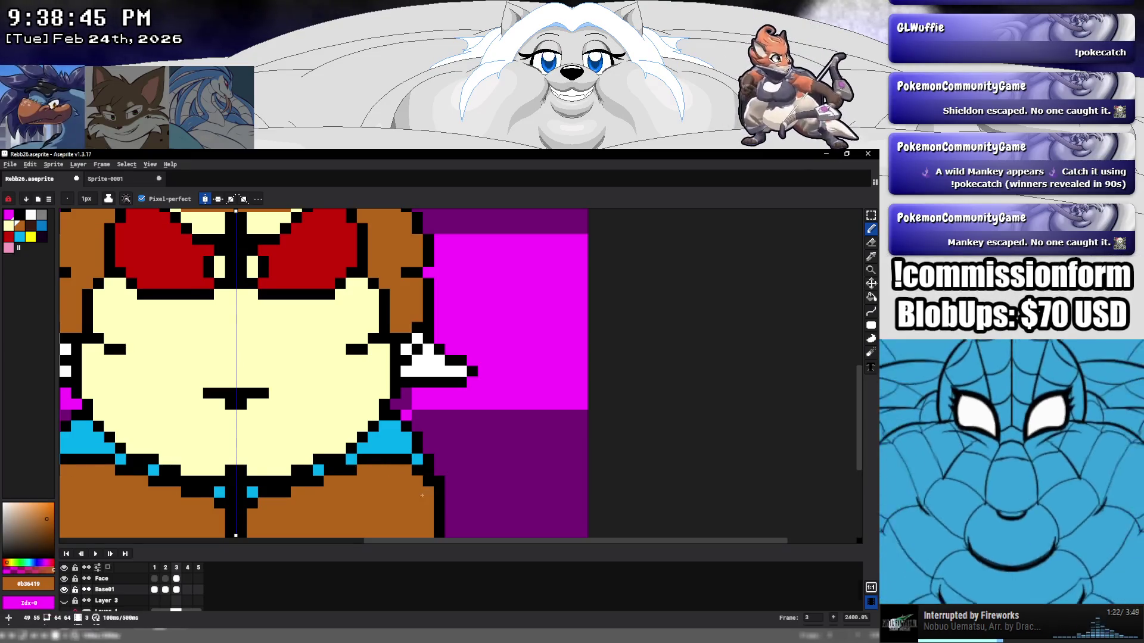
pyautogui.scroll(-6, 351, 477)
pyautogui.scroll(-1, 351, 477)
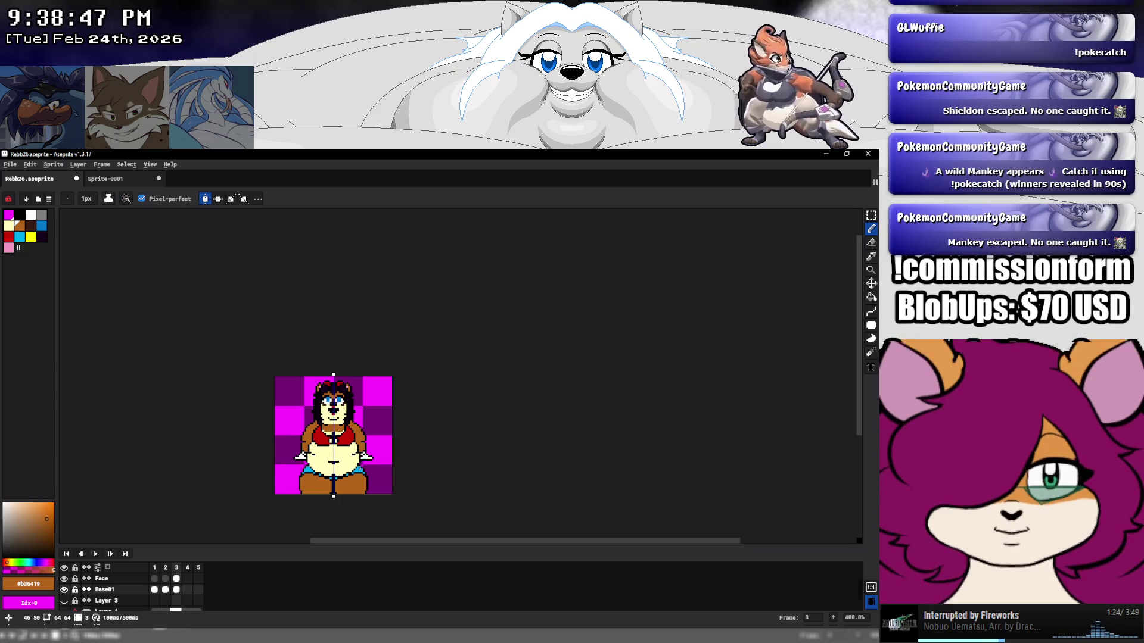
# Sample white from the sprite and view frames 2 and 1.
pyautogui.scroll(2, 365, 402)
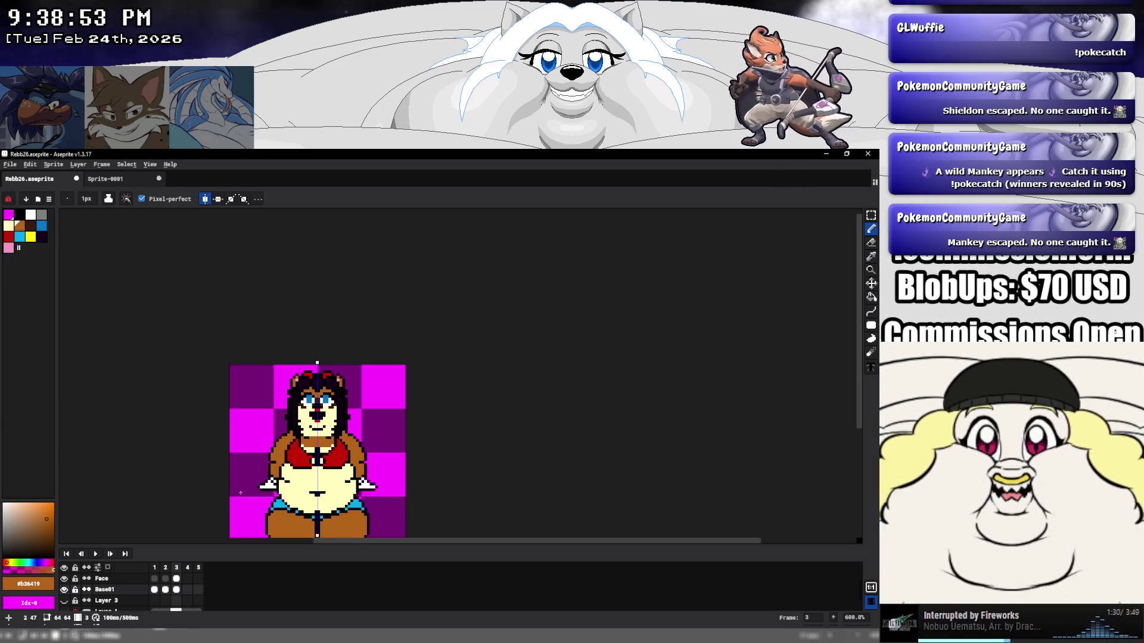
pyautogui.scroll(3, 323, 402)
pyautogui.keyDown('alt'); pyautogui.click(327, 391); pyautogui.keyUp('alt')
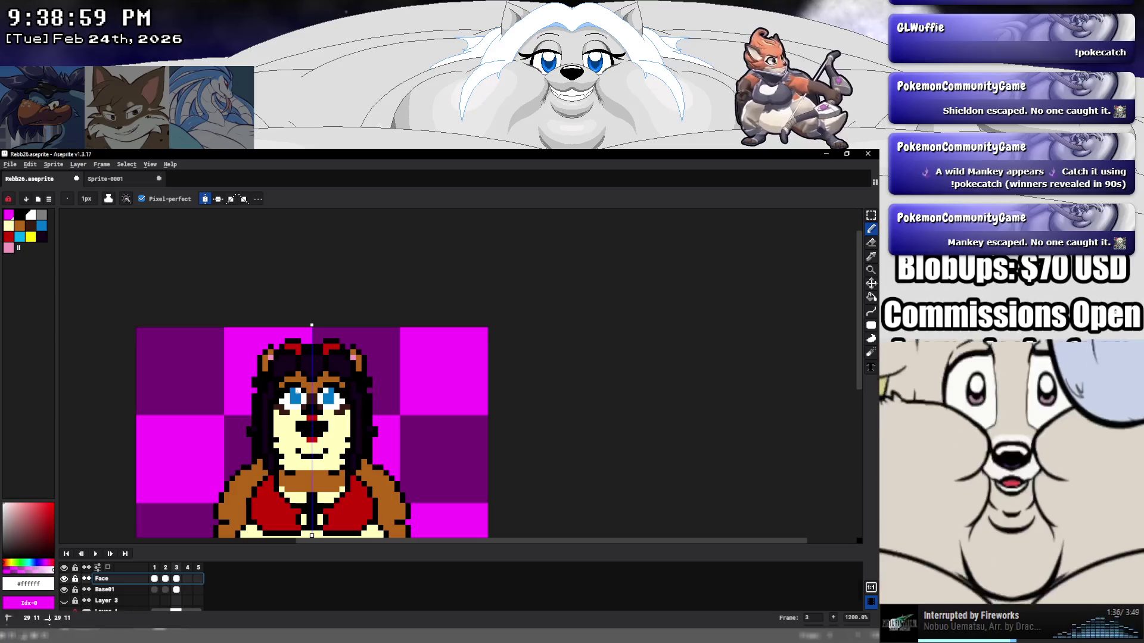
pyautogui.click(164, 580)
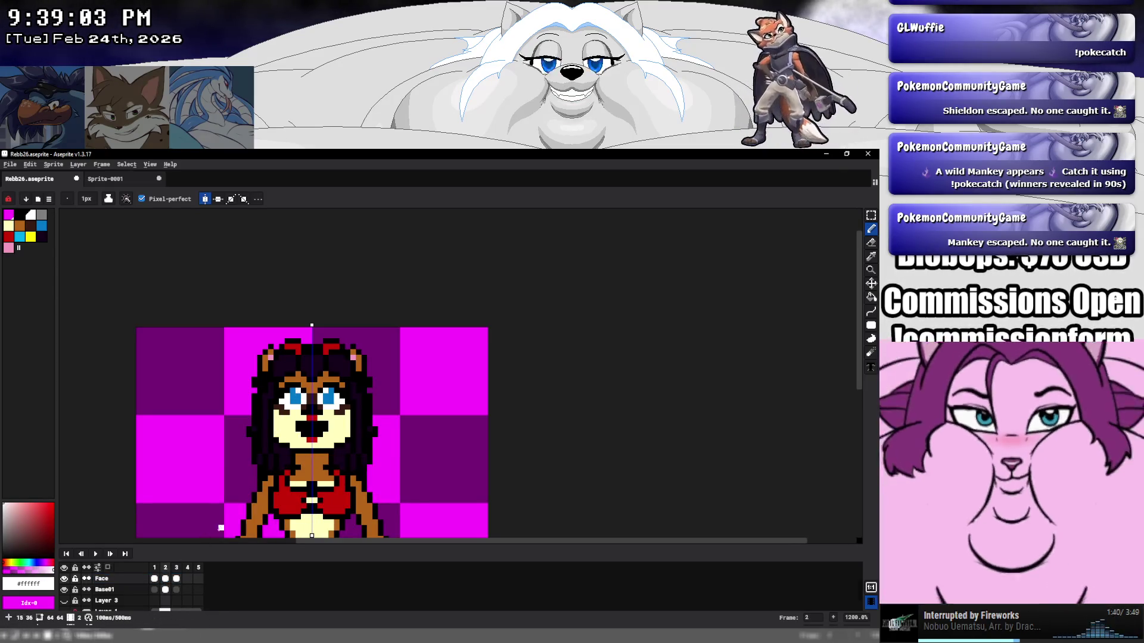
pyautogui.click(154, 578)
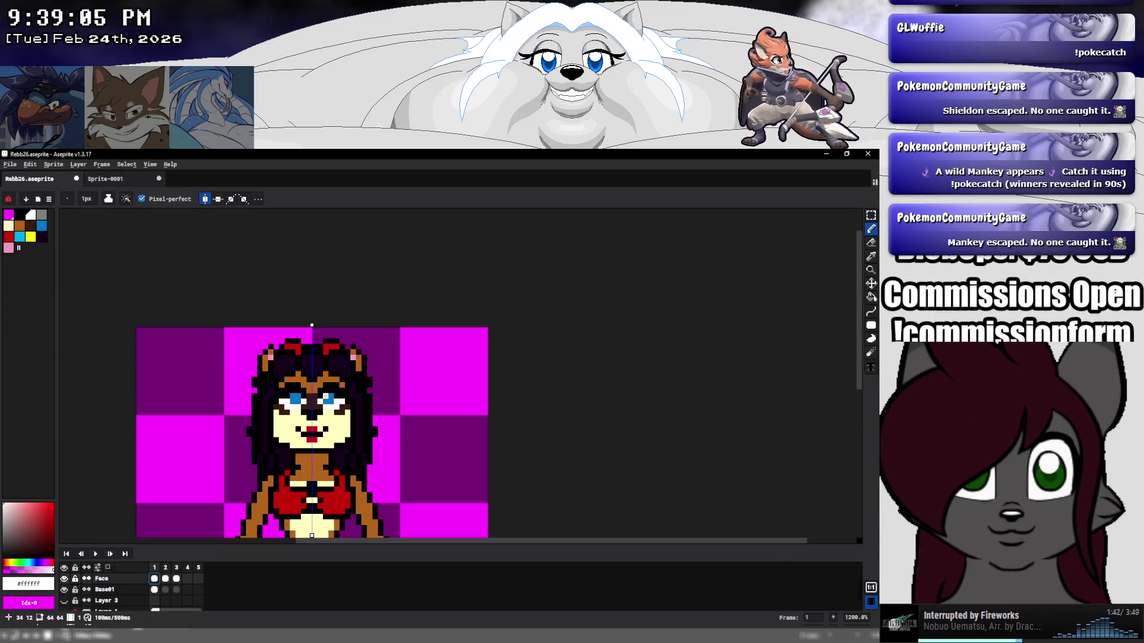
# Step through frames 3, 2 and back to 1, then save Rebb26.aseprite.
pyautogui.scroll(-5, 360, 425)
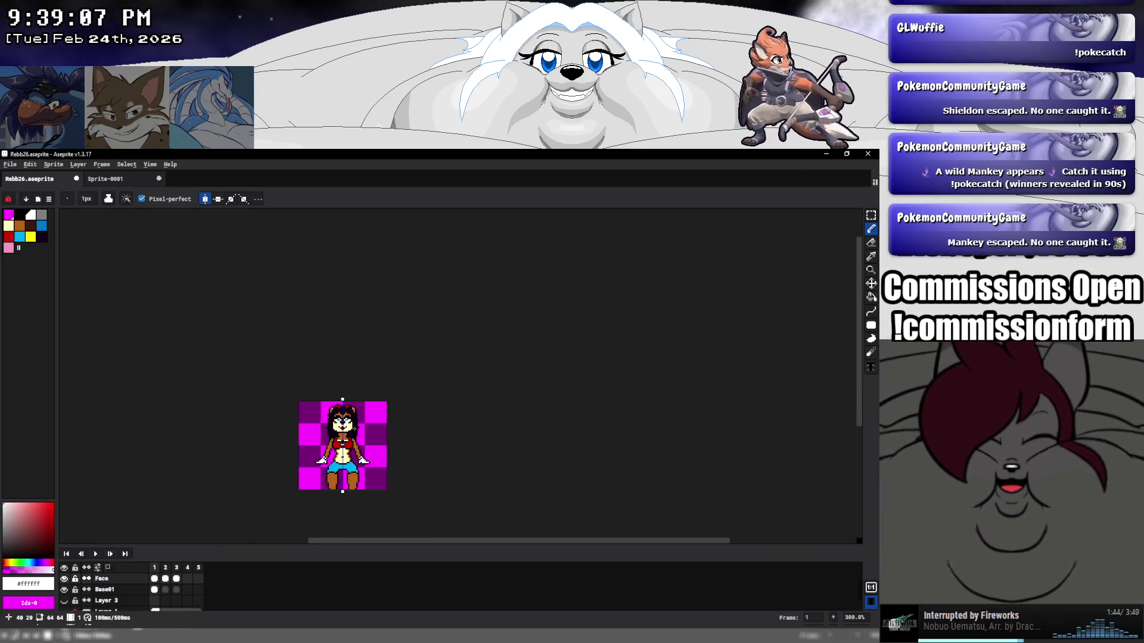
pyautogui.press('.')
pyautogui.press('.')
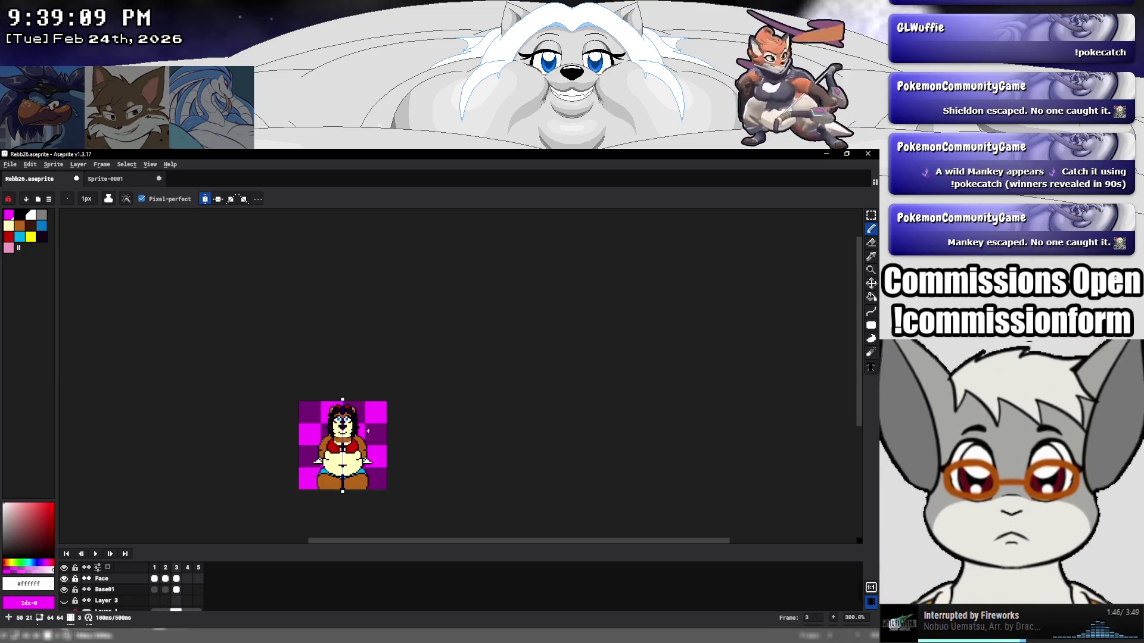
pyautogui.press('.')
pyautogui.press(',')
pyautogui.press(',')
pyautogui.press('.')
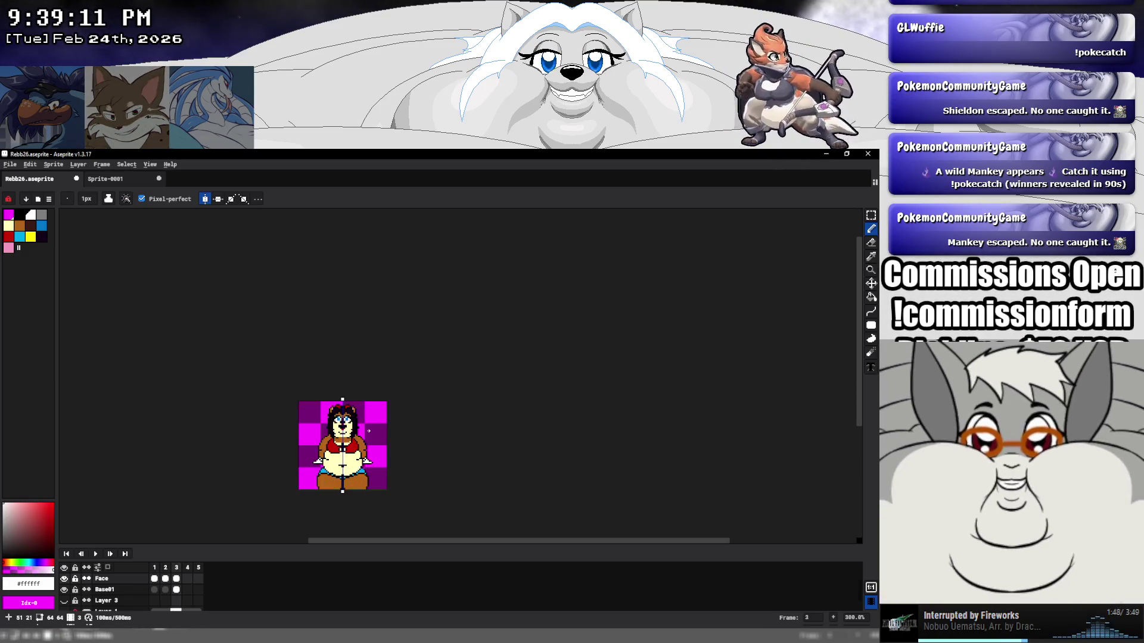
pyautogui.press(',')
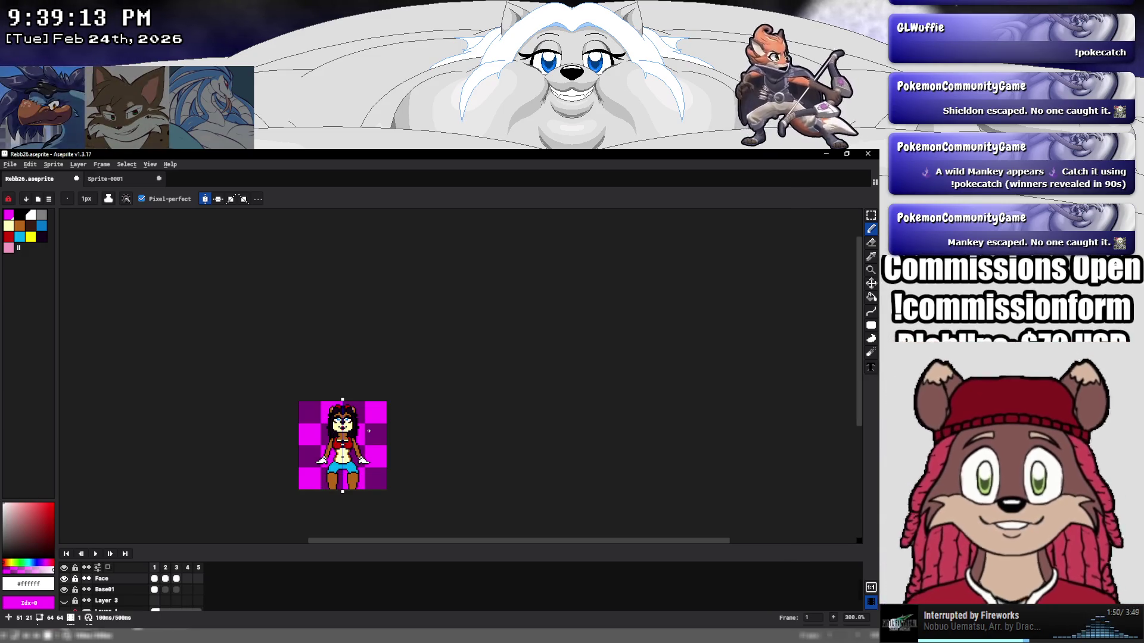
pyautogui.hotkey('ctrl', 's')
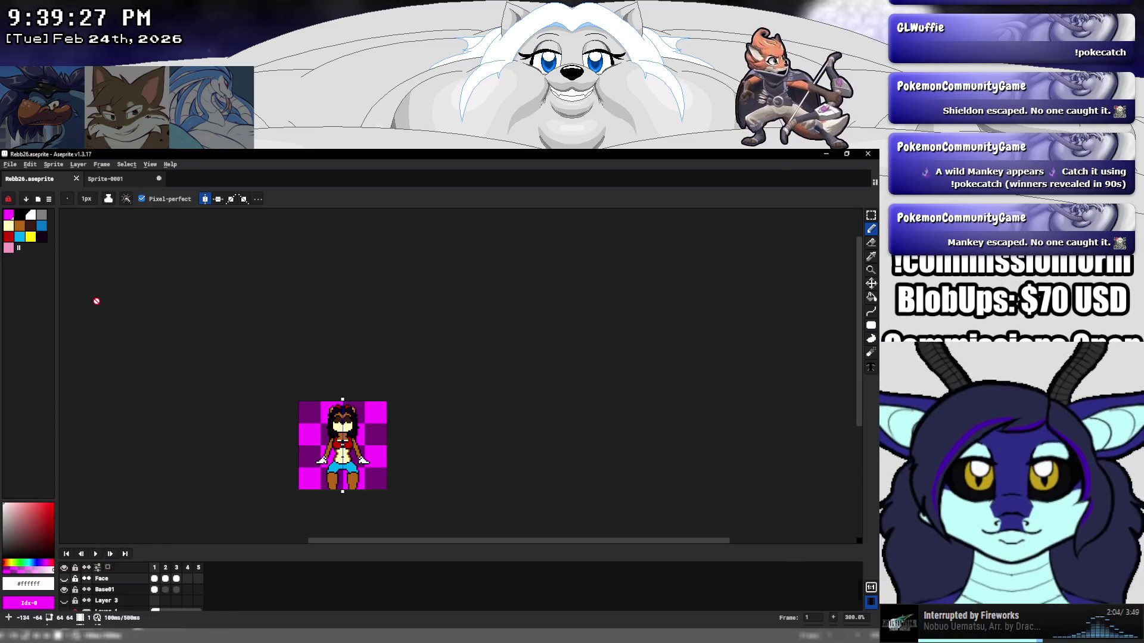
pyautogui.click(10, 165)
# Save again and add a new empty Layer 4 above the Overlay layer.
pyautogui.click(26, 211)
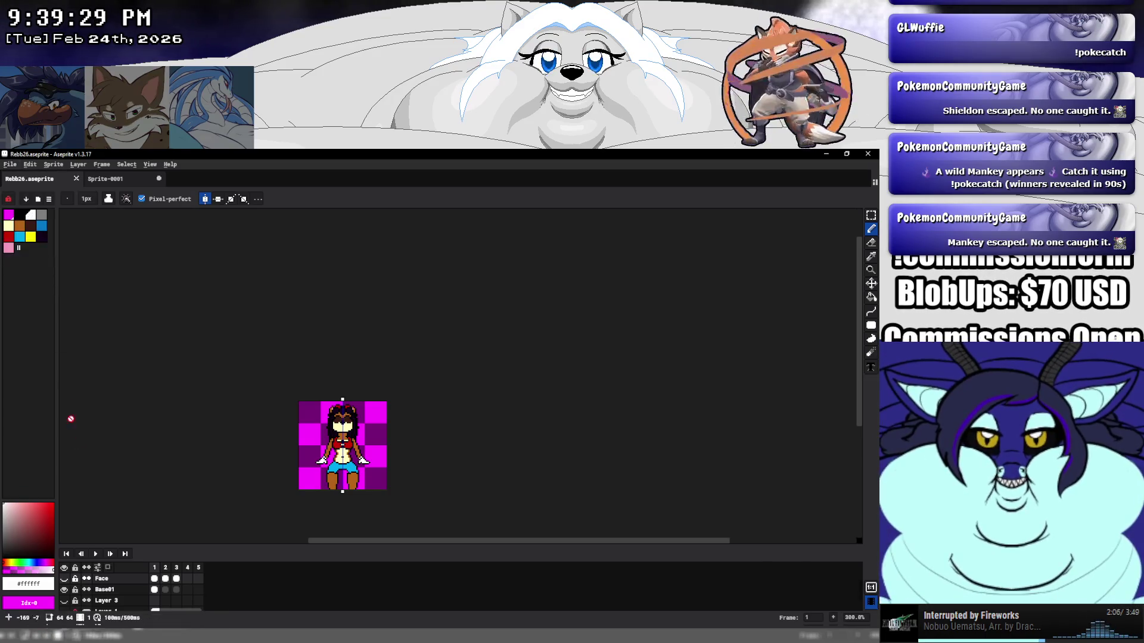
pyautogui.rightClick(119, 578)
pyautogui.moveTo(142, 555)
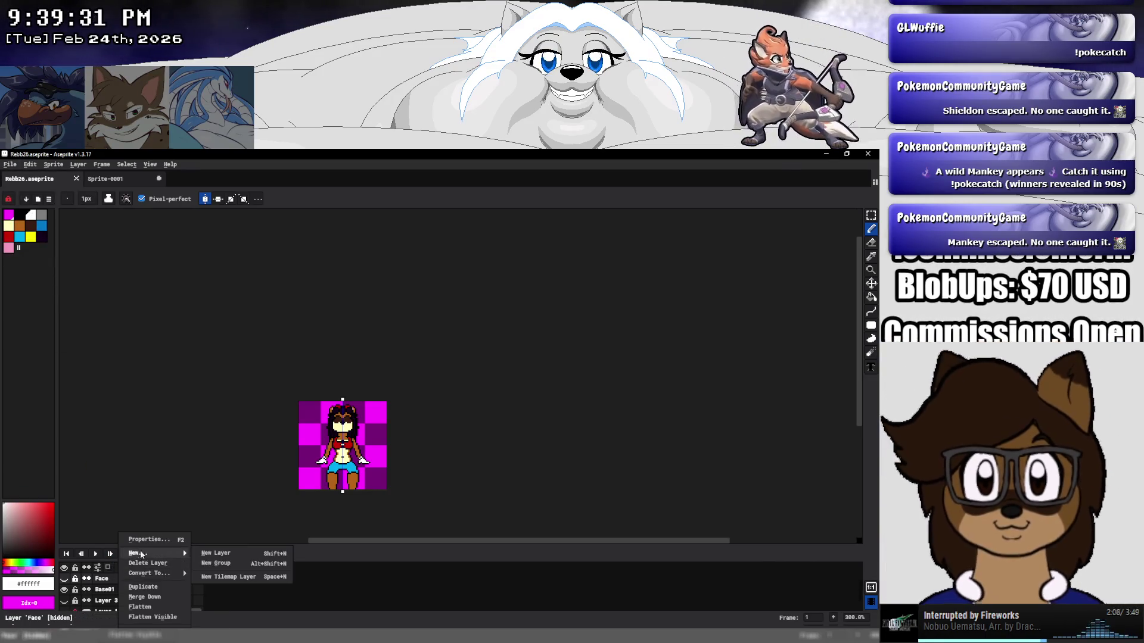
pyautogui.click(217, 554)
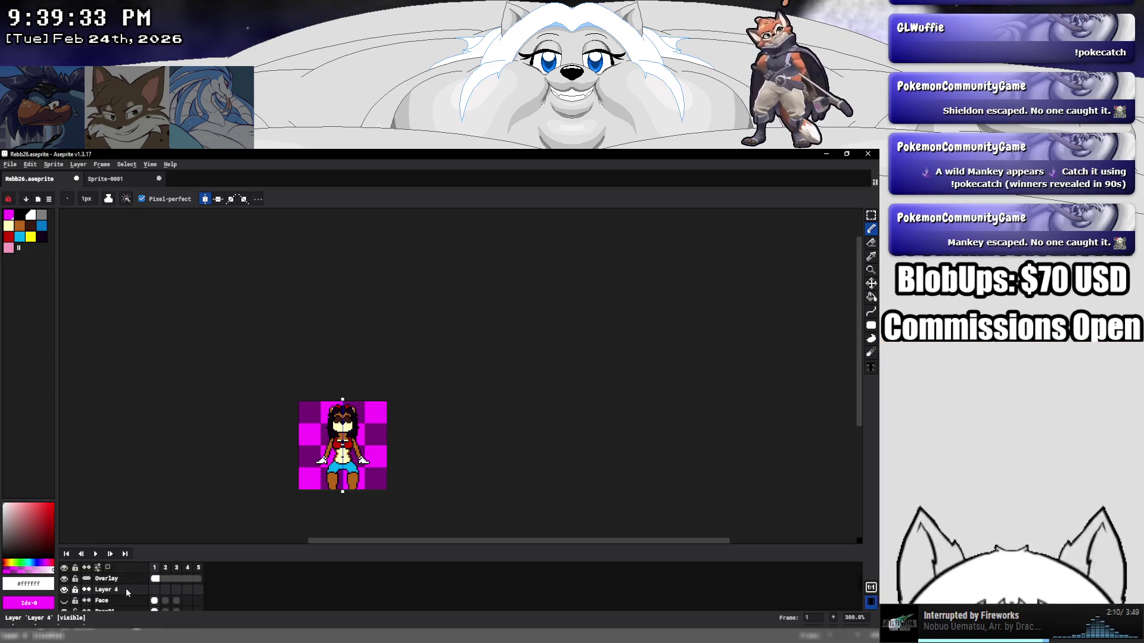
pyautogui.moveTo(128, 590); pyautogui.dragTo(127, 582)
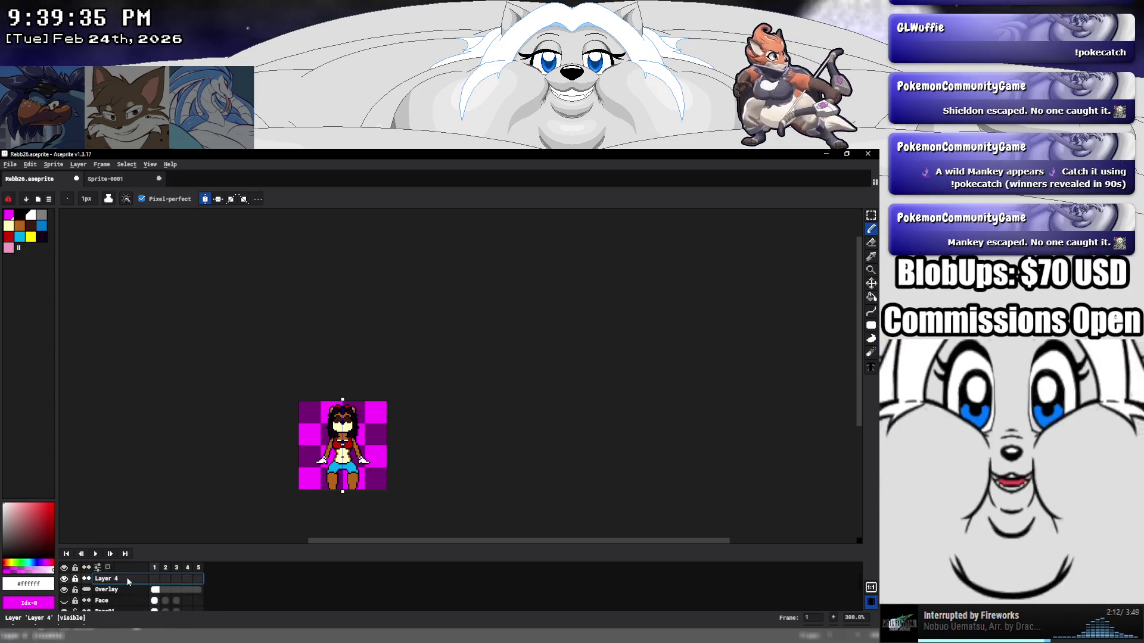
pyautogui.rightClick(128, 582)
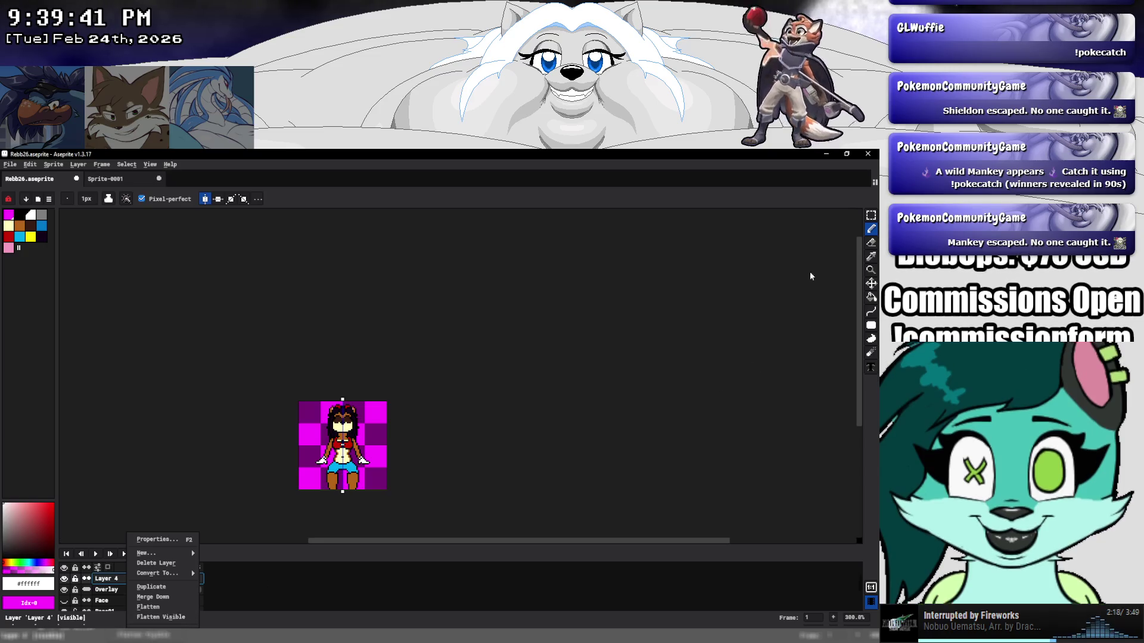
pyautogui.press('Escape')
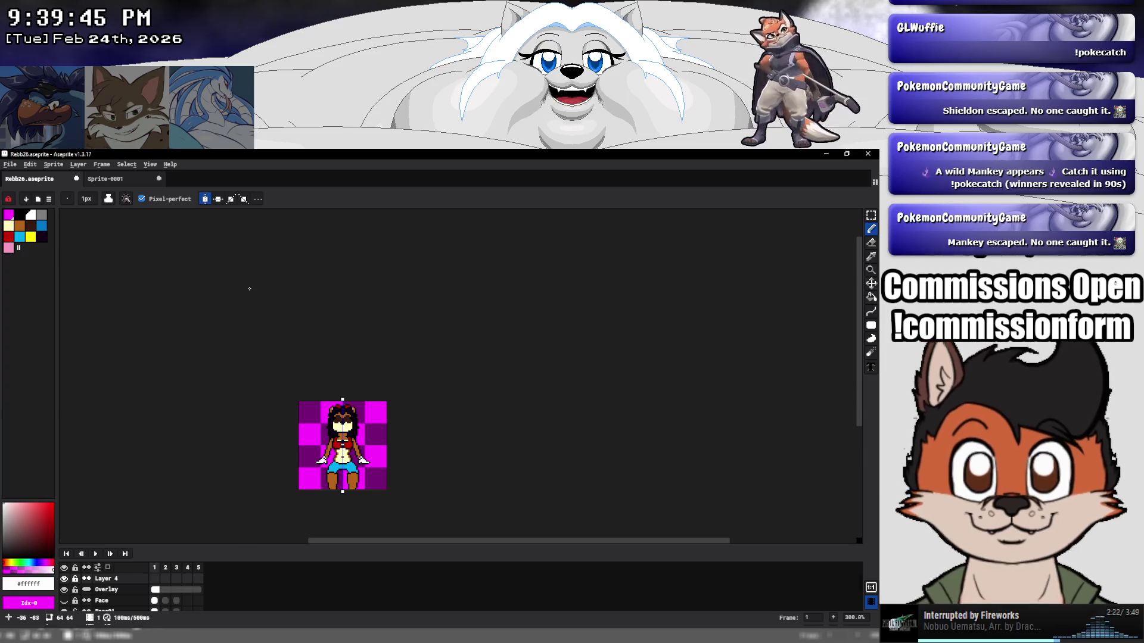
# Select the whole canvas and Copy Merged all layers.
pyautogui.hotkey('ctrl', 'a')
pyautogui.click(31, 165)
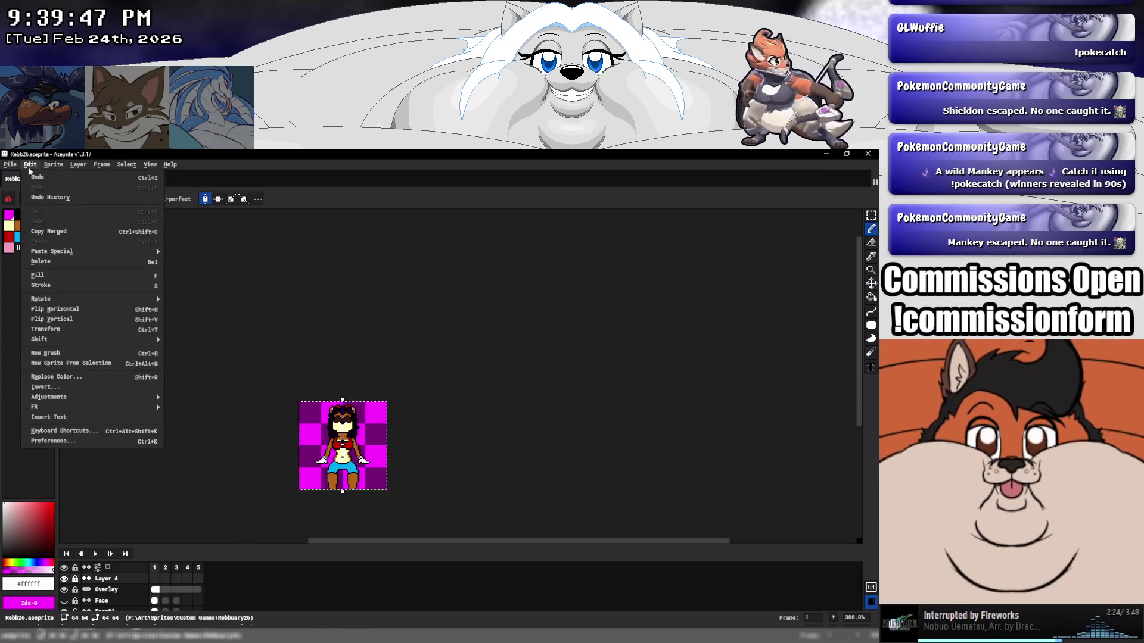
pyautogui.click(46, 232)
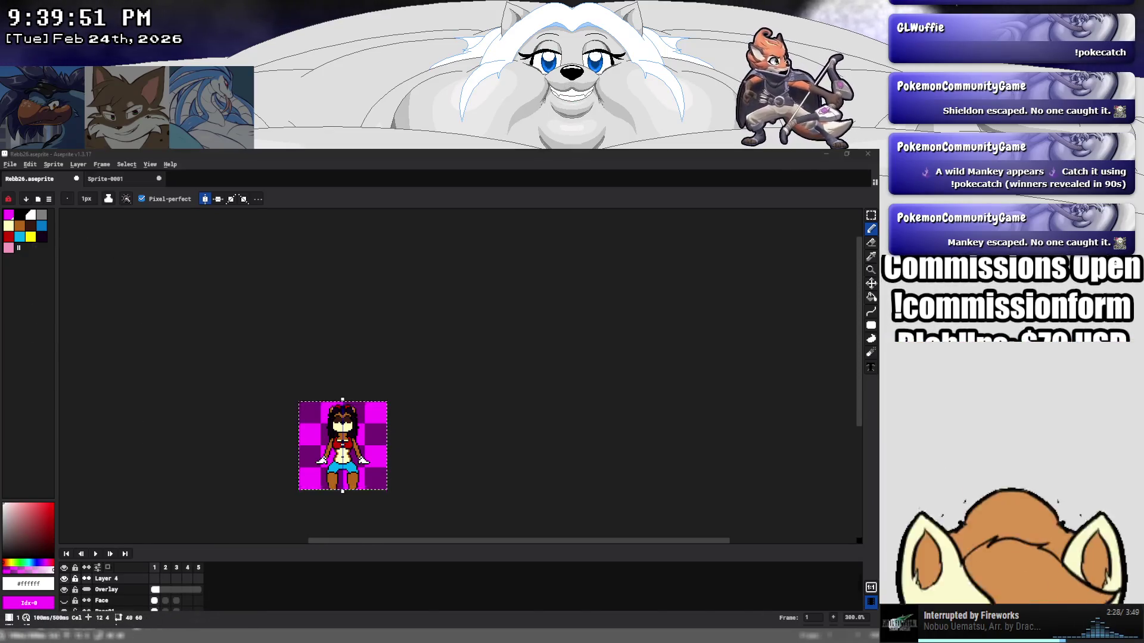
pyautogui.hotkey('alt', 'Tab')
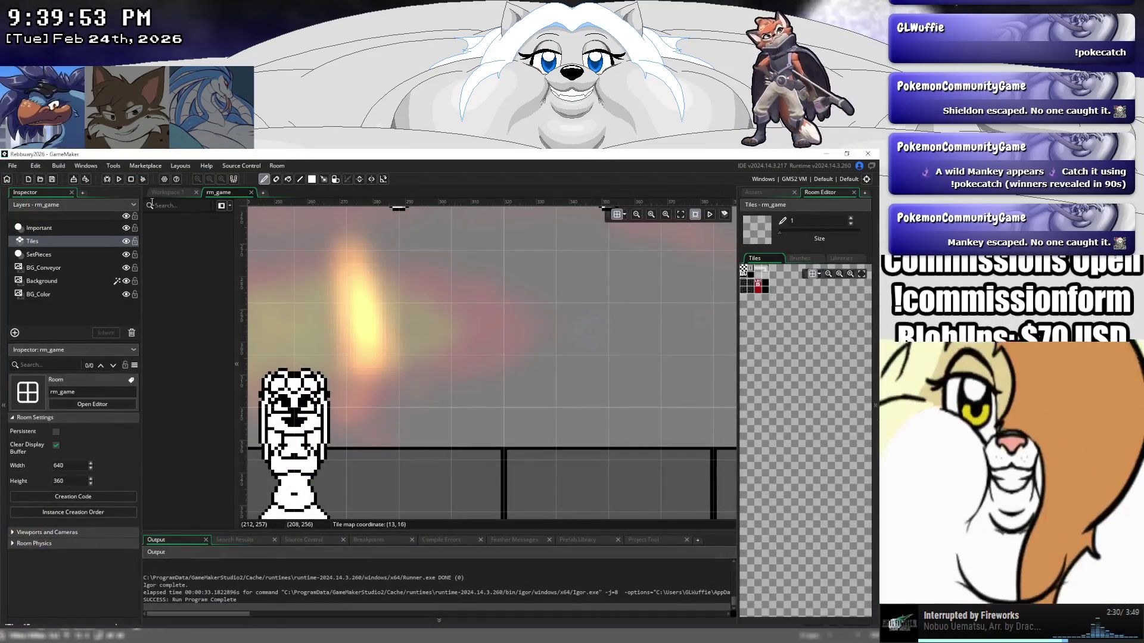
# Open the spr_rebbecca_base image in GameMaker's sprite editor with the grid shown.
pyautogui.click(160, 194)
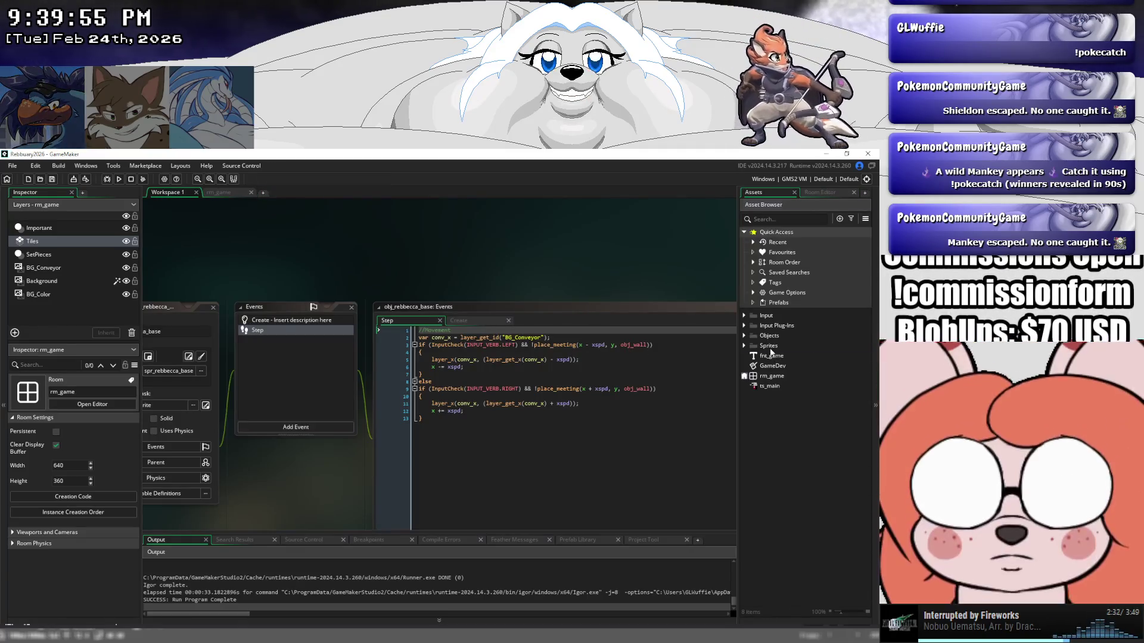
pyautogui.doubleClick(769, 346)
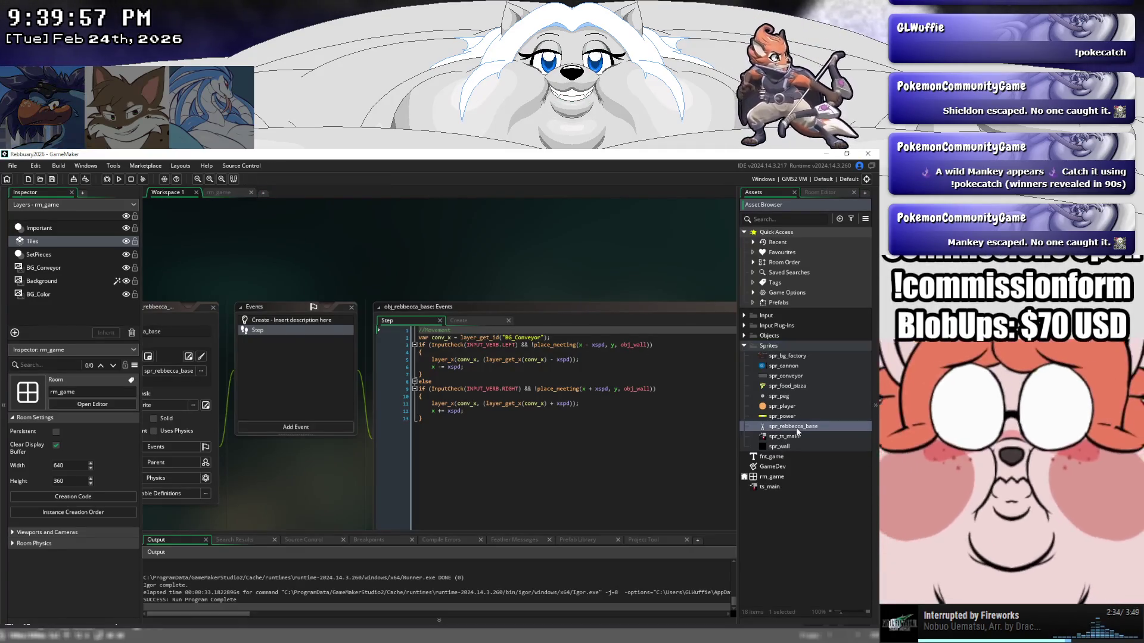
pyautogui.doubleClick(796, 428)
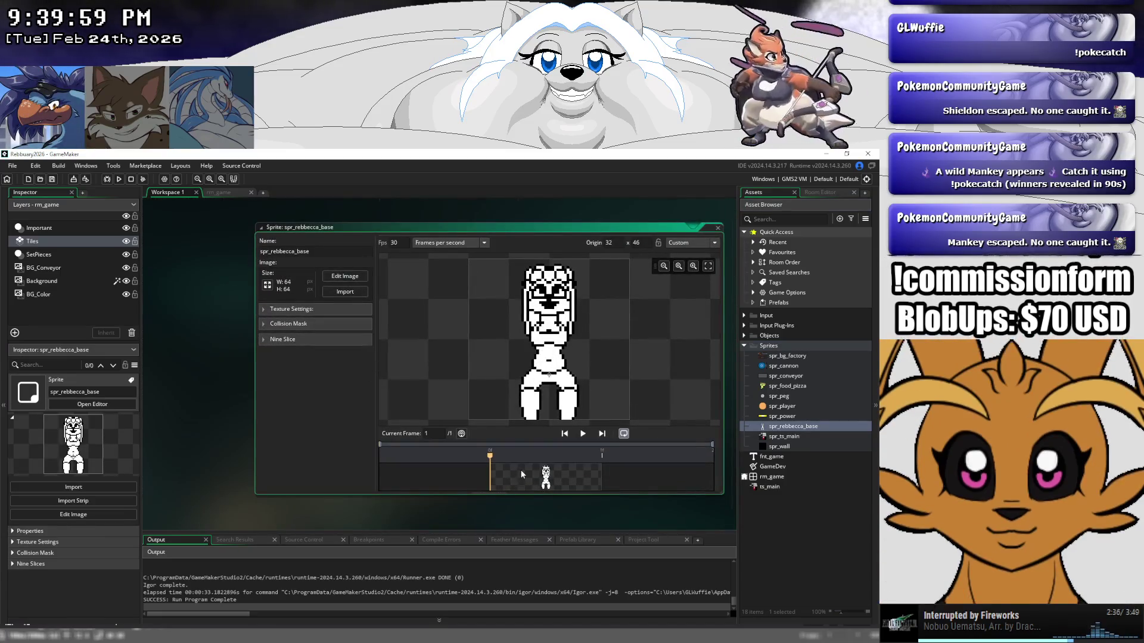
pyautogui.doubleClick(520, 473)
pyautogui.click(526, 262)
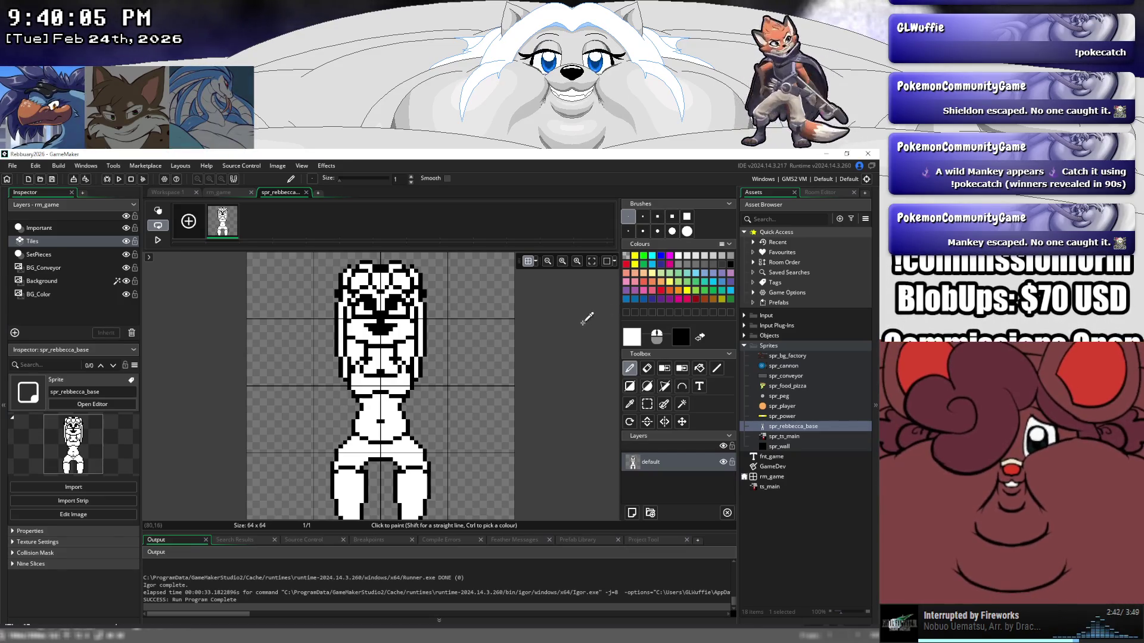
# Paste the coloured girl over the white placeholder and save the project.
pyautogui.click(535, 262)
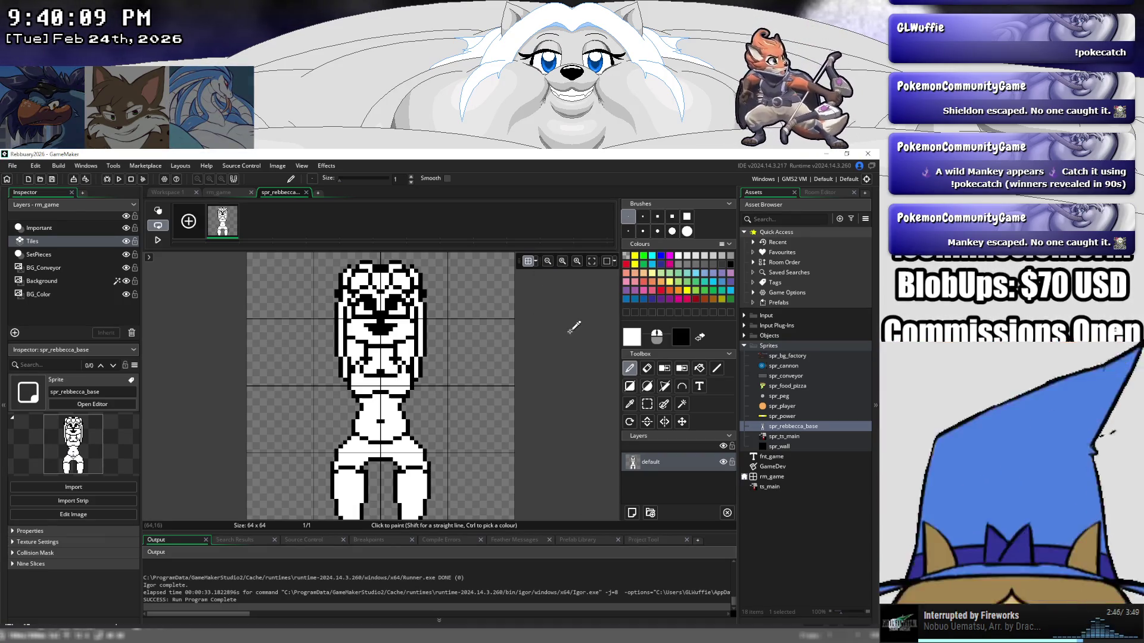
pyautogui.hotkey('ctrl', 'v')
pyautogui.click(319, 309)
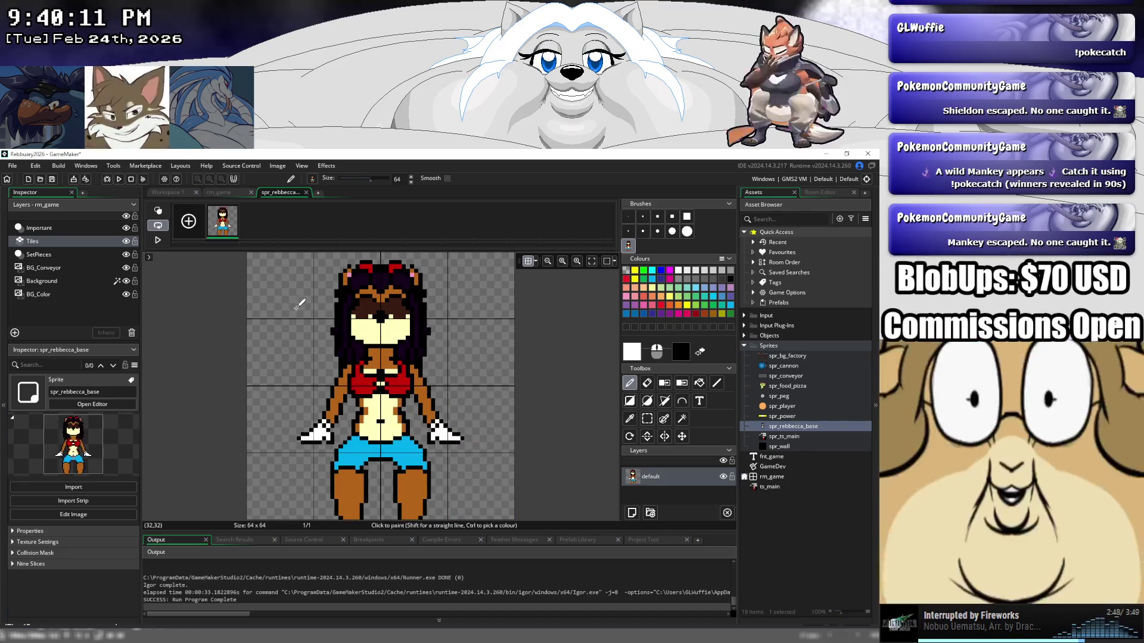
pyautogui.click(54, 179)
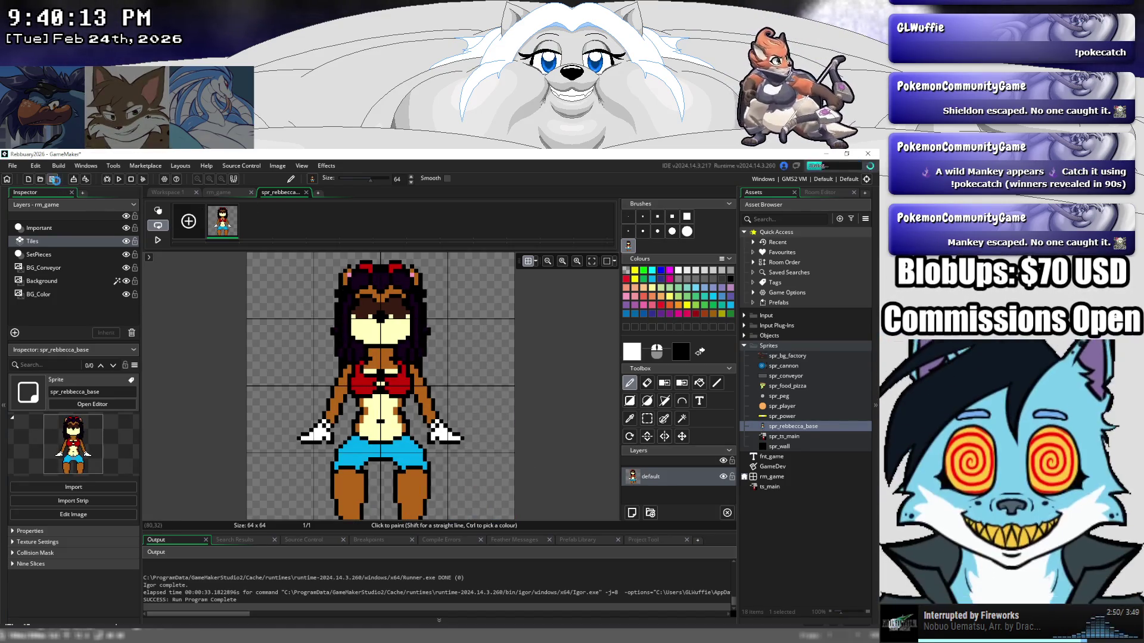
# Run the game, walk the girl left and right with the arrows, then exit.
pyautogui.click(114, 179)
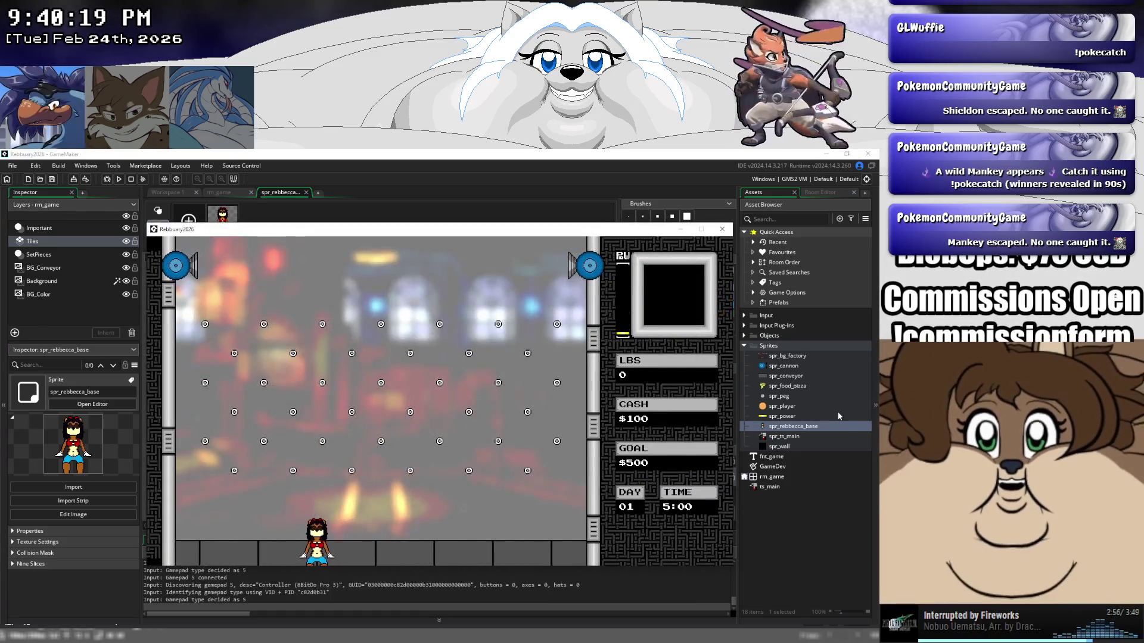
pyautogui.press('Right')
pyautogui.press('Left')
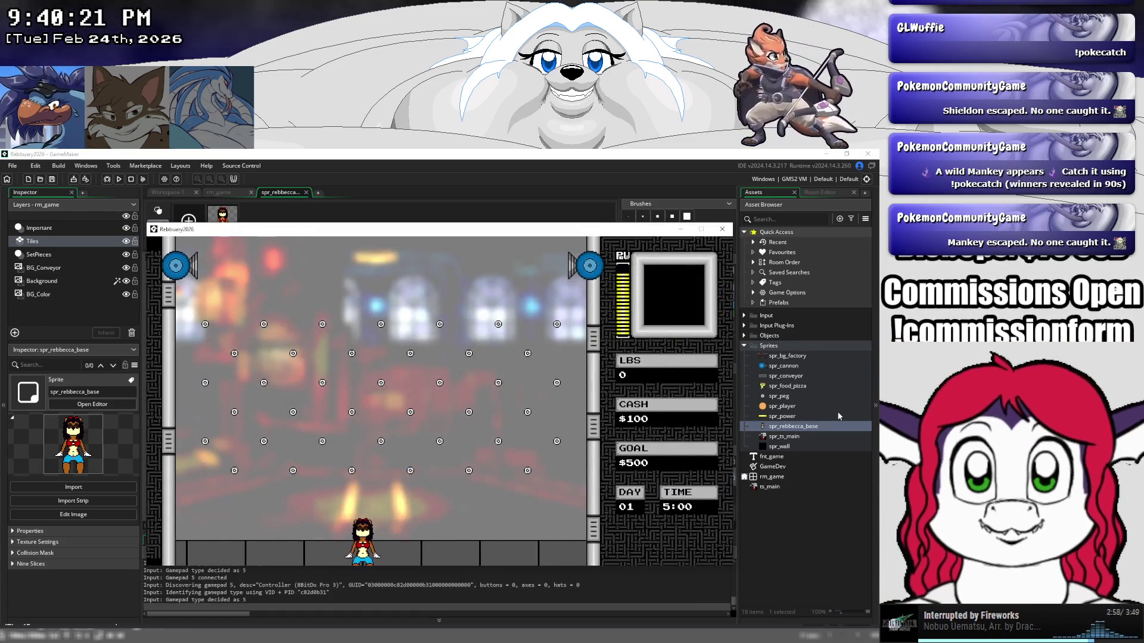
pyautogui.press('Right')
pyautogui.press('Left')
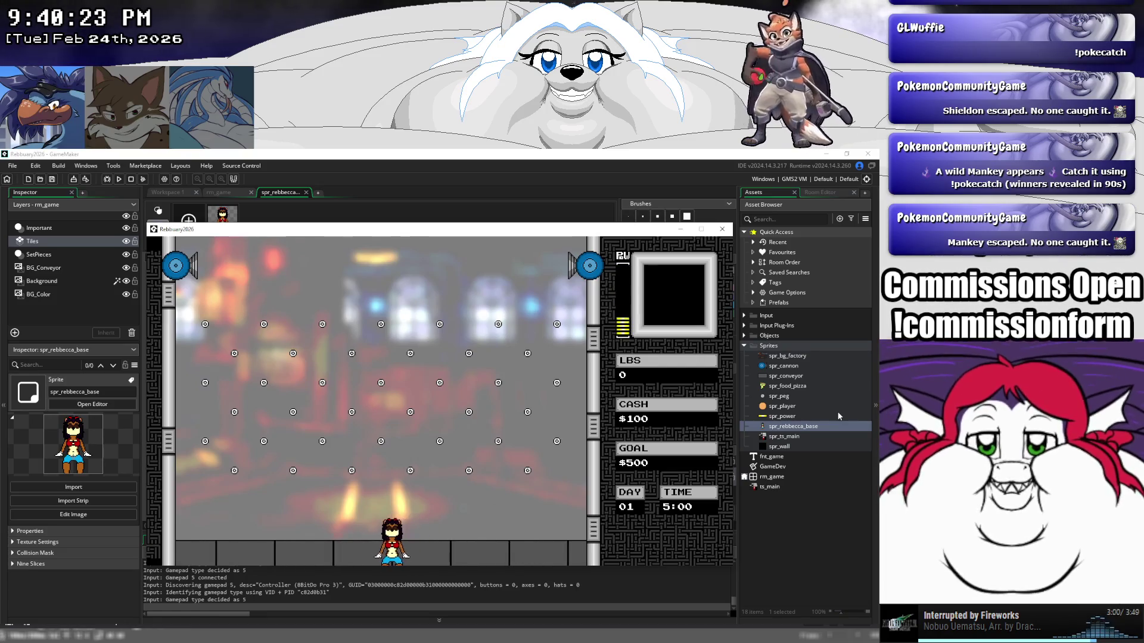
pyautogui.press('Right')
pyautogui.press('Right')
pyautogui.press('Left')
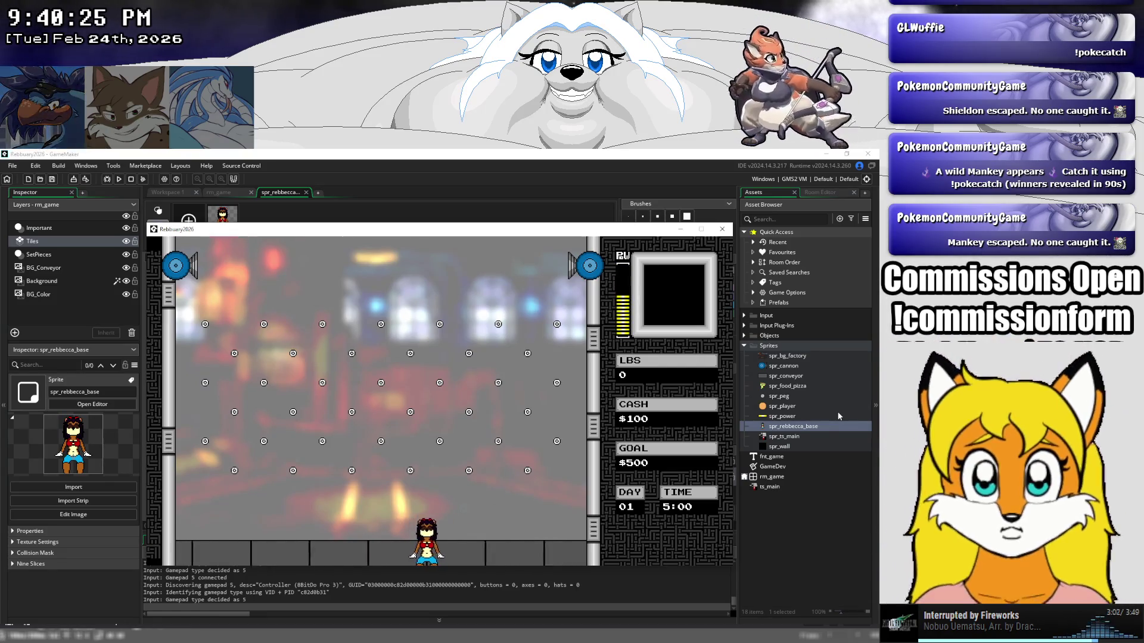
pyautogui.press('Right')
pyautogui.press('Left')
pyautogui.press('Right')
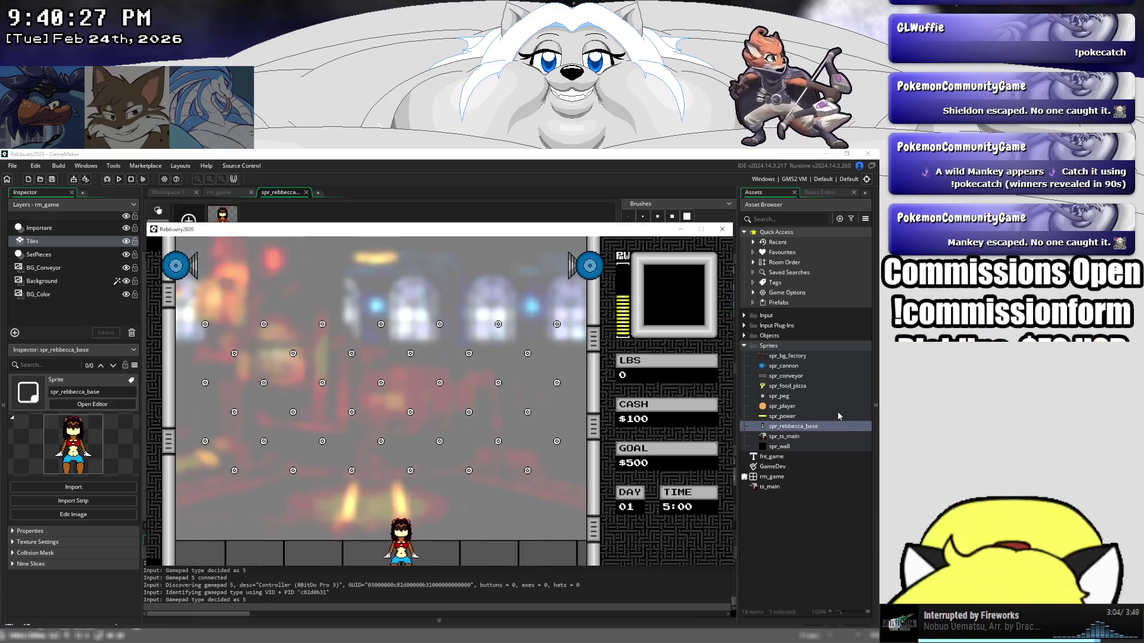
pyautogui.press('Left')
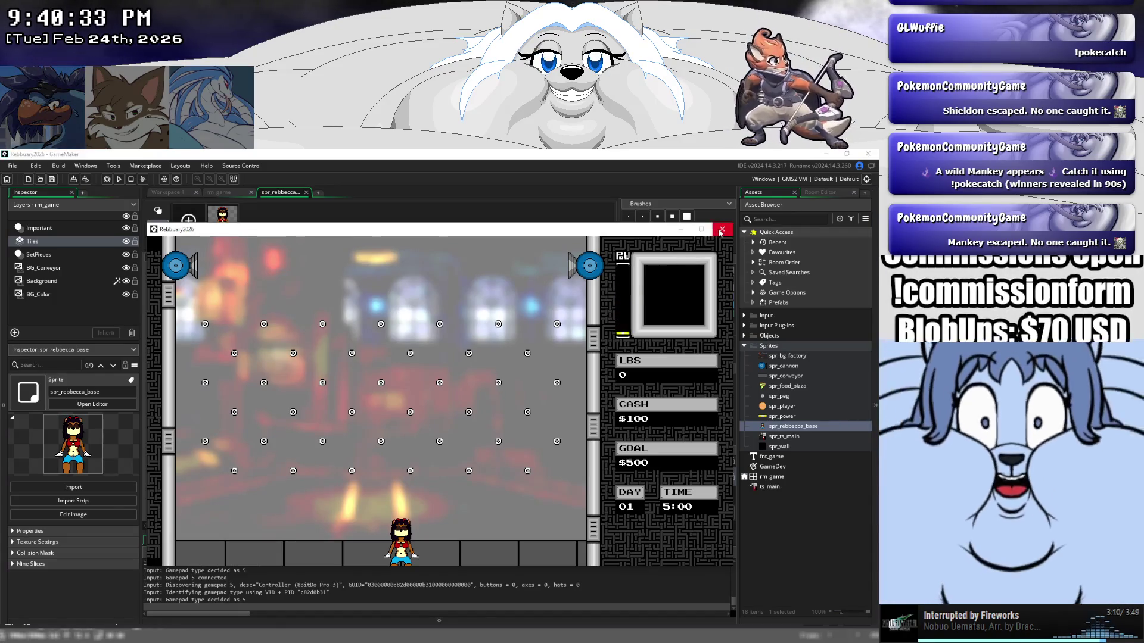
pyautogui.press('Escape')
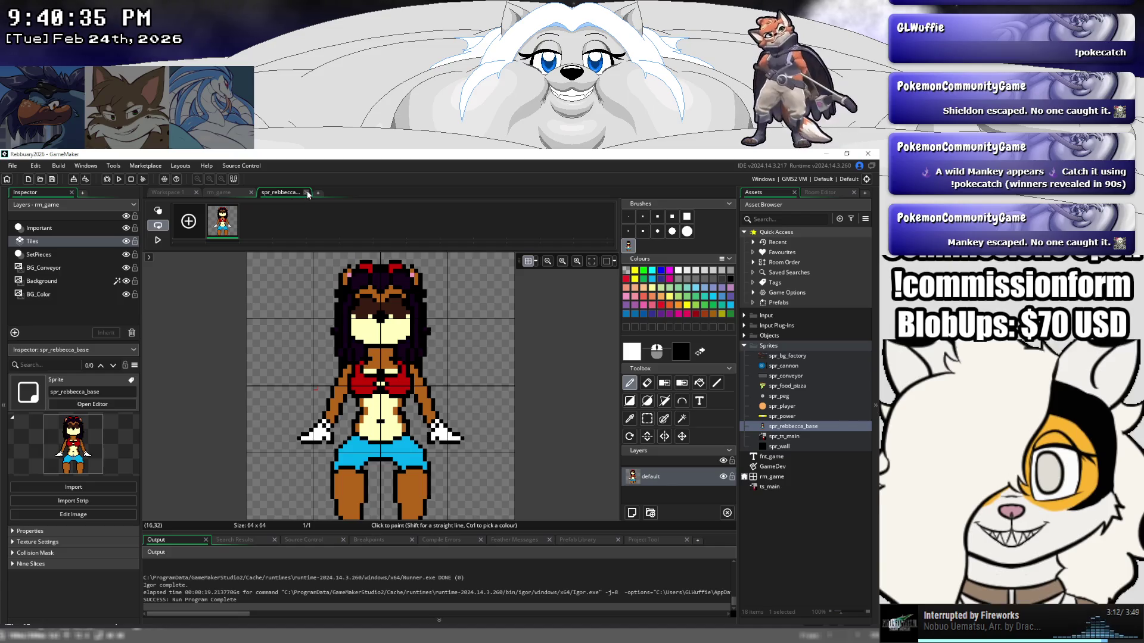
# Close the sprite editor and return to the rm_game room, zoomed out.
pyautogui.click(306, 193)
pyautogui.click(224, 194)
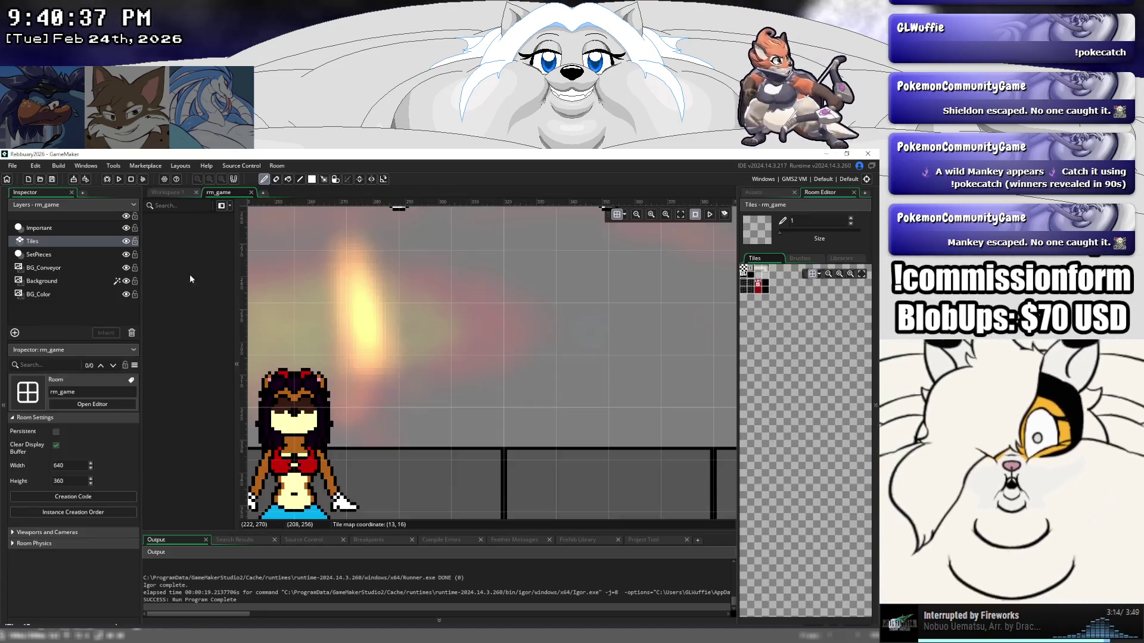
pyautogui.moveTo(416, 382); pyautogui.dragTo(479, 266)
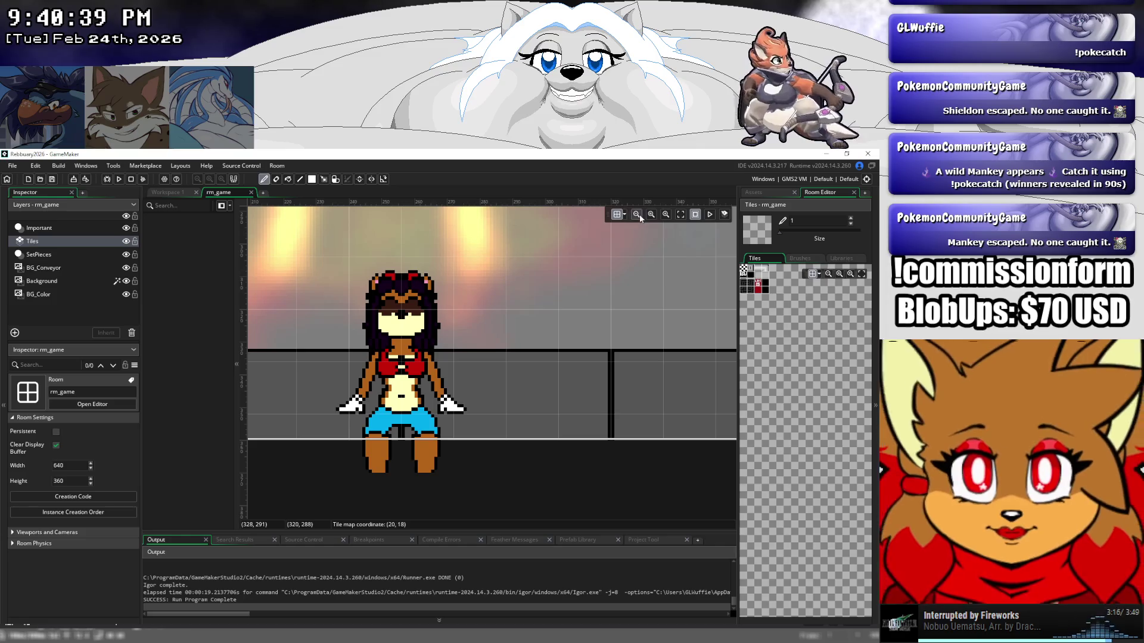
pyautogui.click(637, 215)
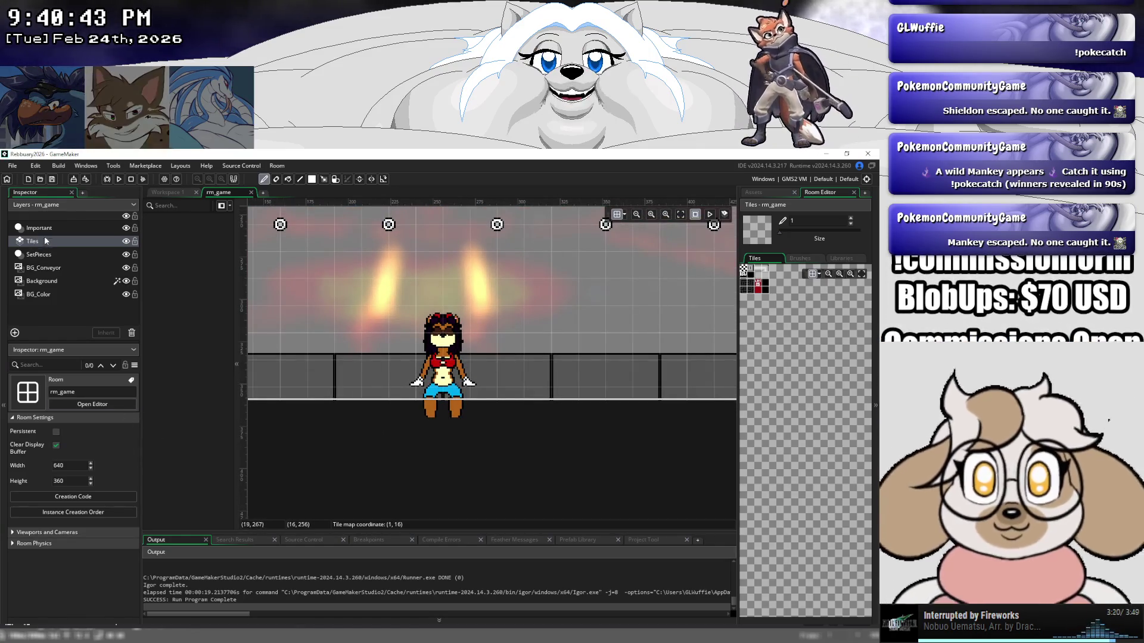
# Set the BG_Conveyor layer's Offset X to 32 and run the game.
pyautogui.click(59, 268)
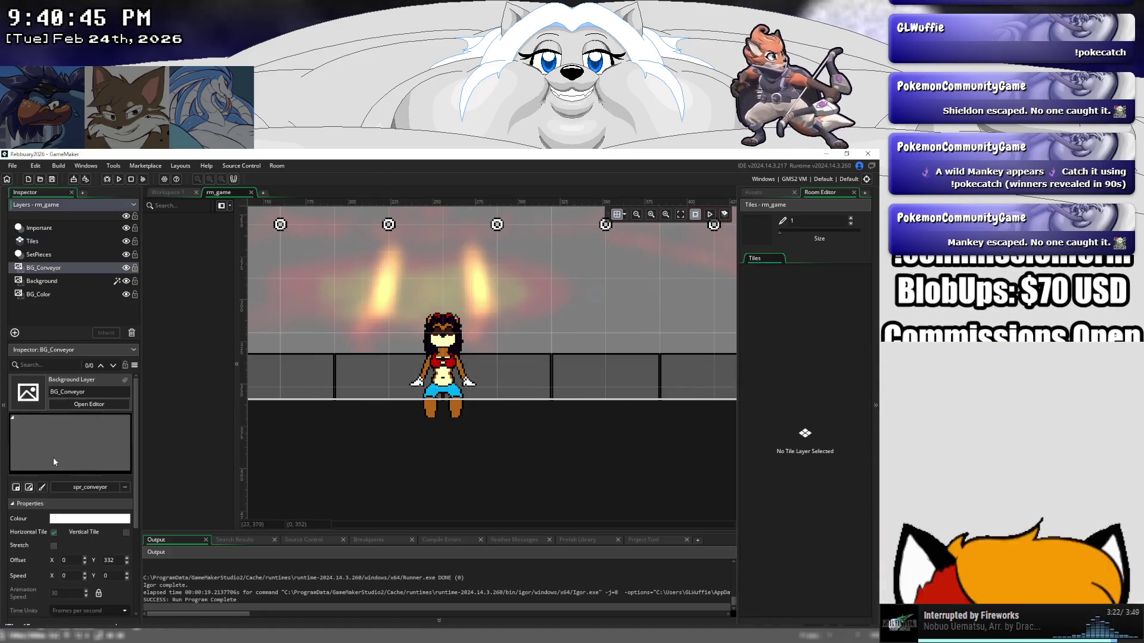
pyautogui.doubleClick(72, 559)
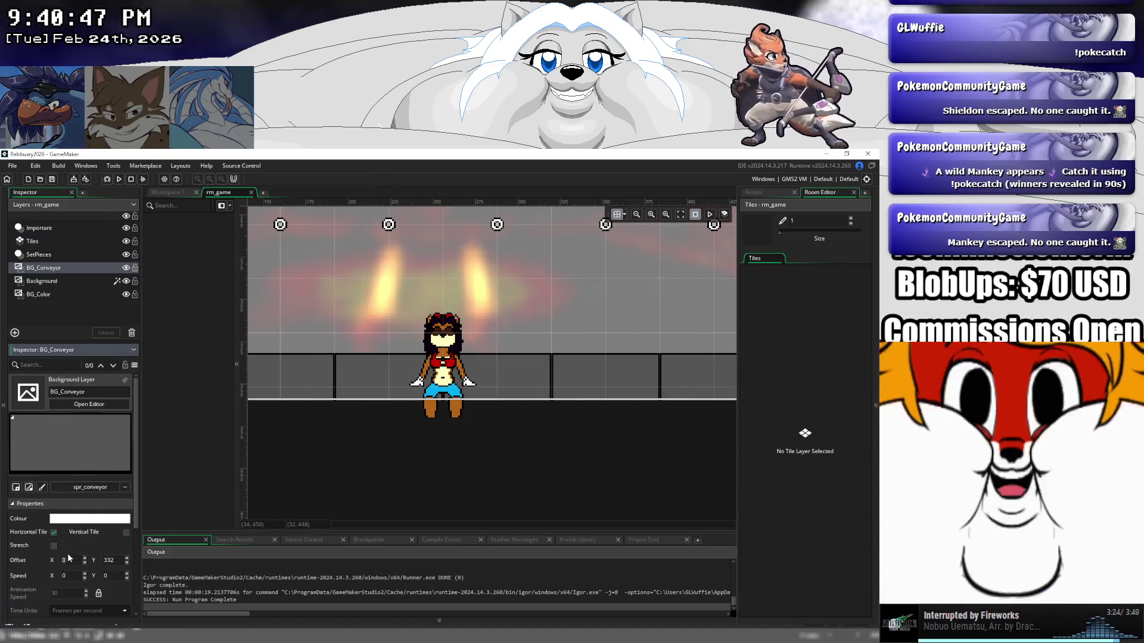
pyautogui.write('32')
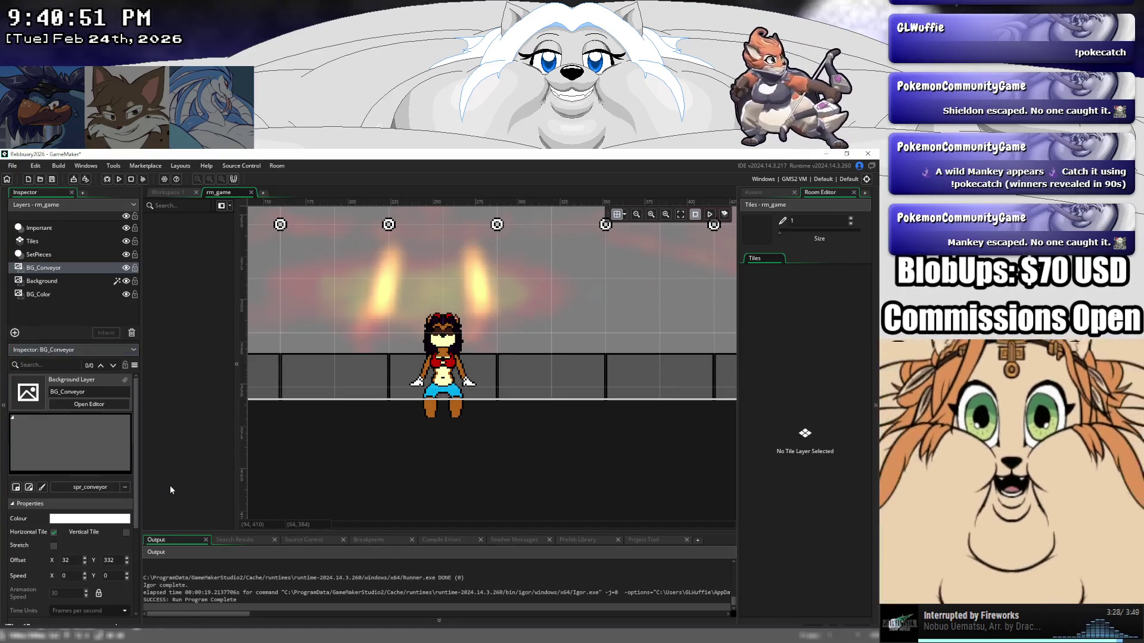
pyautogui.click(119, 179)
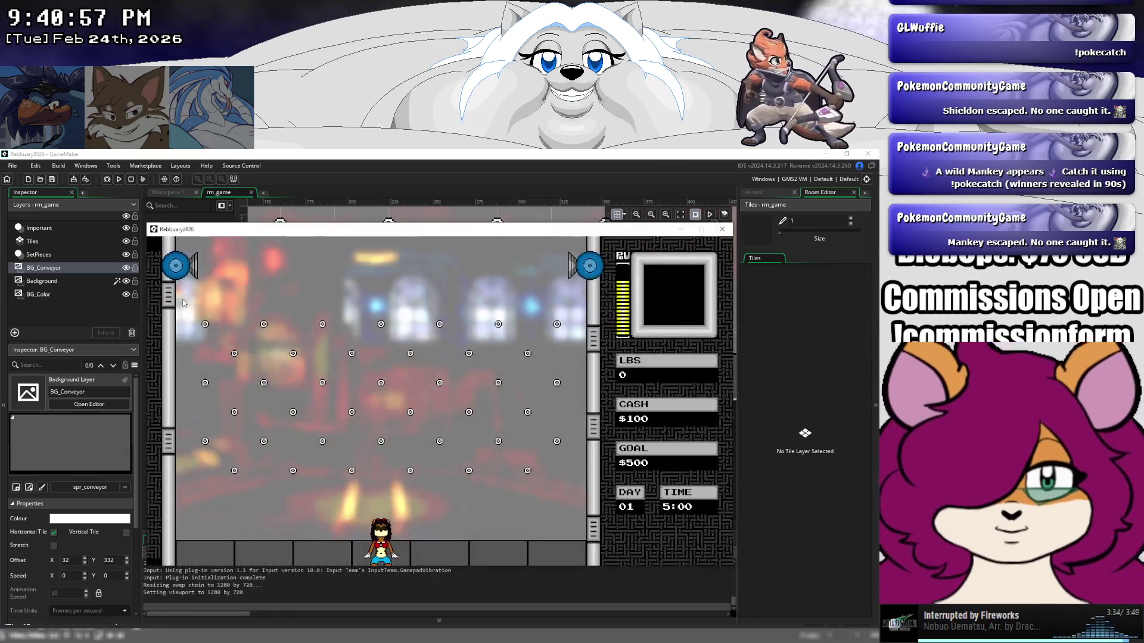
# Walk the girl back and forth to catch a falling pizza, then close the game window.
pyautogui.press('Left')
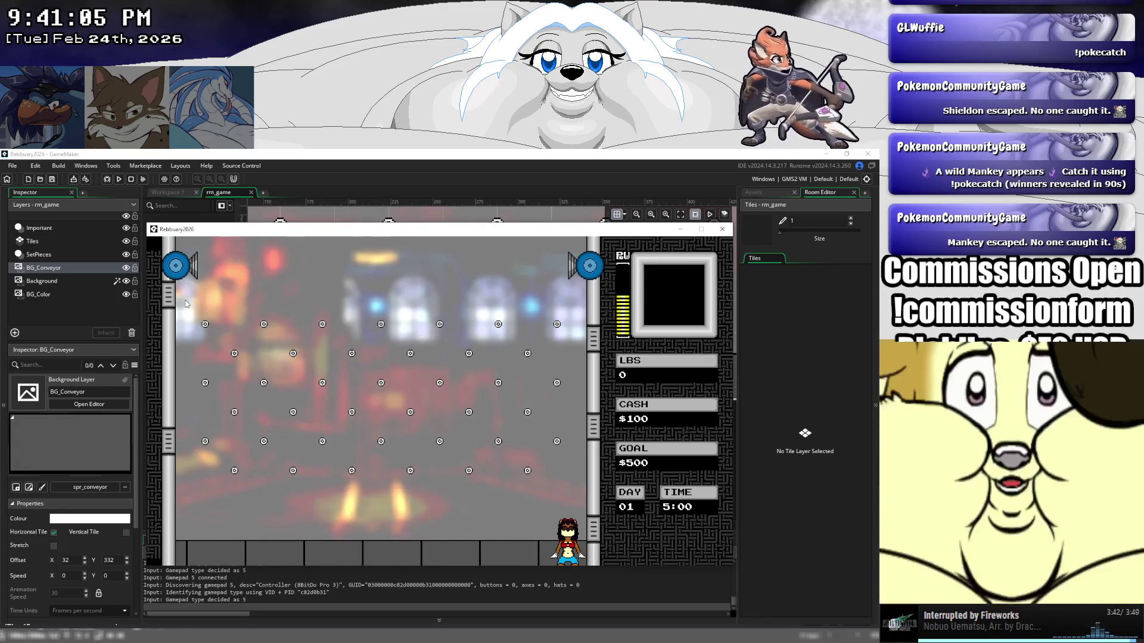
pyautogui.press('Left')
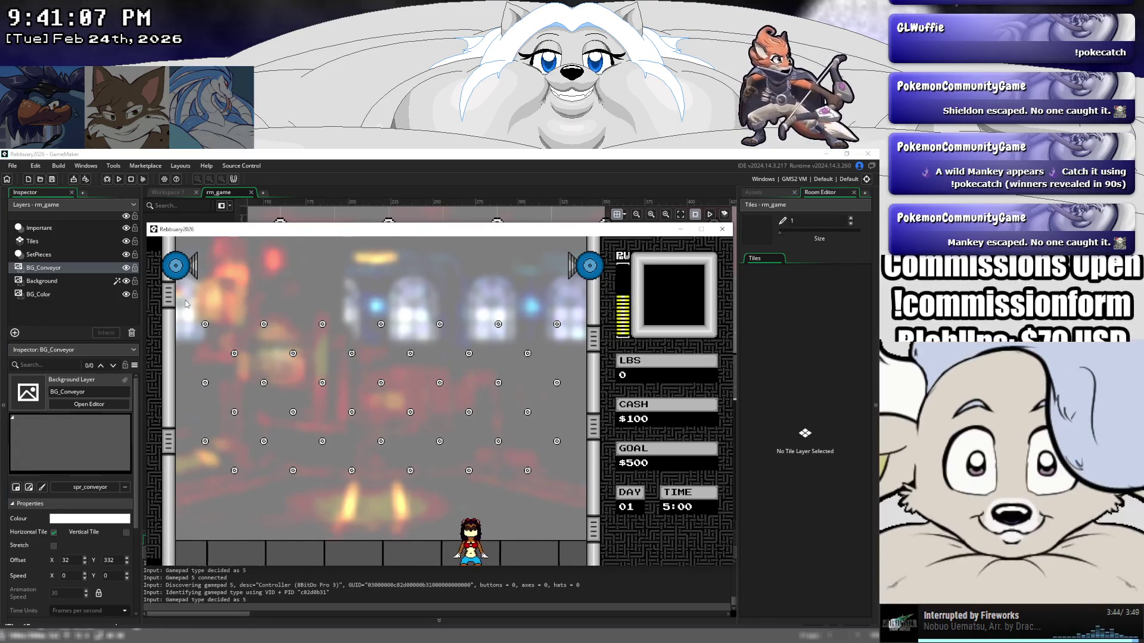
pyautogui.press('Right')
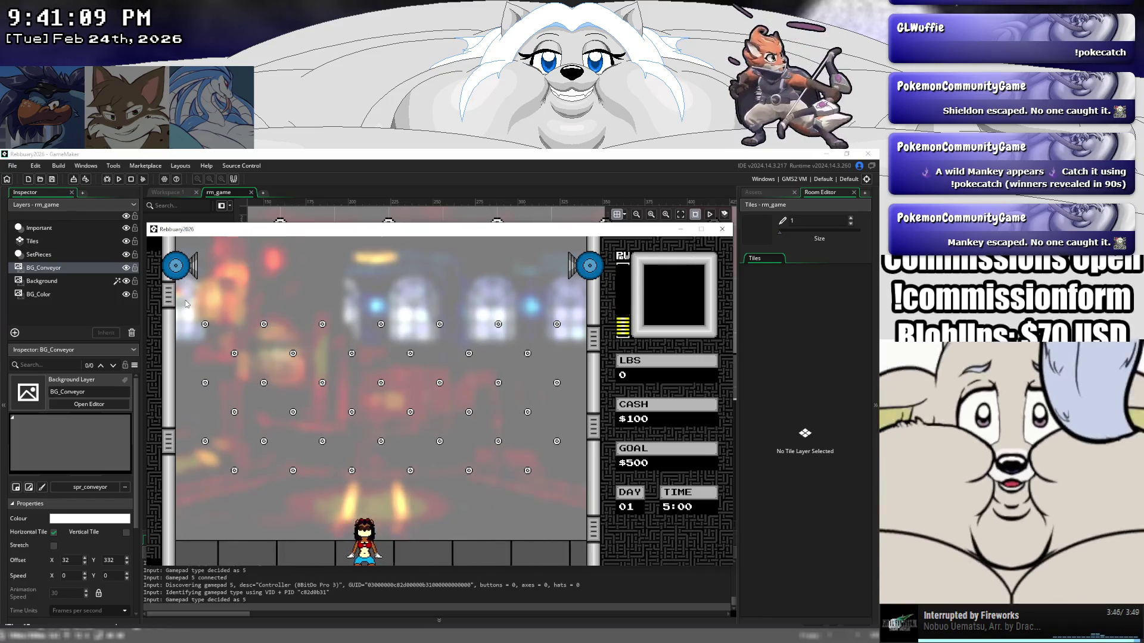
pyautogui.press('Left')
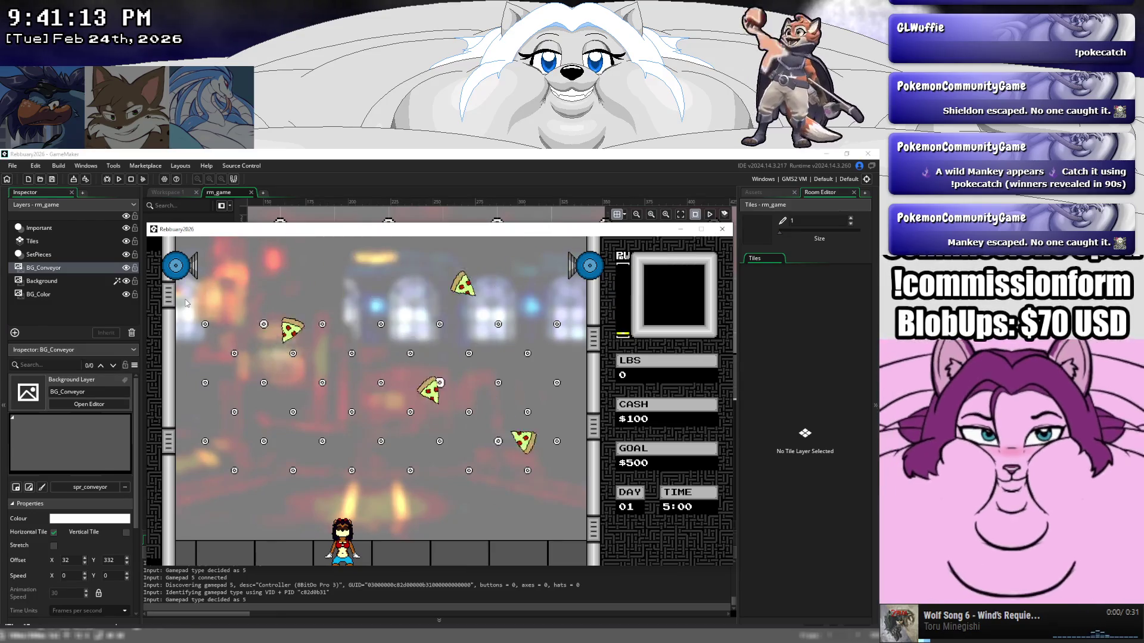
pyautogui.press('Right')
pyautogui.press('Right')
pyautogui.press('Left')
pyautogui.press('Right')
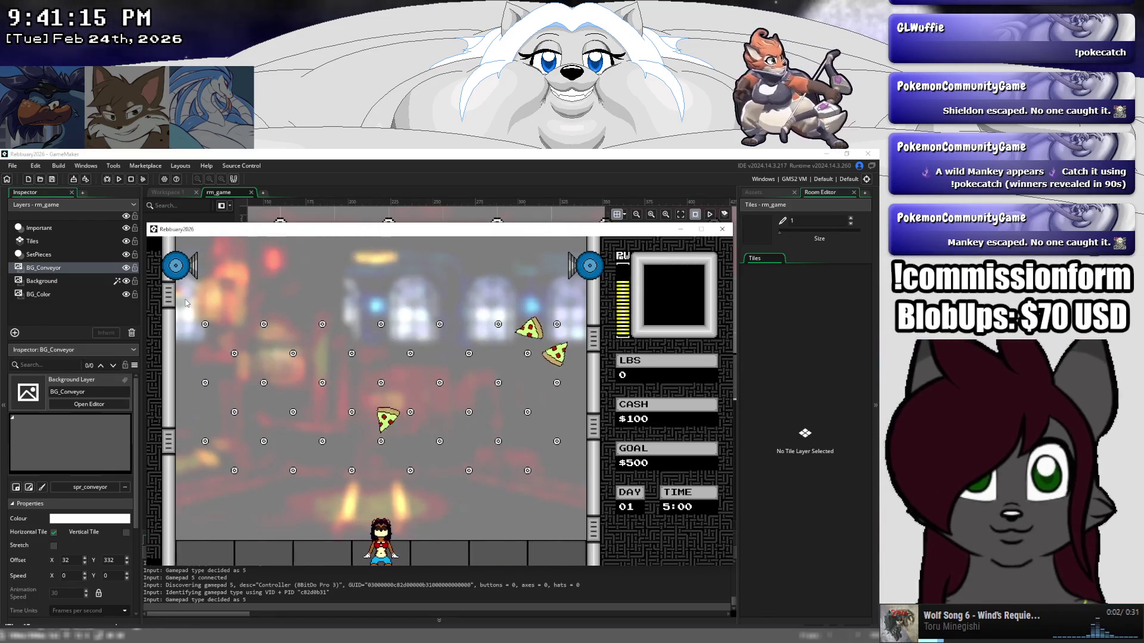
pyautogui.press('Right')
pyautogui.press('Left')
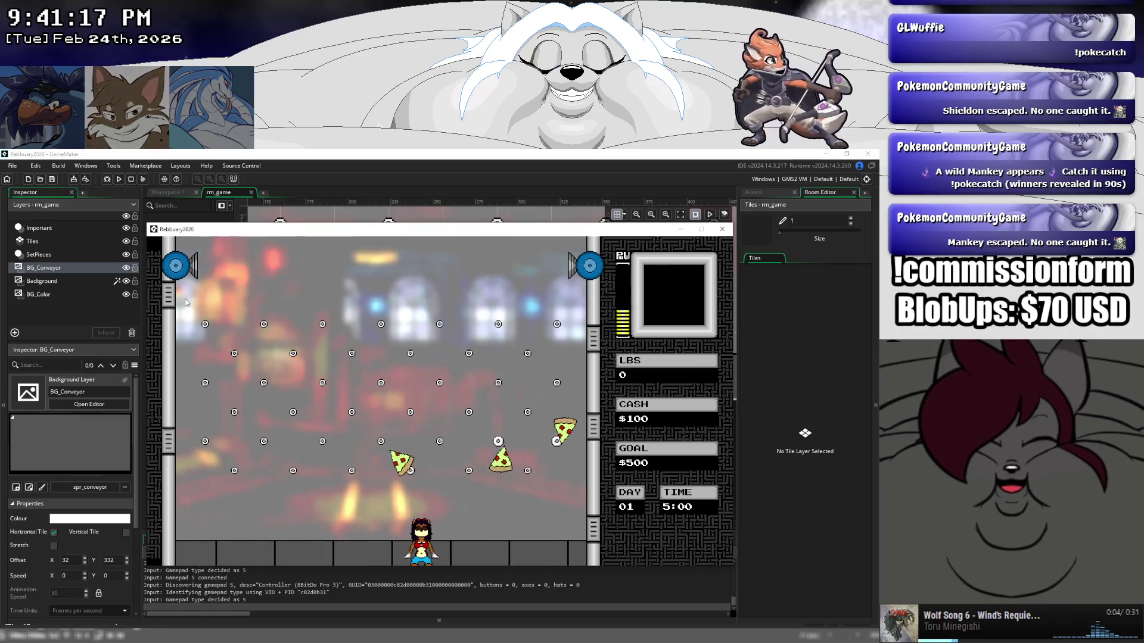
pyautogui.press('Right')
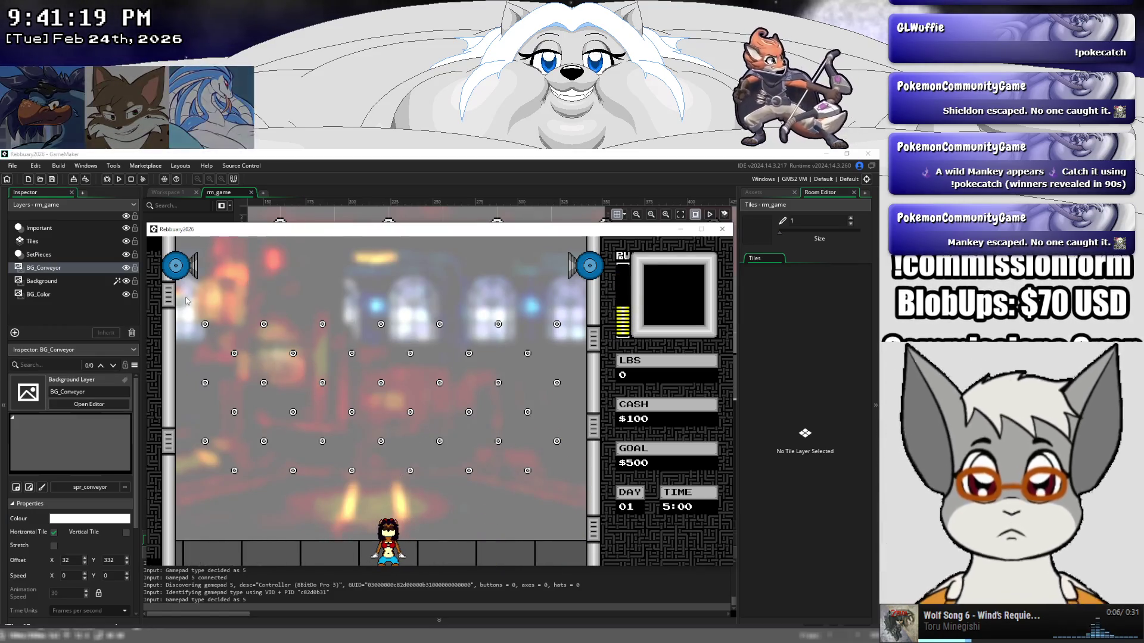
pyautogui.click(721, 229)
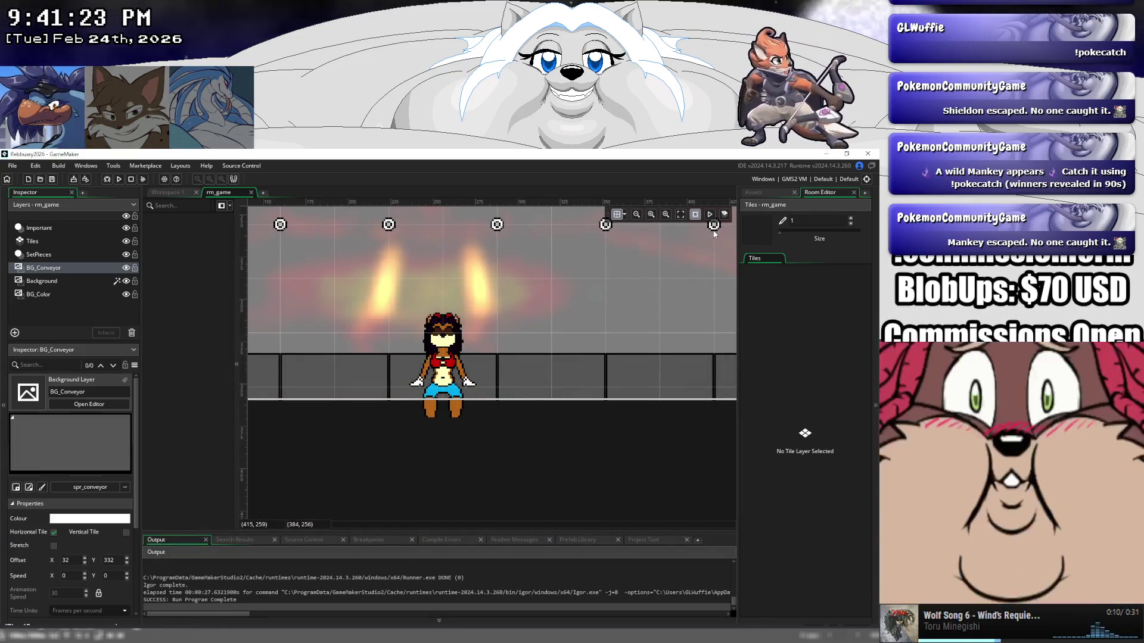
# Zoom the rm_game room out four times, then show the spr_rebbecca_base editor in Workspace 1.
pyautogui.scroll(-2, 458, 284)
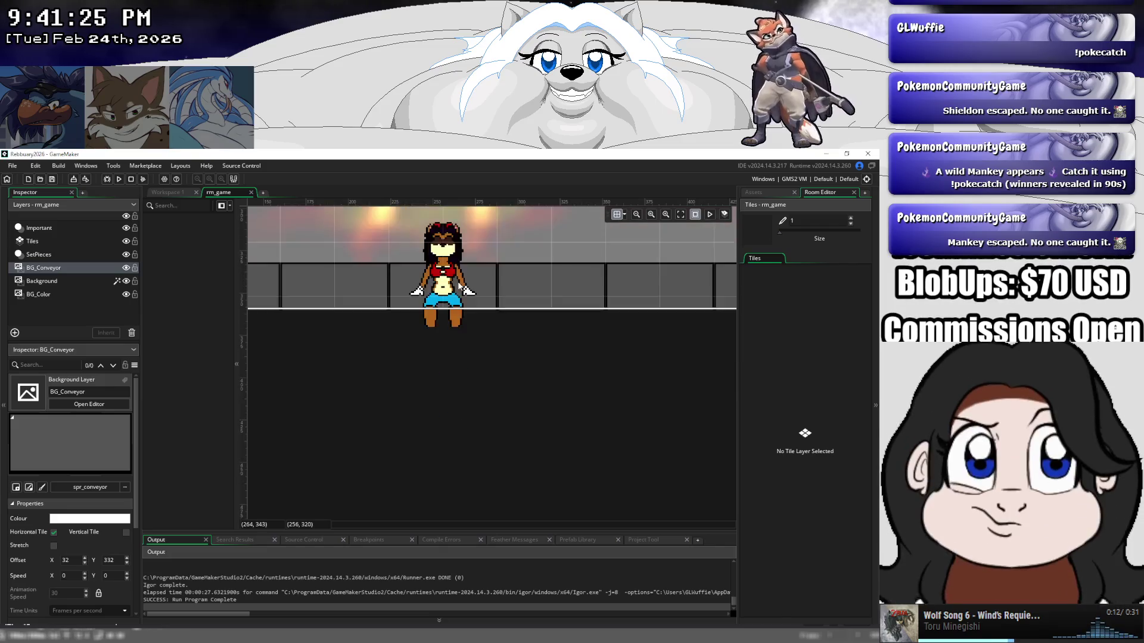
pyautogui.scroll(4, 458, 285)
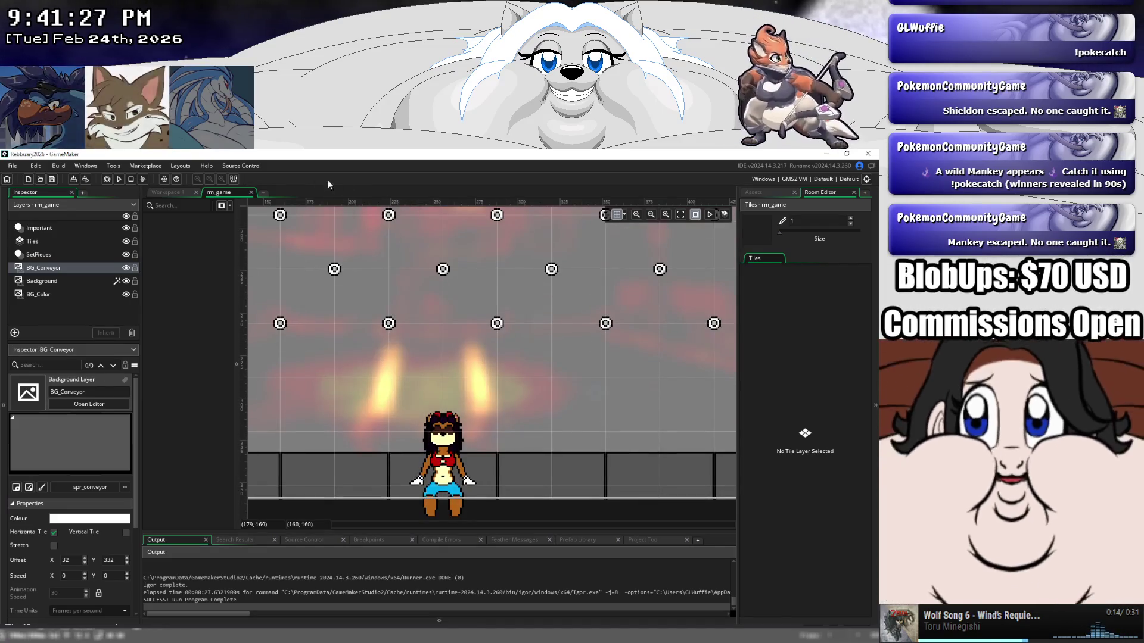
pyautogui.click(635, 216)
pyautogui.click(636, 215)
pyautogui.click(636, 215)
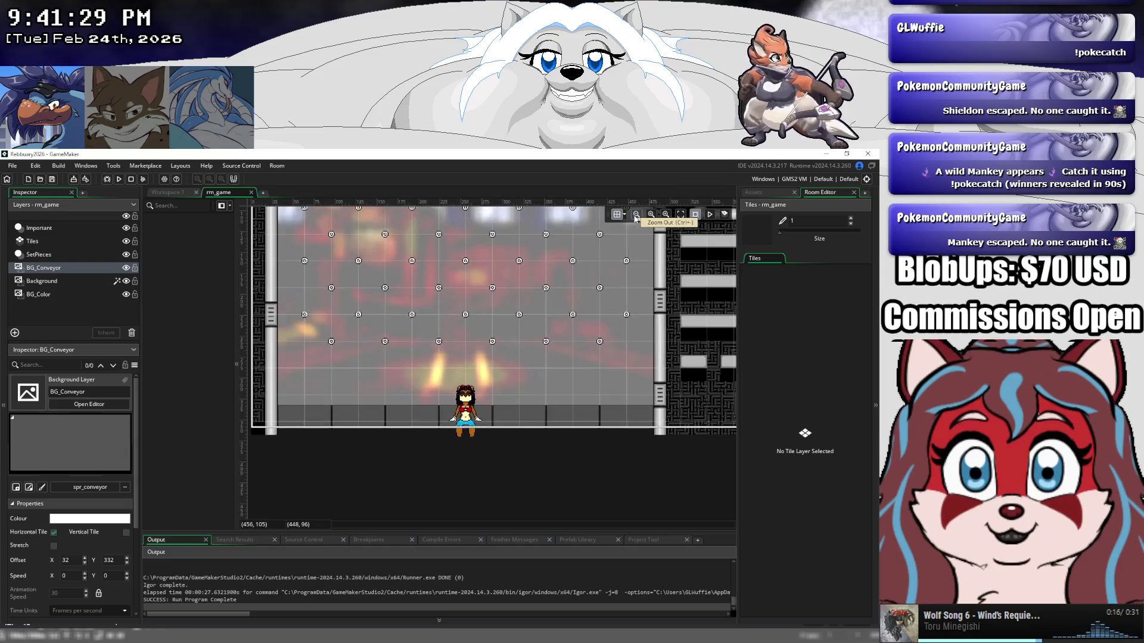
pyautogui.click(636, 215)
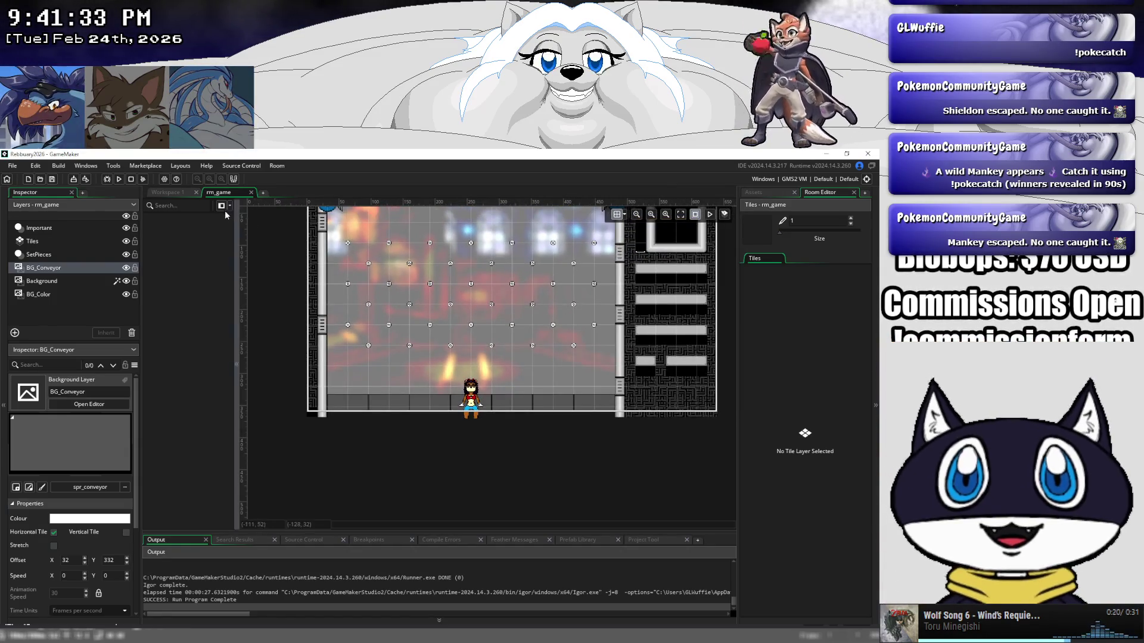
pyautogui.click(167, 192)
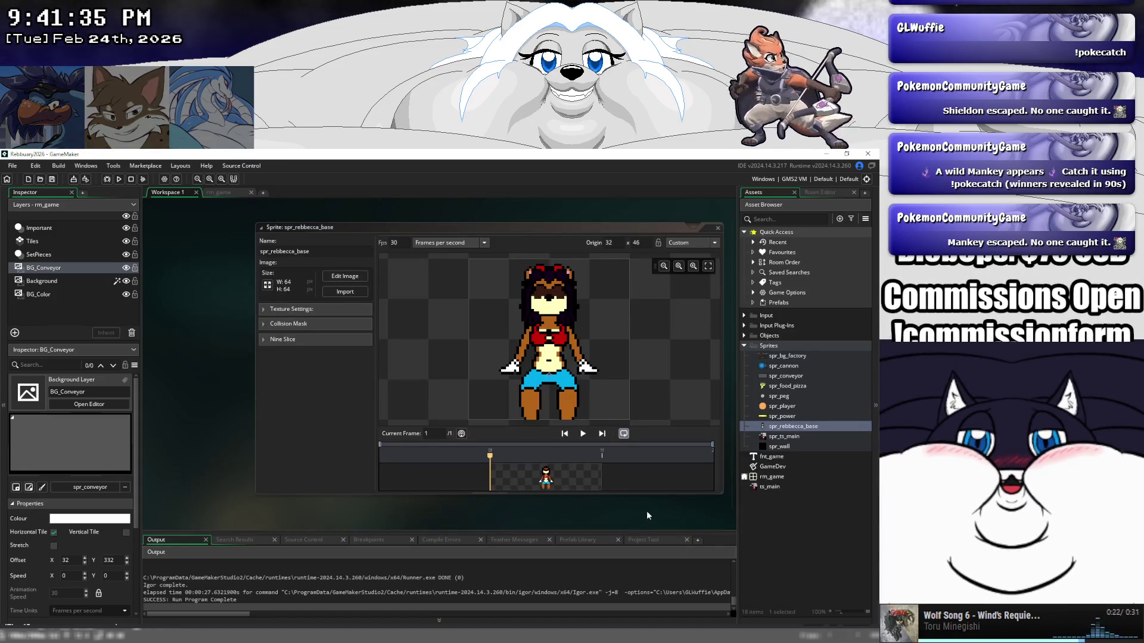
# Bring the spr_rebbecca_base sprite editor into focus and review its actions menu.
pyautogui.moveTo(648, 515); pyautogui.dragTo(578, 492)
pyautogui.click(784, 427)
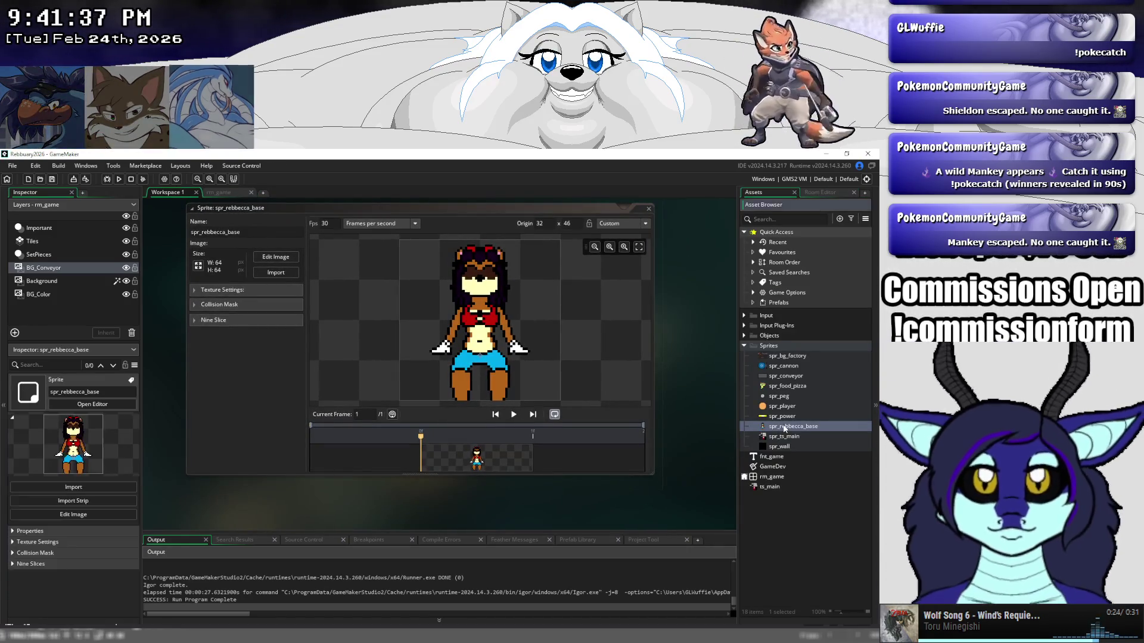
pyautogui.doubleClick(784, 427)
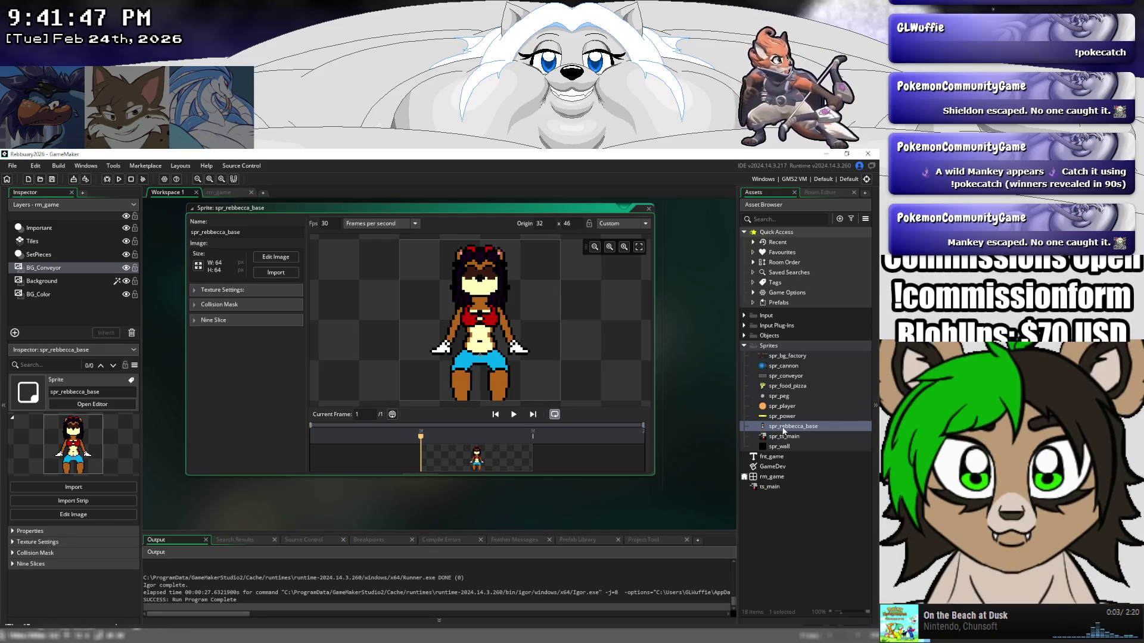
pyautogui.rightClick(783, 431)
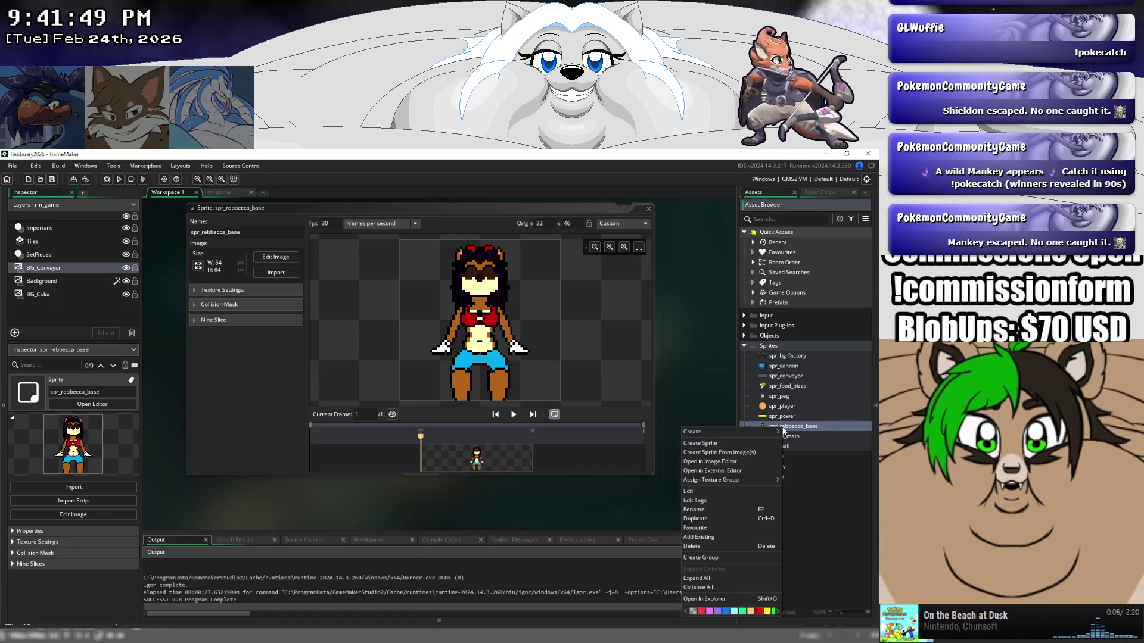
pyautogui.click(798, 431)
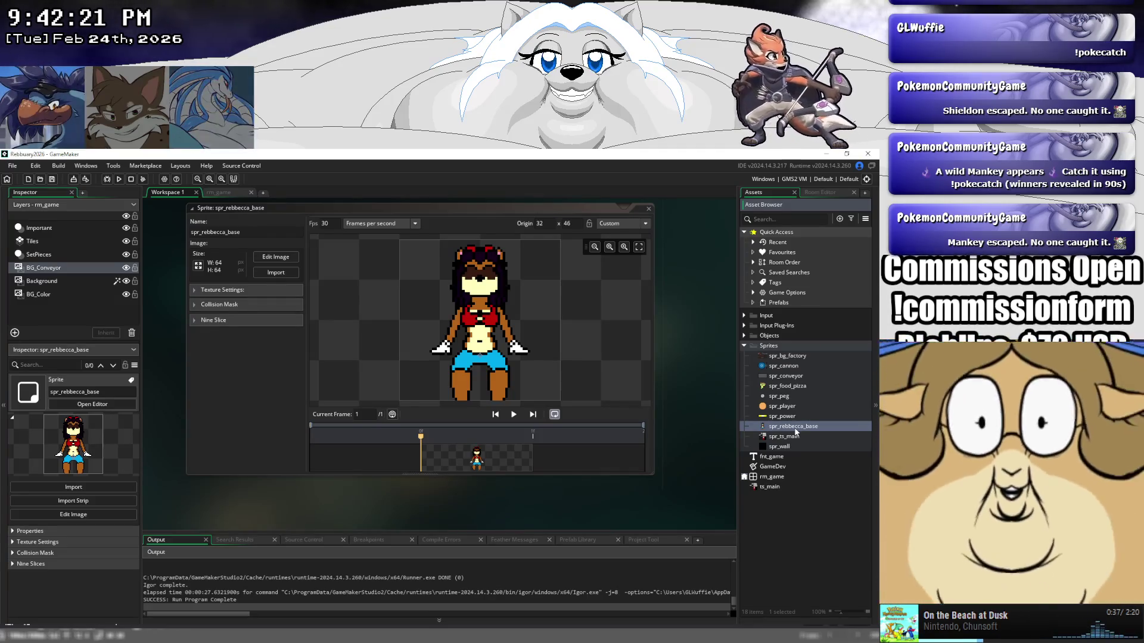
pyautogui.rightClick(796, 432)
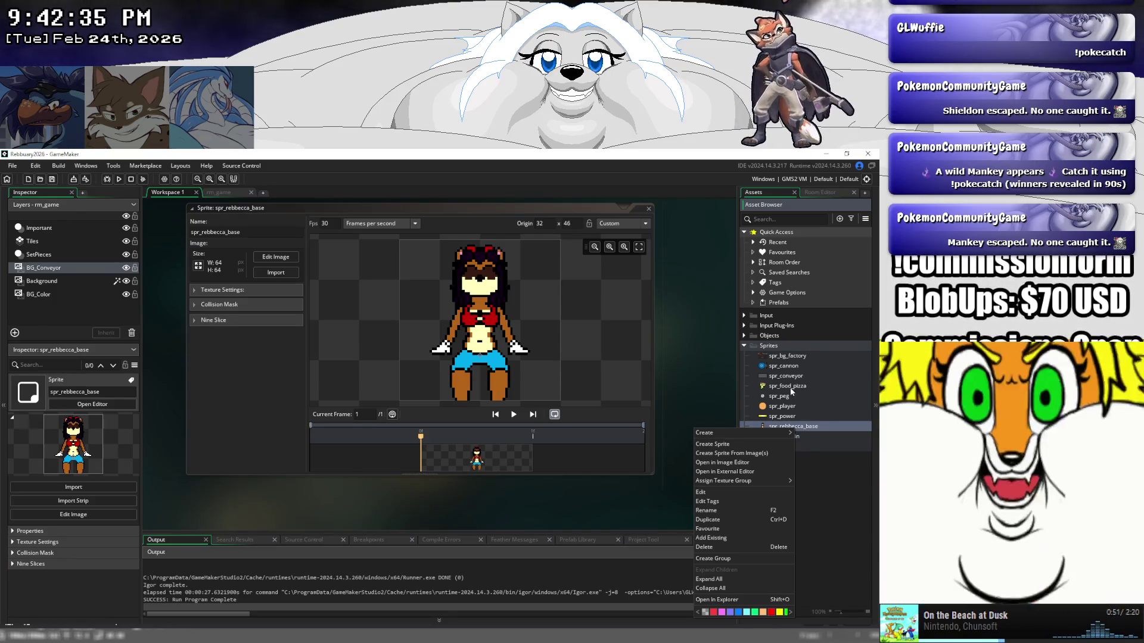
# Look over spr_food_pizza, spr_cannon and spr_player, then open obj_food from the Objects folder.
pyautogui.click(787, 388)
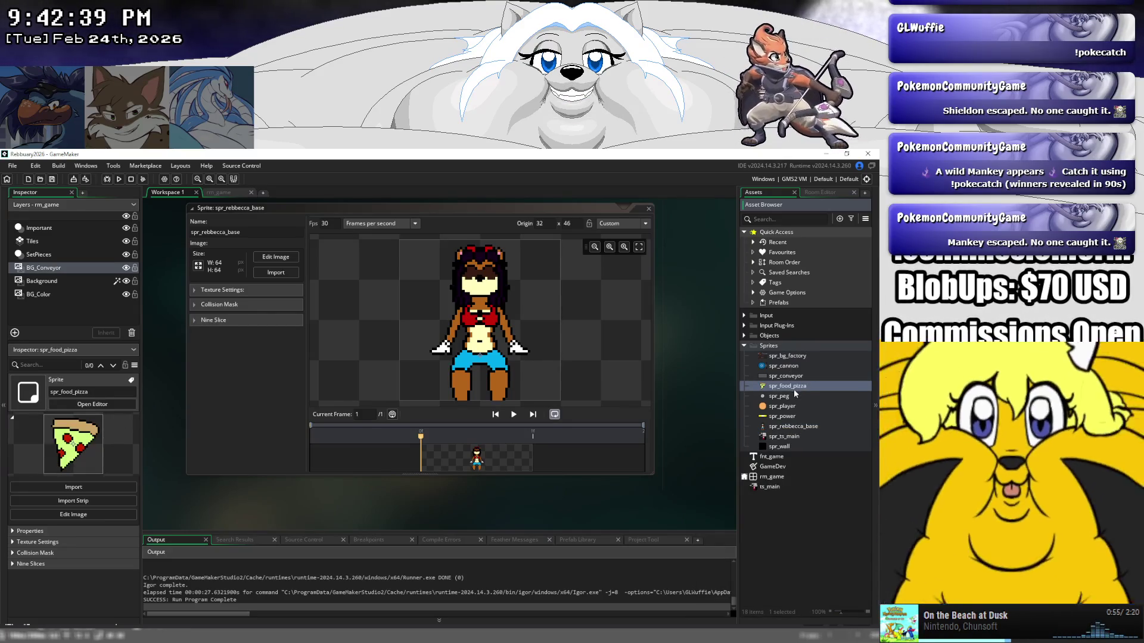
pyautogui.click(791, 369)
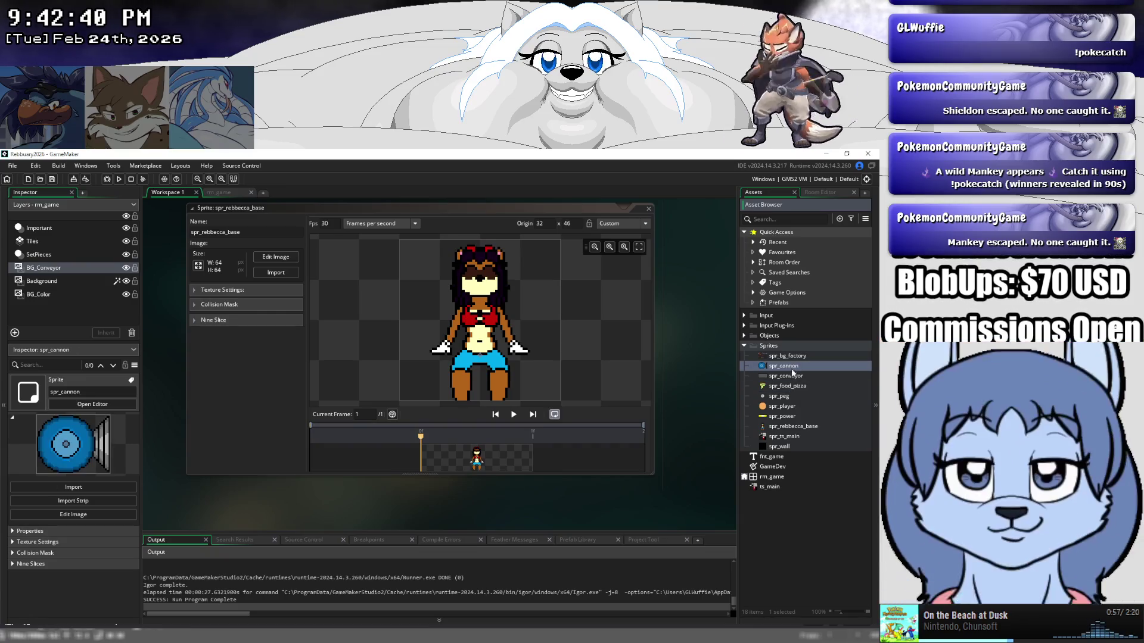
pyautogui.click(797, 407)
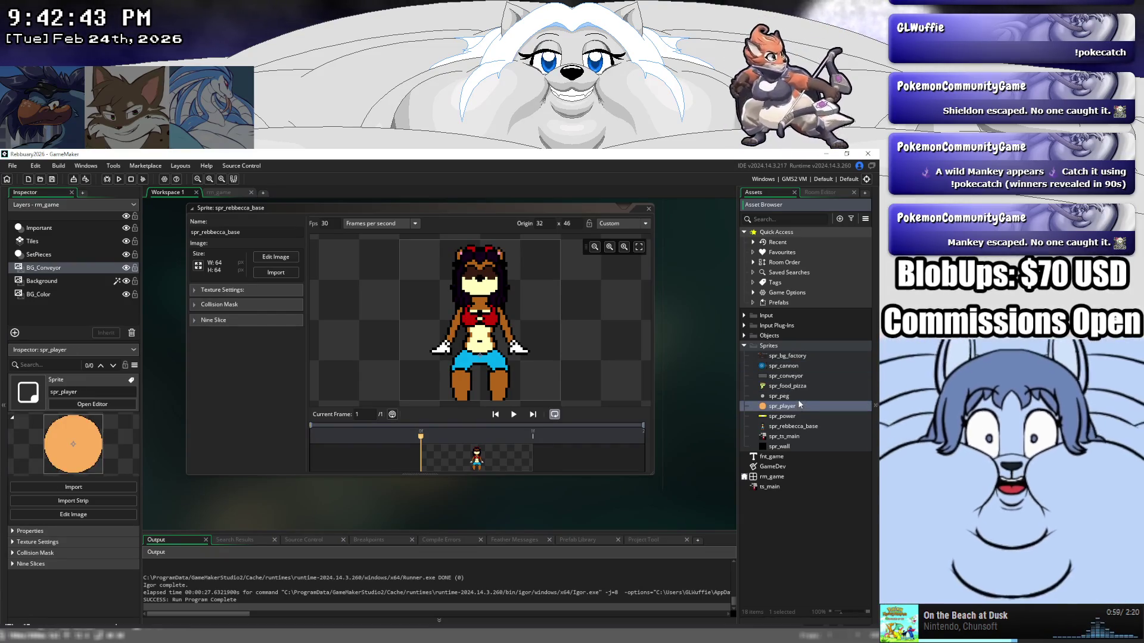
pyautogui.click(744, 336)
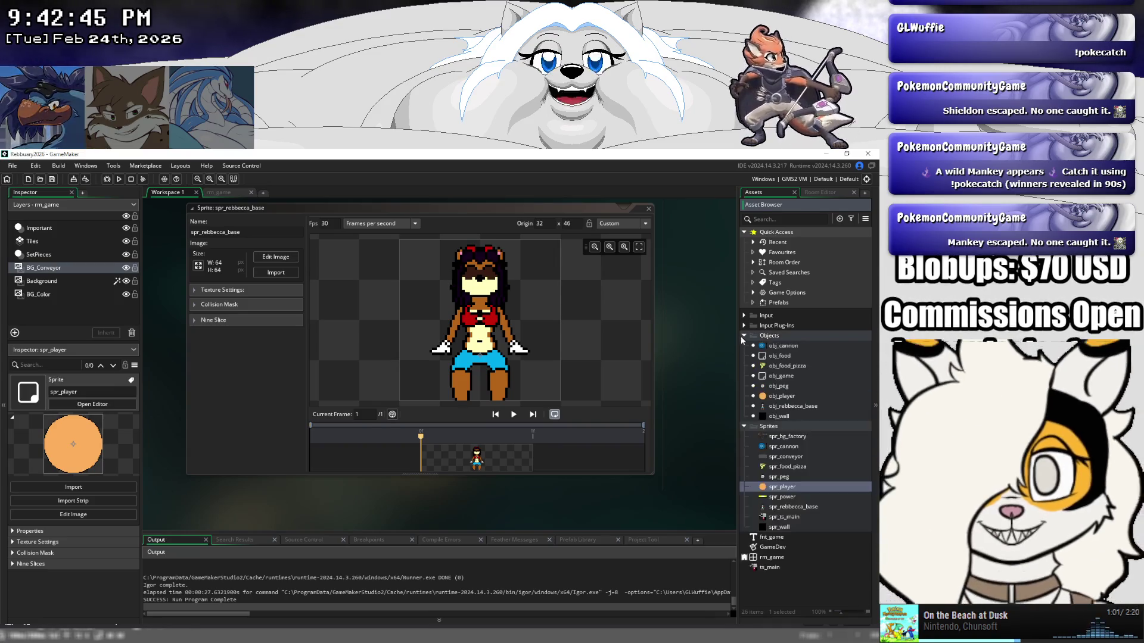
pyautogui.doubleClick(780, 357)
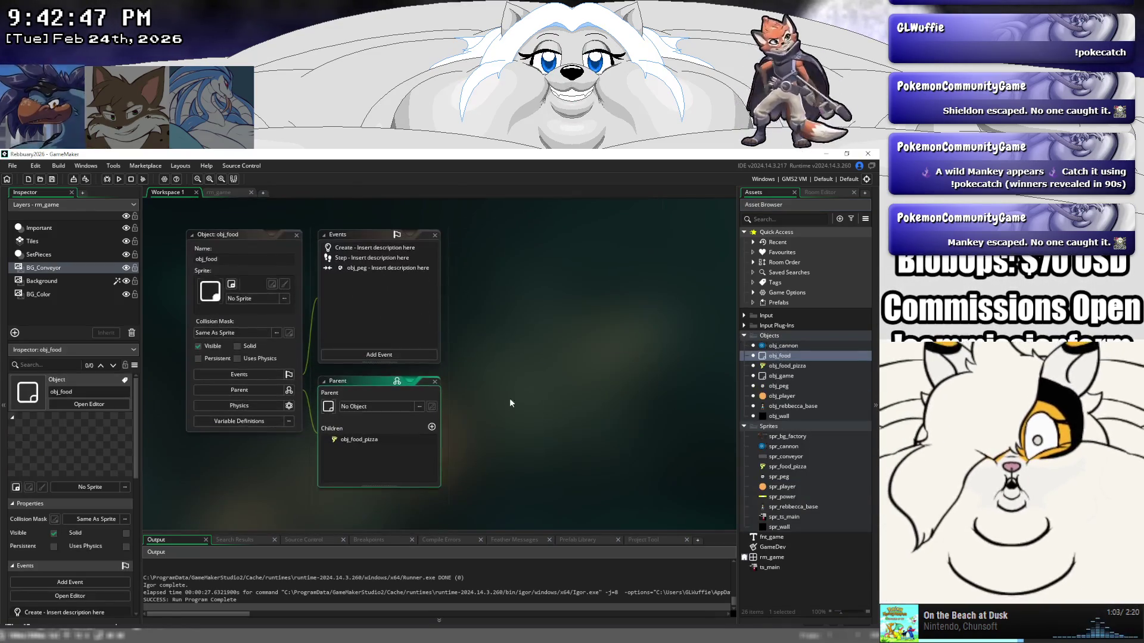
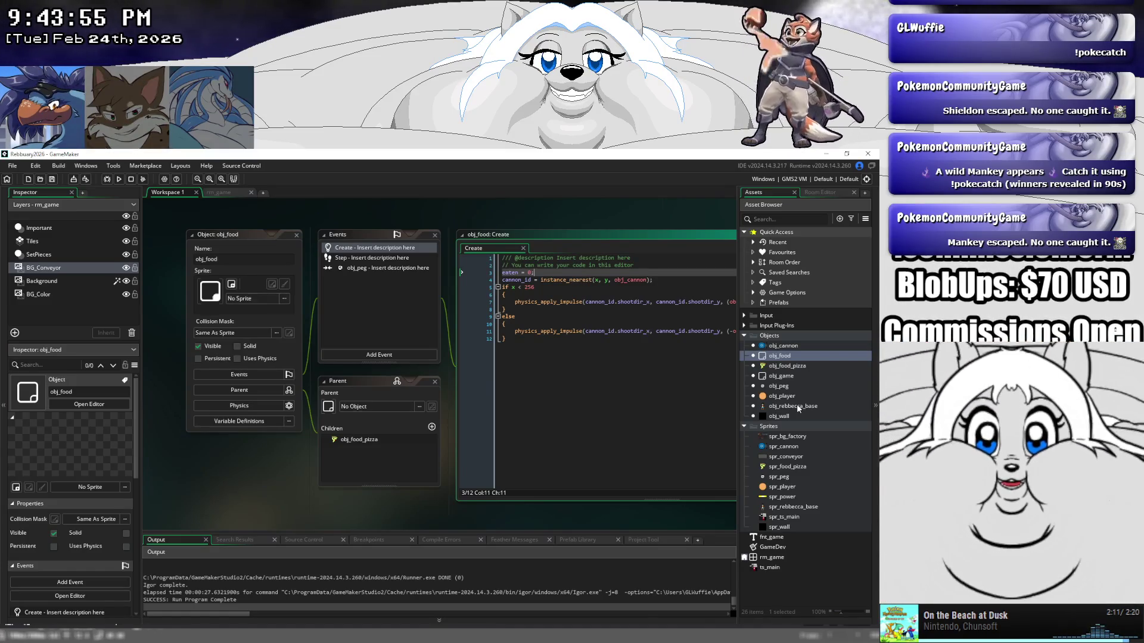
# Open obj_rebbecca_base's Step code and add a '//Food Colission' comment below the movement code.
pyautogui.doubleClick(797, 407)
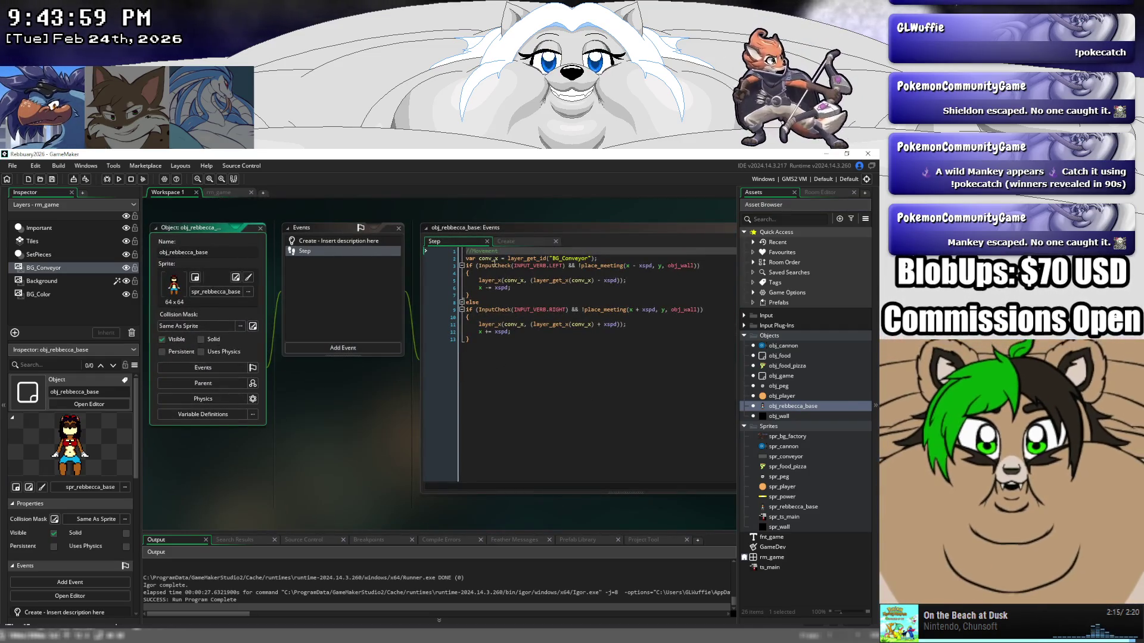
pyautogui.click(494, 342)
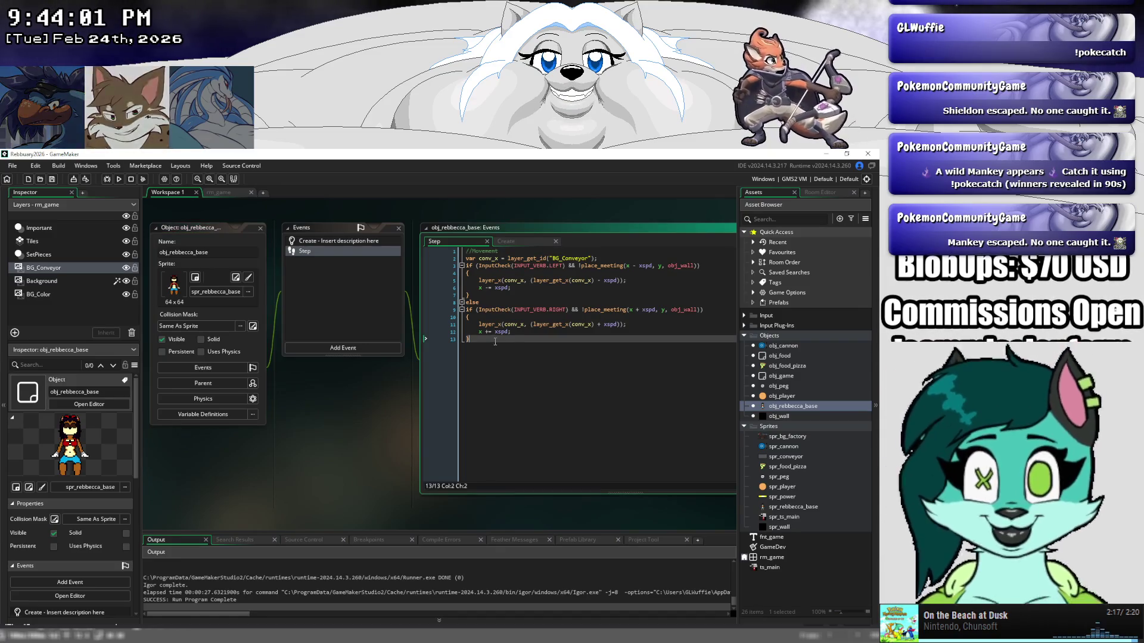
pyautogui.press('Return')
pyautogui.press('Return')
pyautogui.write('//Food ')
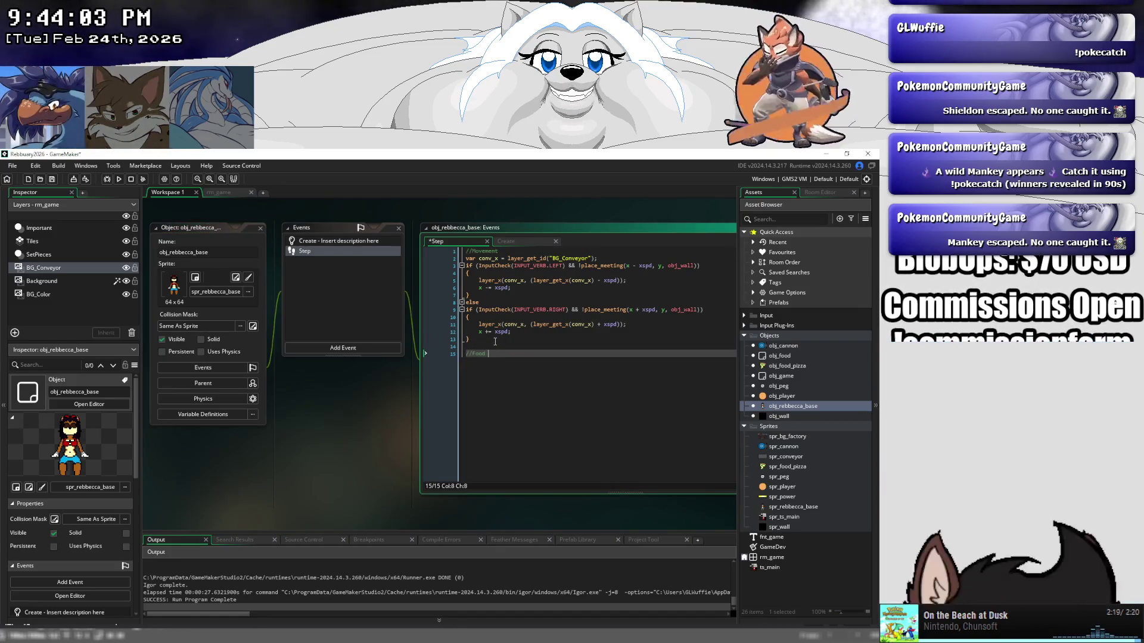
pyautogui.write('Colission')
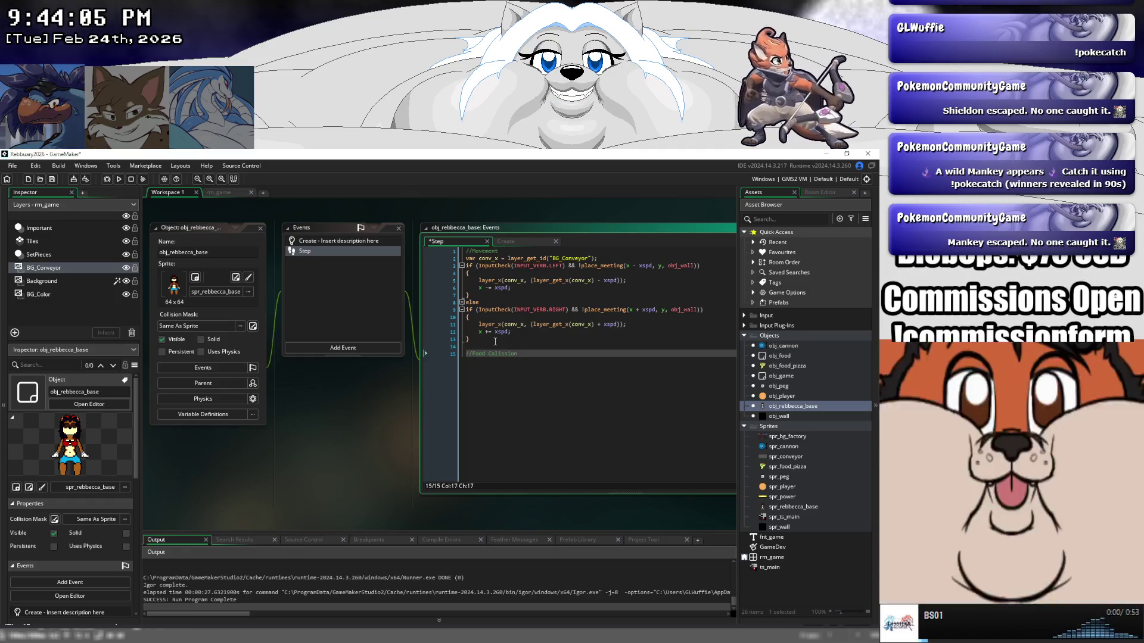
pyautogui.press('Return')
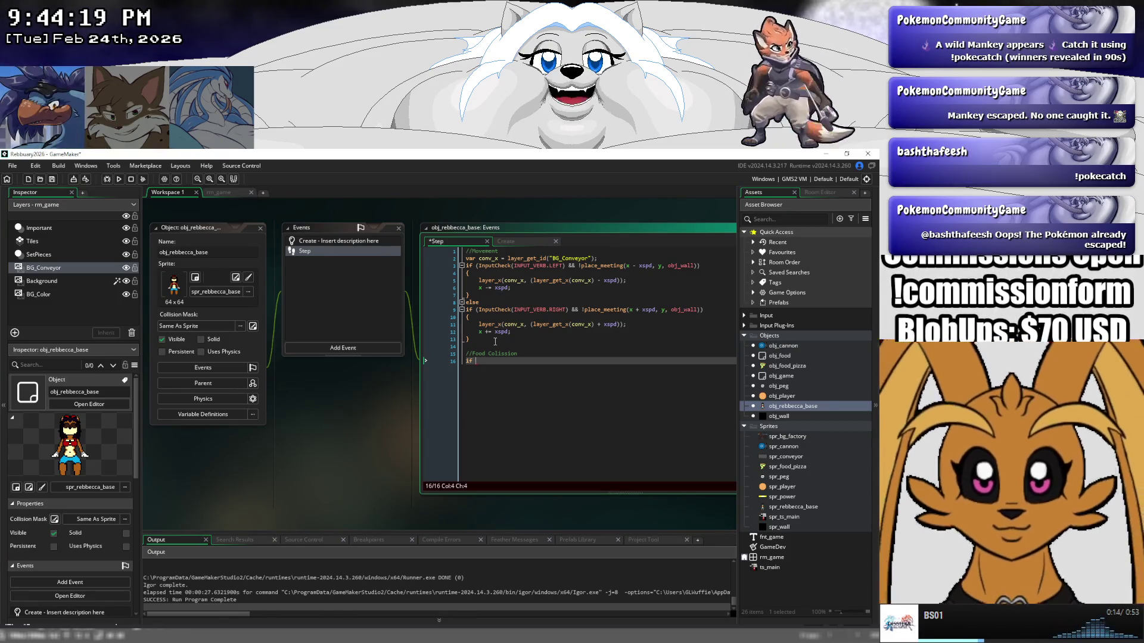
# Start an if line and insert collision_rectangle() from the autocomplete suggestions.
pyautogui.write('op')
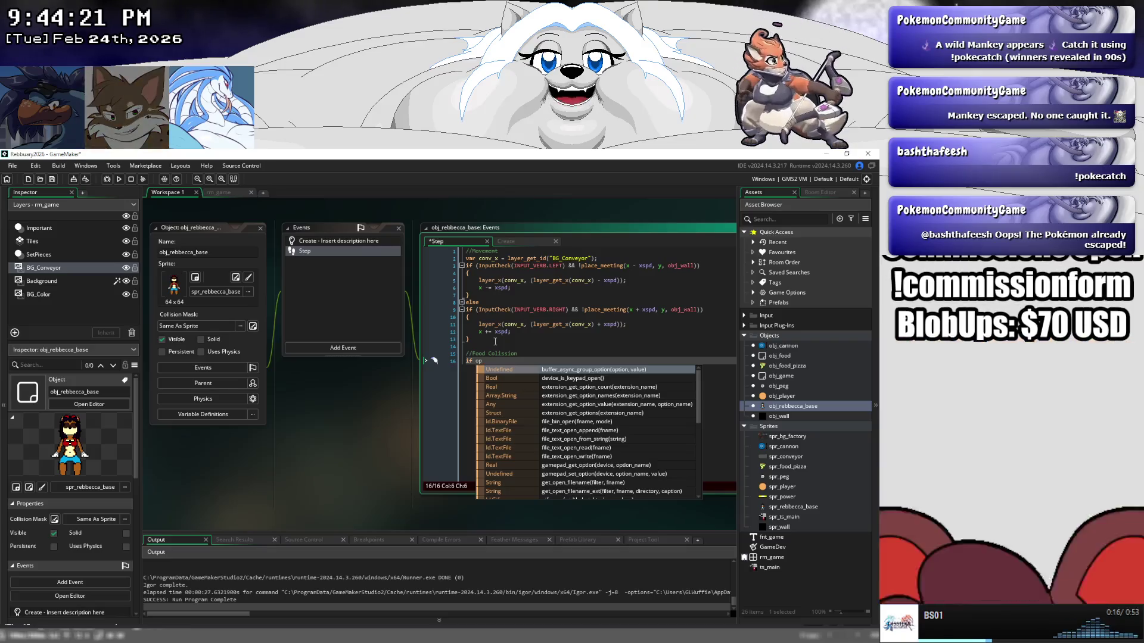
pyautogui.press('BackSpace')
pyautogui.press('BackSpace')
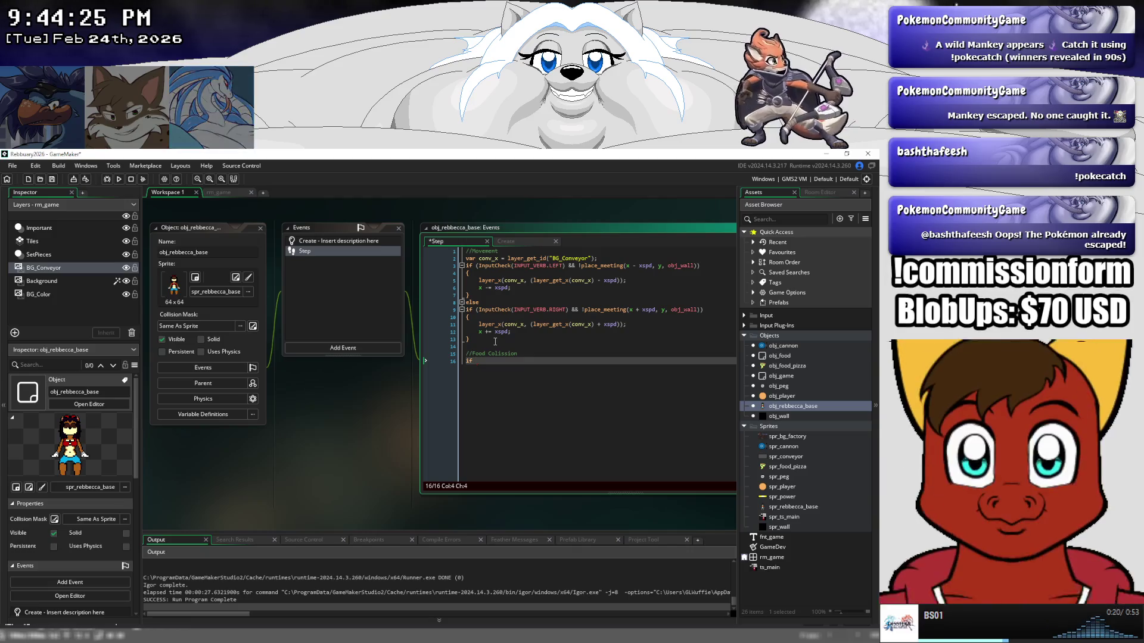
pyautogui.write('(oint')
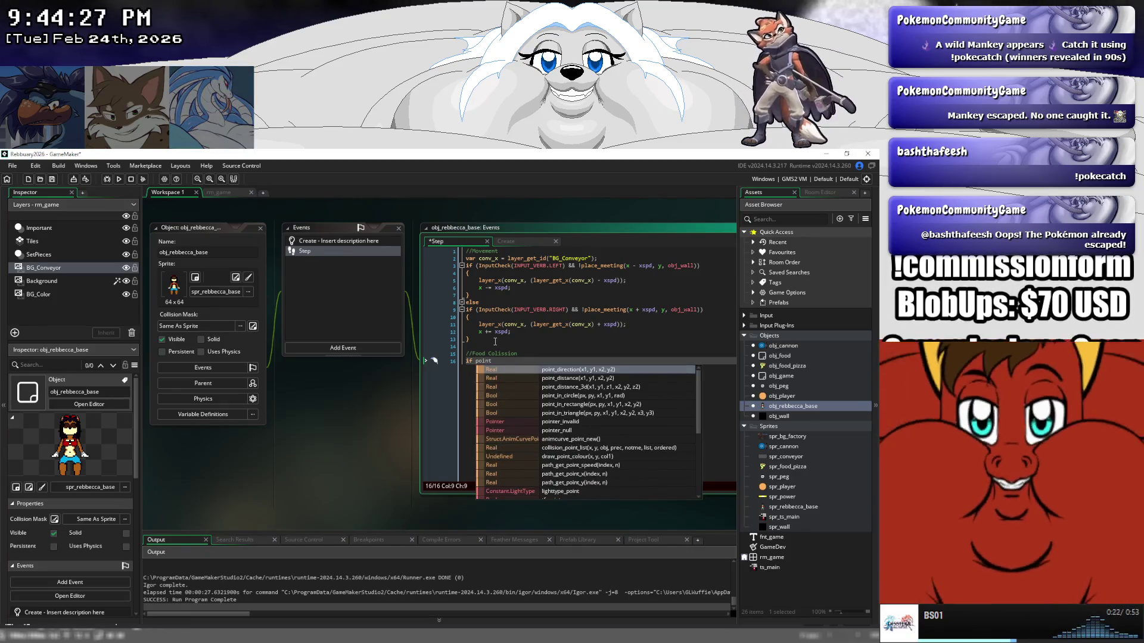
pyautogui.write('_')
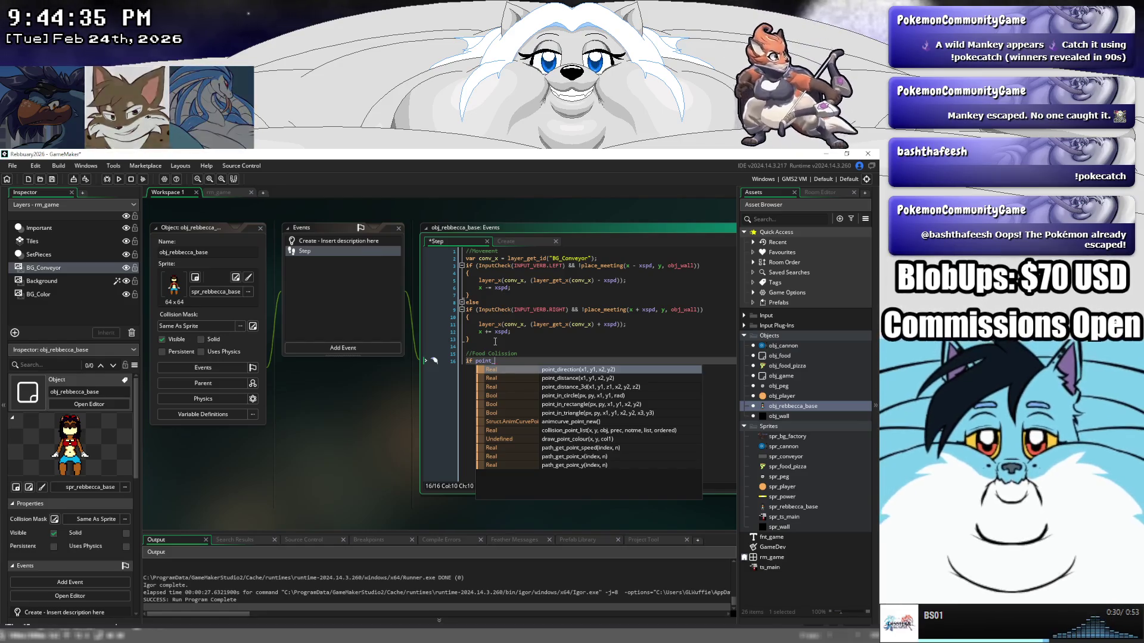
pyautogui.press('BackSpace')
pyautogui.press('BackSpace')
pyautogui.press('BackSpace')
pyautogui.press('BackSpace')
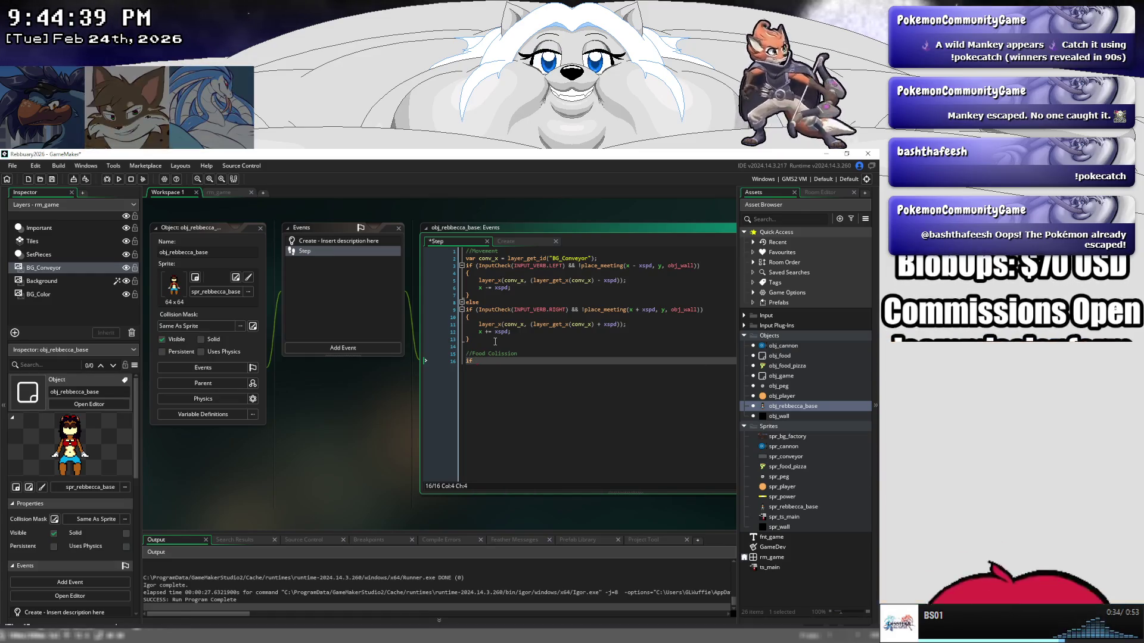
pyautogui.write('(ec')
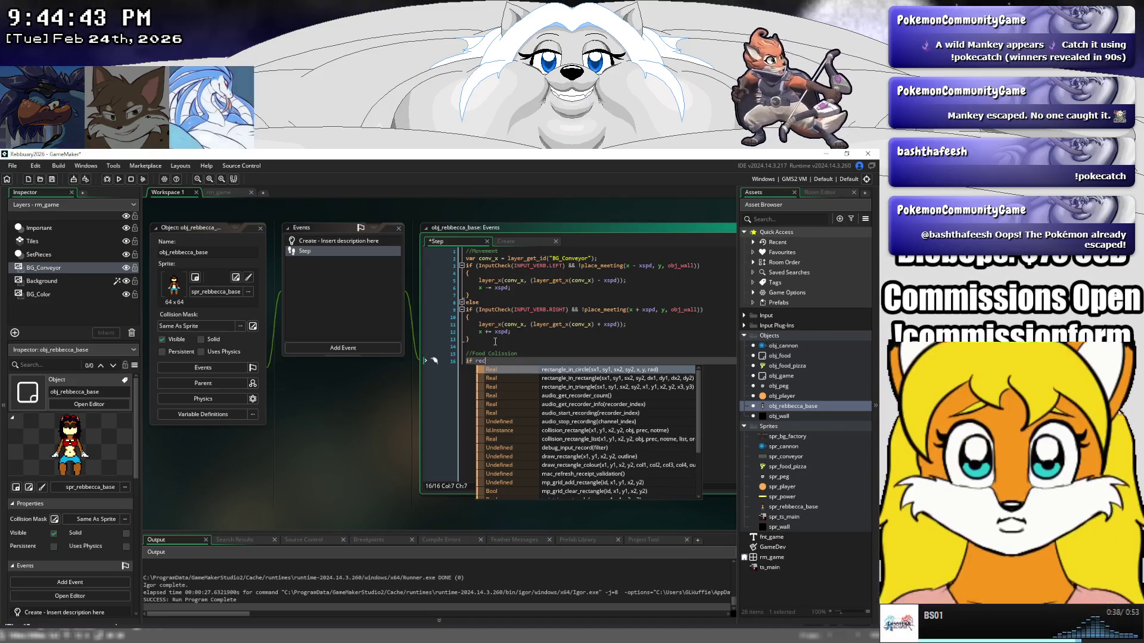
pyautogui.press('BackSpace')
pyautogui.press('BackSpace')
pyautogui.write('col')
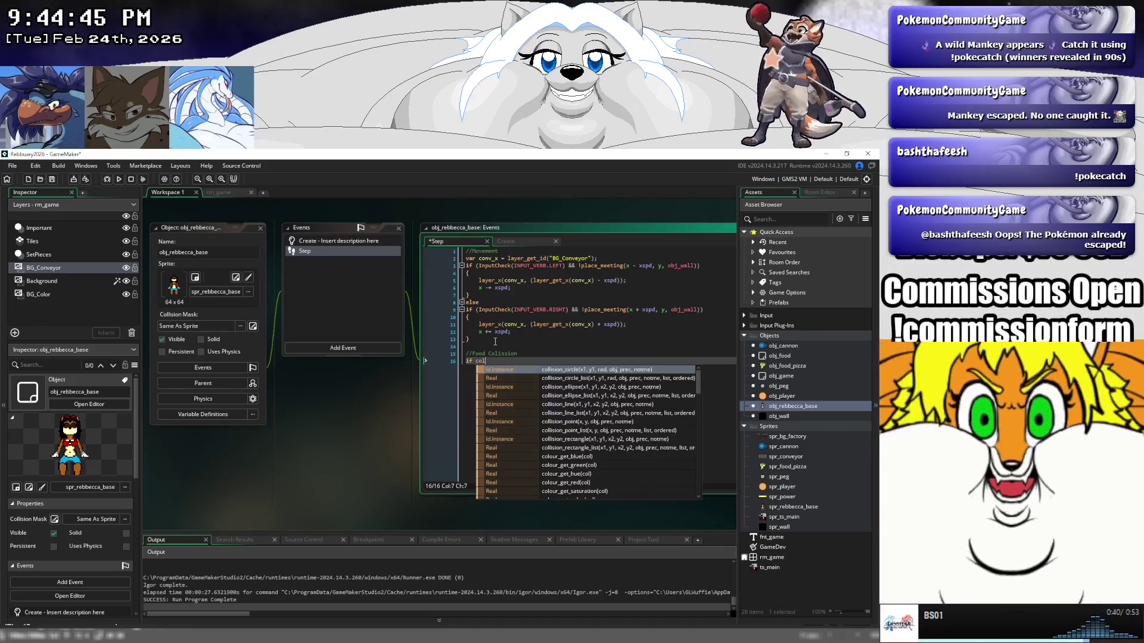
pyautogui.press('Down')
pyautogui.press('Down')
pyautogui.press('Down')
pyautogui.press('Down')
pyautogui.press('Down')
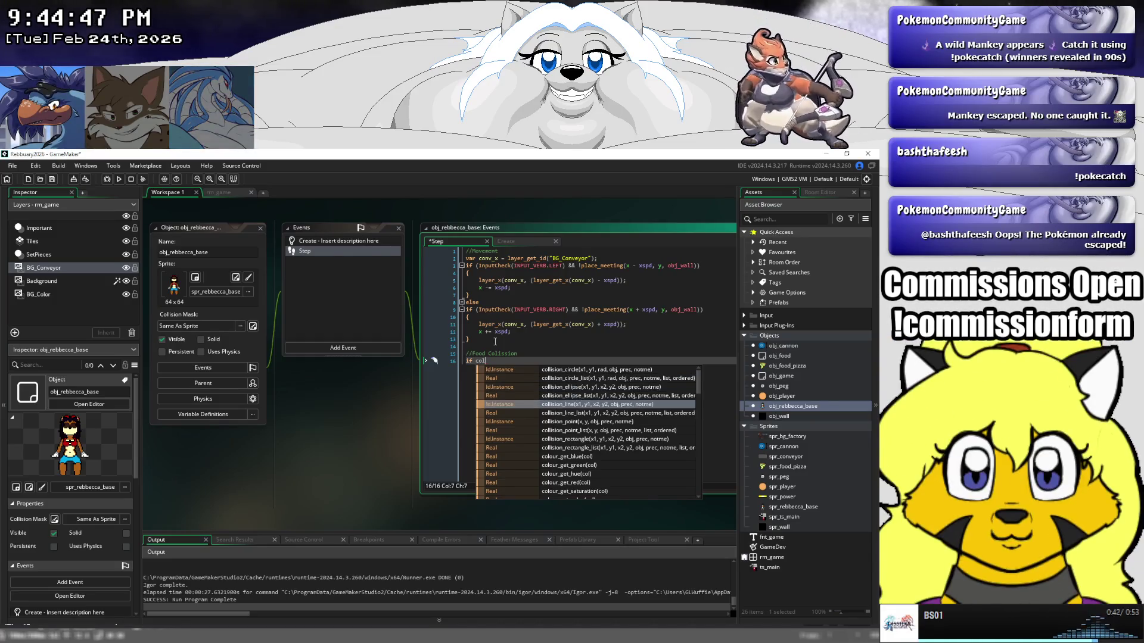
pyautogui.press('Down')
pyautogui.press('Down')
pyautogui.press('Down')
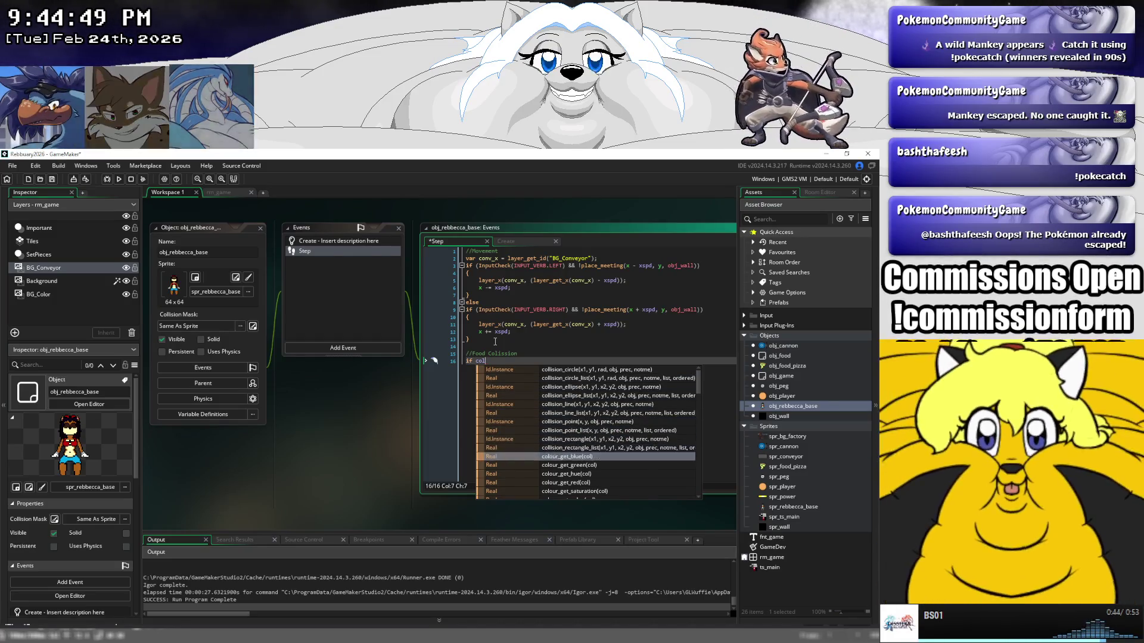
pyautogui.press('Down')
pyautogui.press('Down')
pyautogui.press('Down')
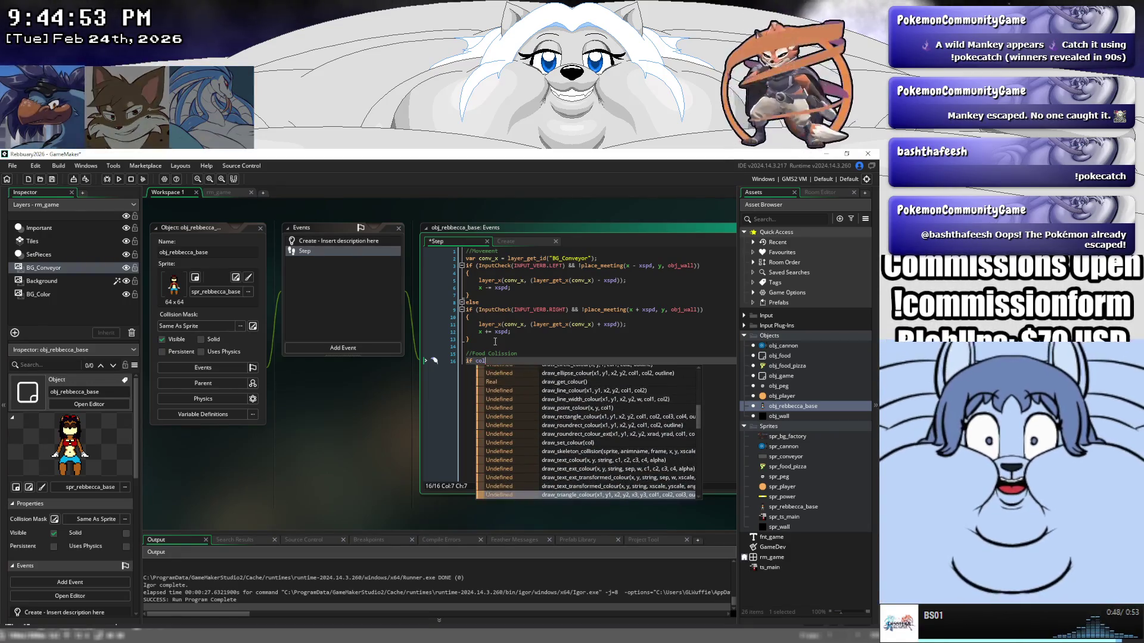
pyautogui.press('Up')
pyautogui.press('Up')
pyautogui.press('Up')
pyautogui.press('Up')
pyautogui.press('Up')
pyautogui.press('Up')
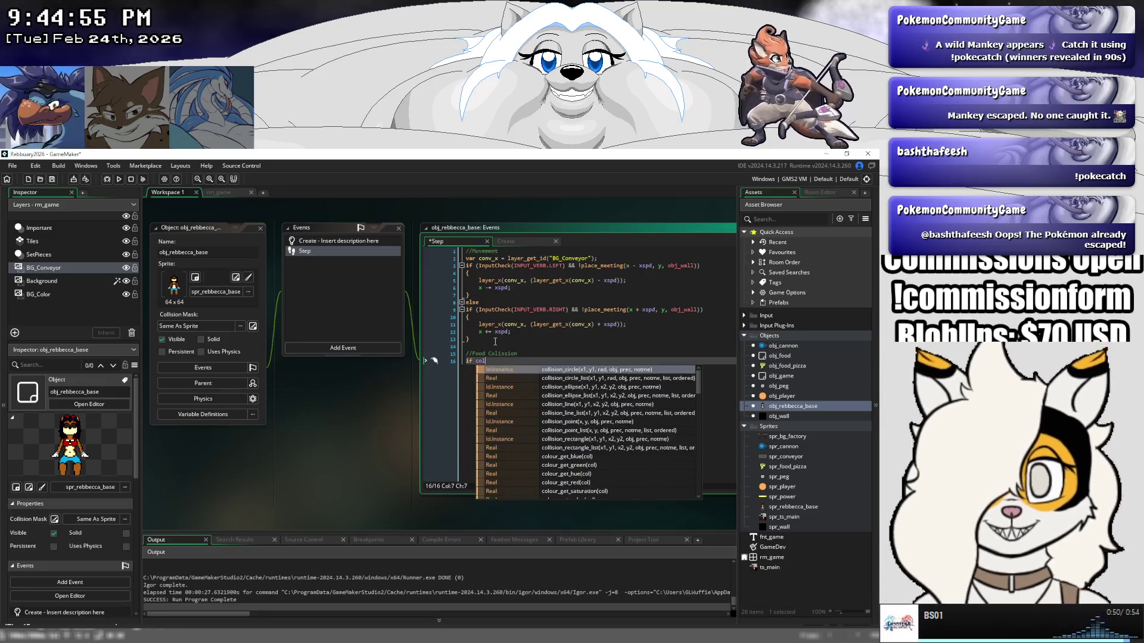
pyautogui.press('Down')
pyautogui.press('Down')
pyautogui.press('Down')
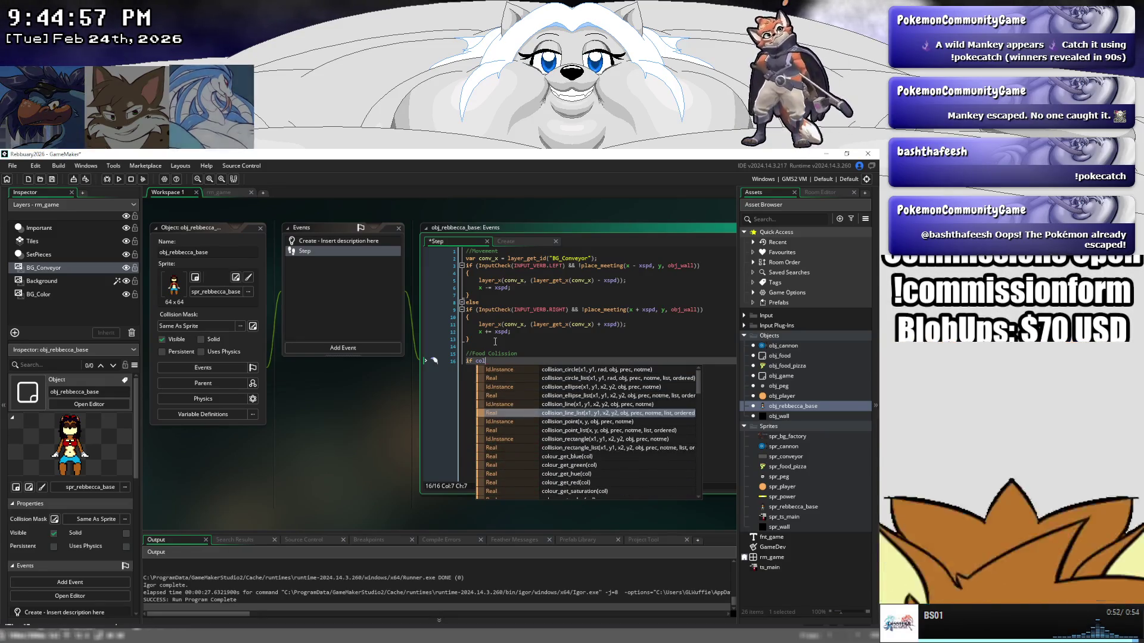
pyautogui.press('Down')
pyautogui.press('Down')
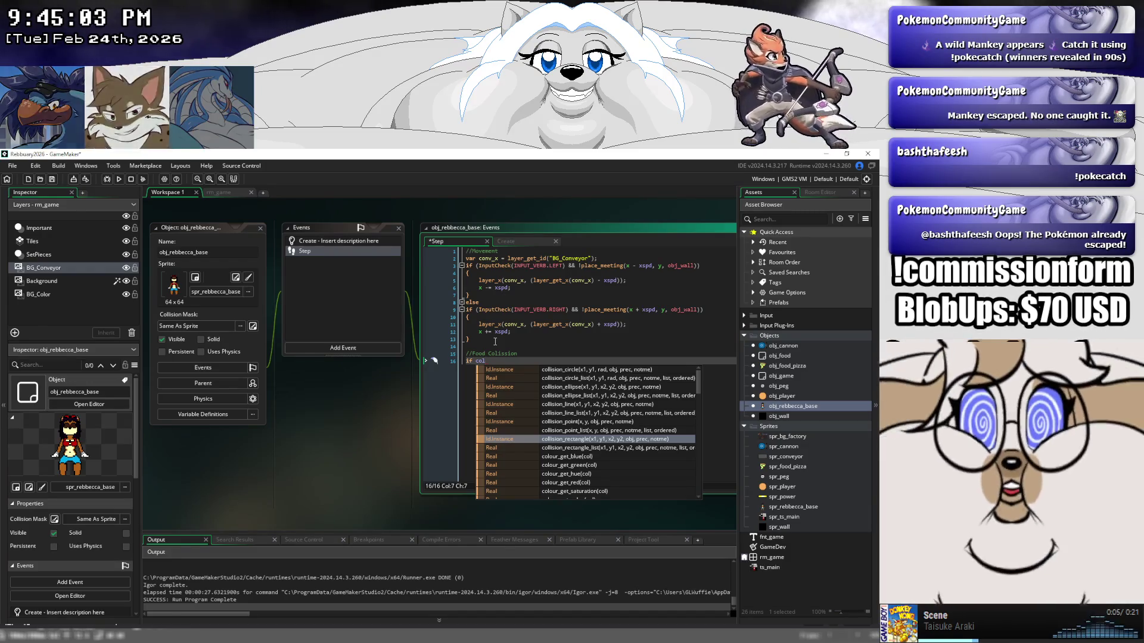
pyautogui.press('Return')
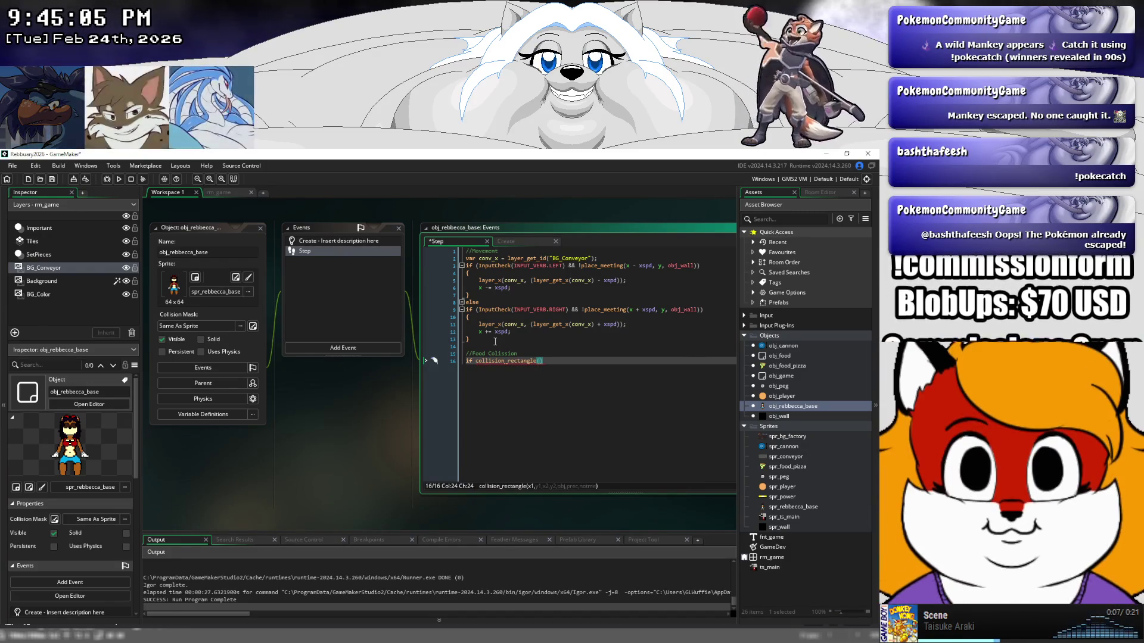
pyautogui.click(498, 354)
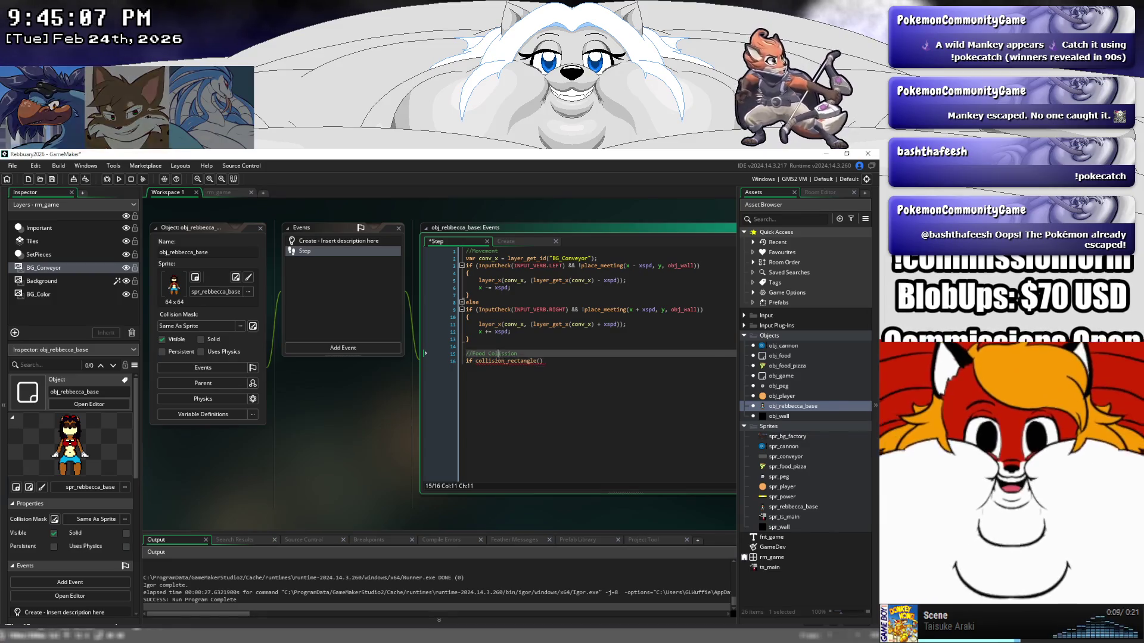
# Check the collision_rectangle documentation popup, dismiss it, and save the project.
pyautogui.press('Right')
pyautogui.press('Right')
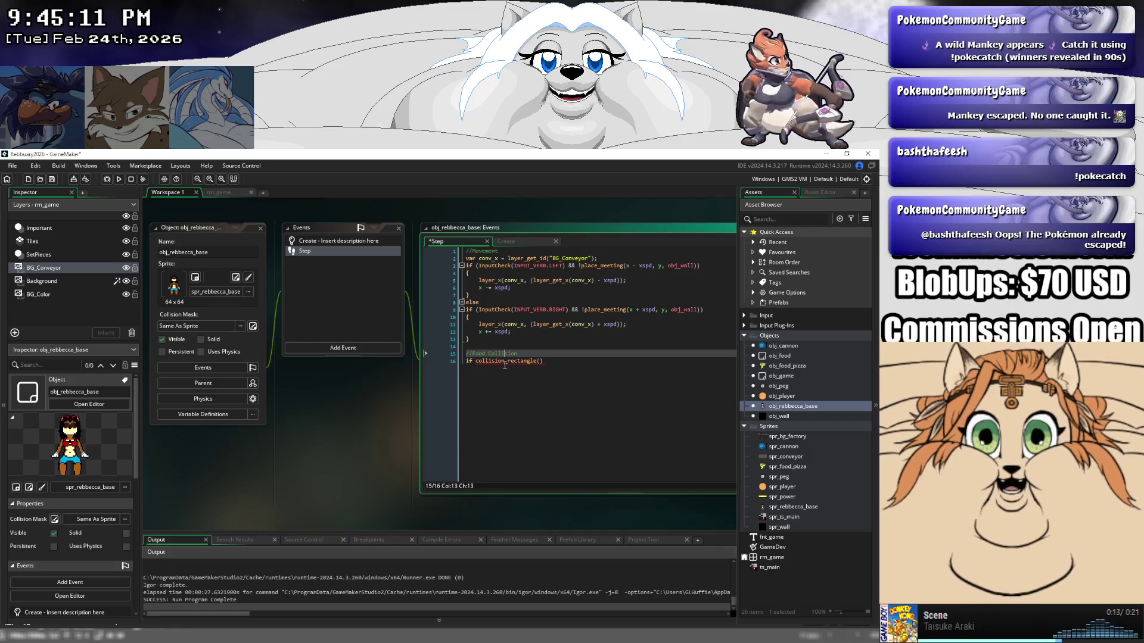
pyautogui.click(495, 362)
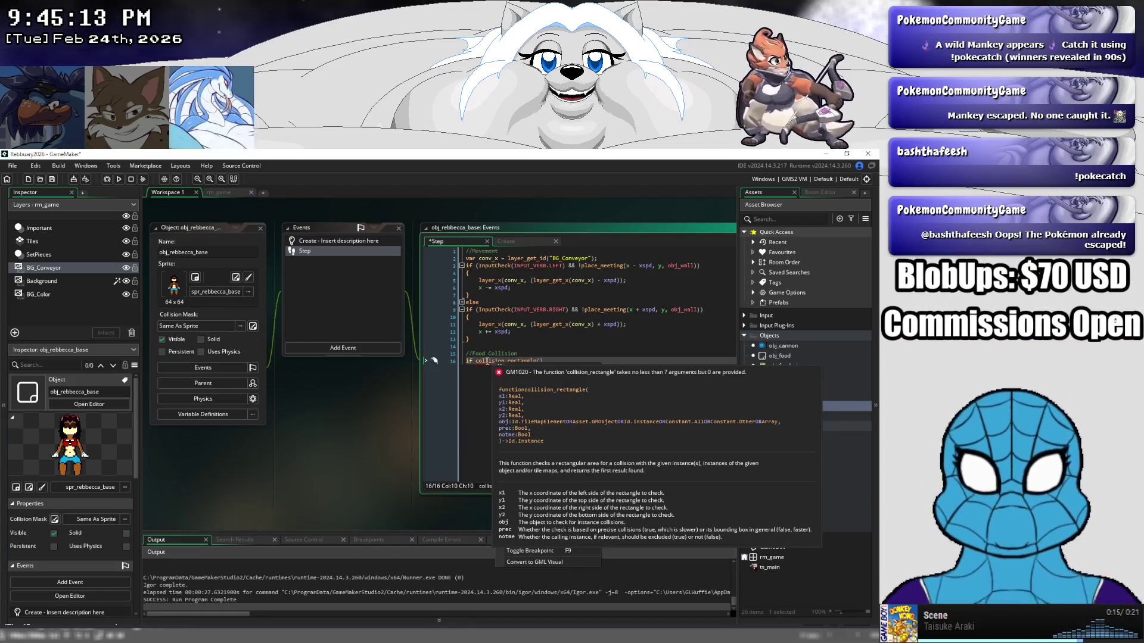
pyautogui.click(484, 362)
pyautogui.moveTo(484, 362)
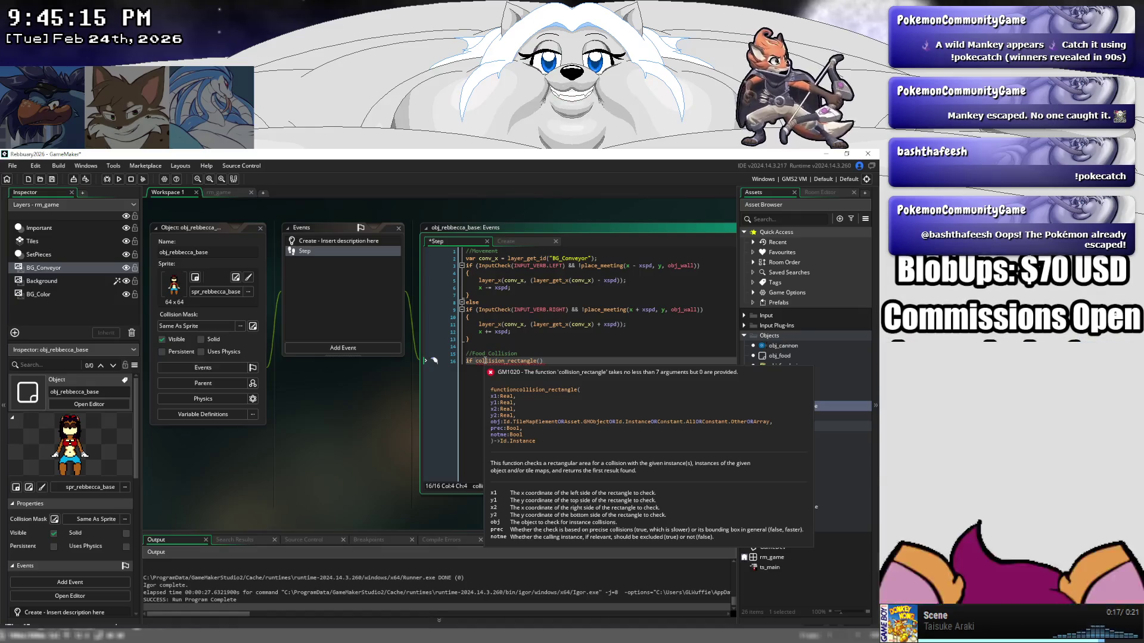
pyautogui.click(491, 361)
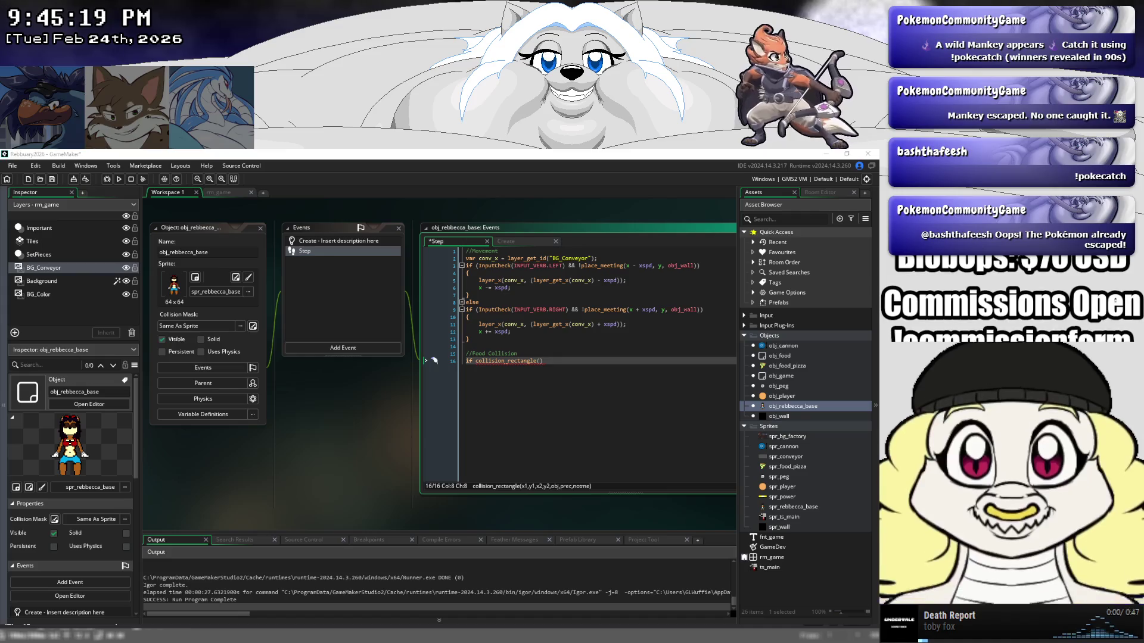
pyautogui.click(52, 179)
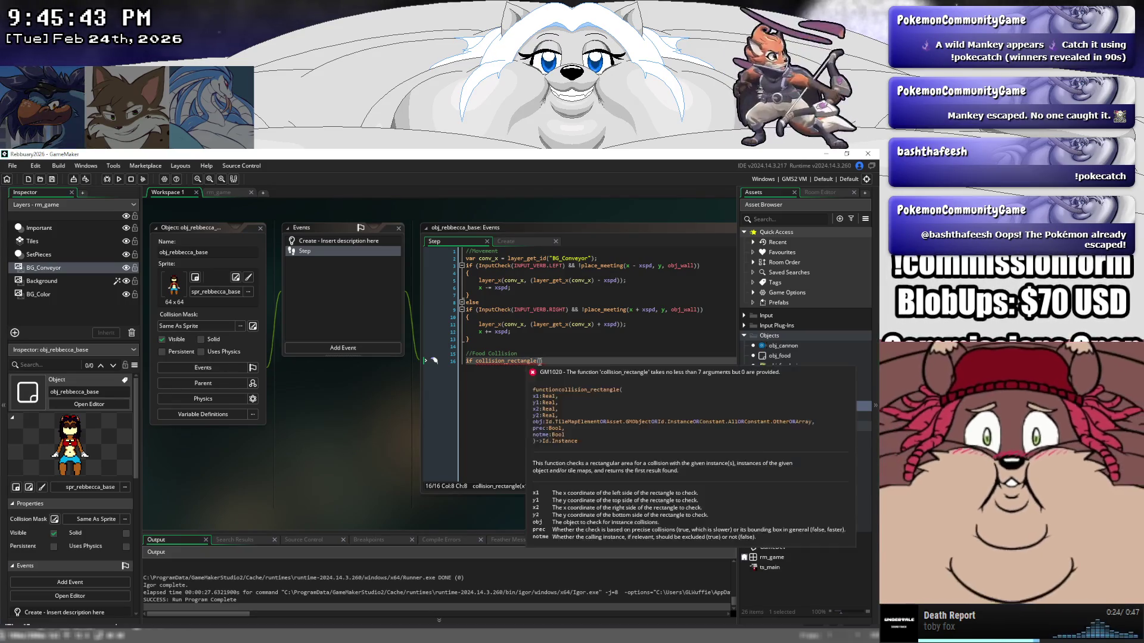
# Enter 'x - 3, y' as collision_rectangle's first arguments, then open the spr_rebbecca_base sprite.
pyautogui.click(540, 361)
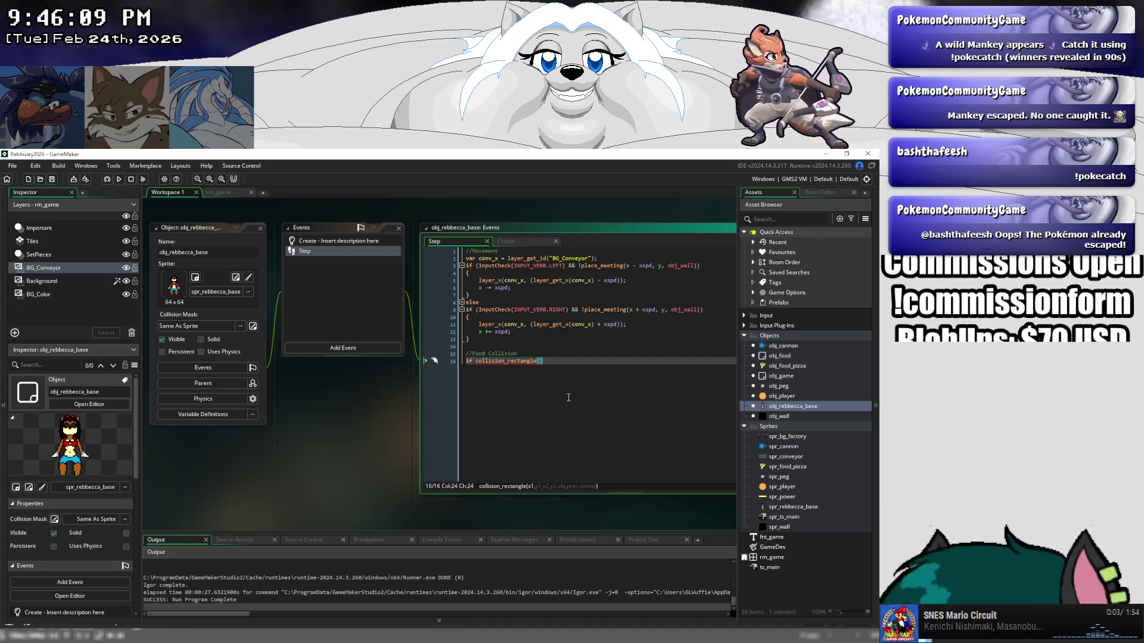
pyautogui.write('x - ')
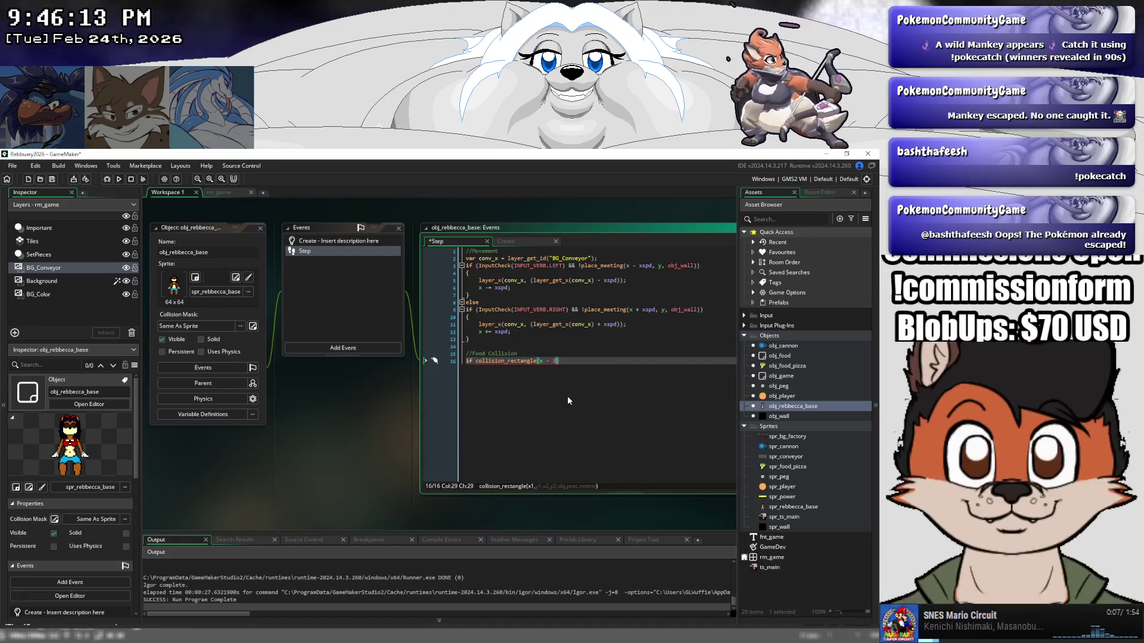
pyautogui.write('3')
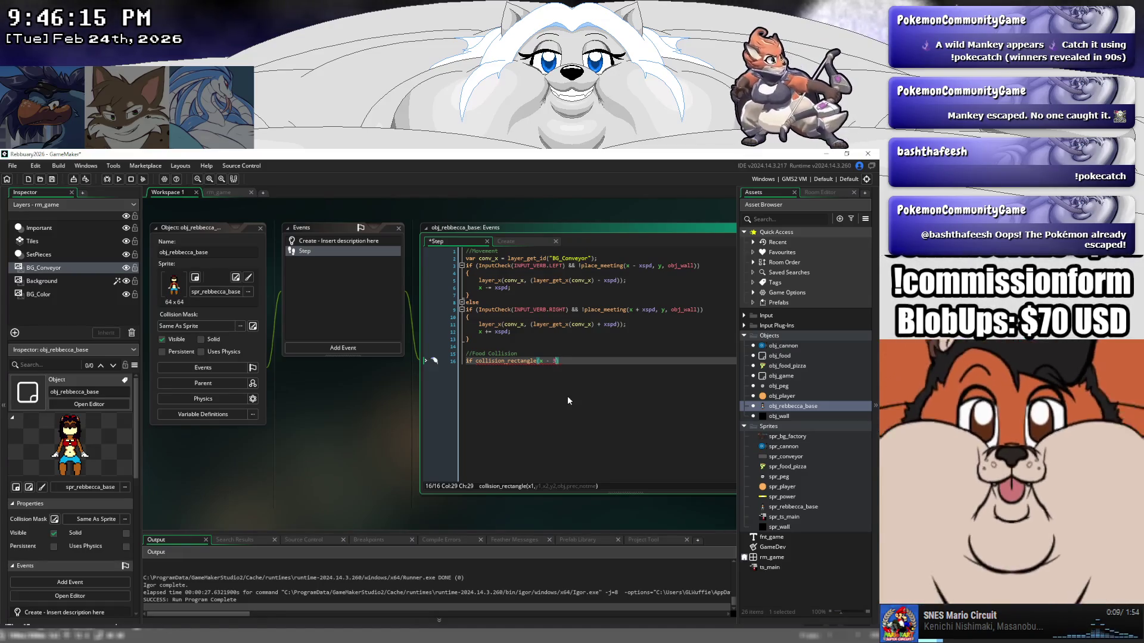
pyautogui.write(', ')
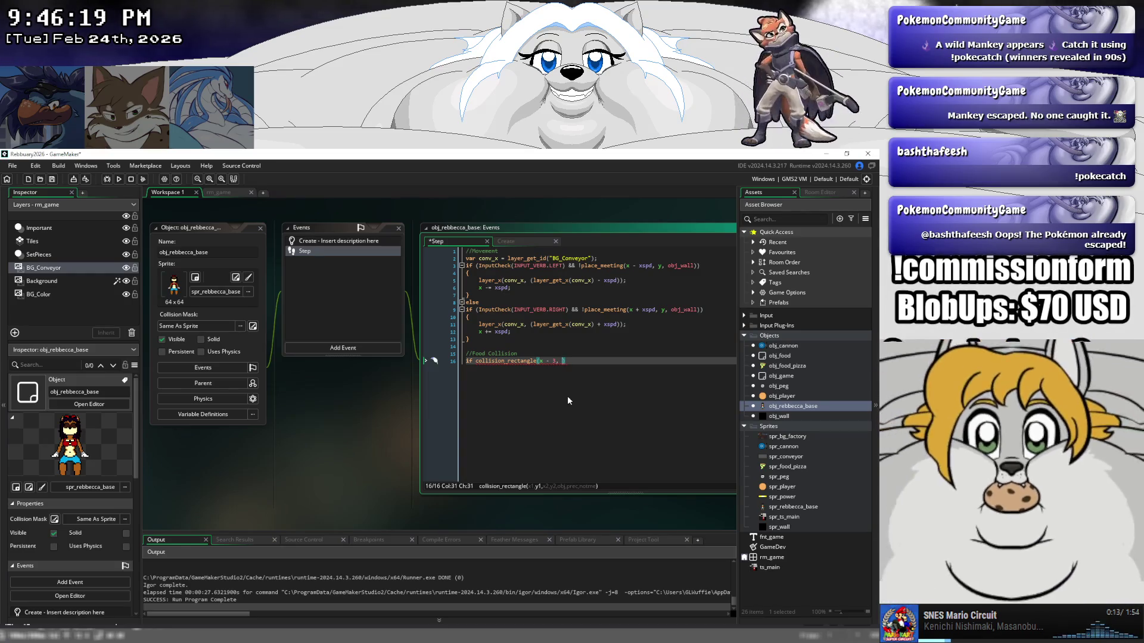
pyautogui.write('y -')
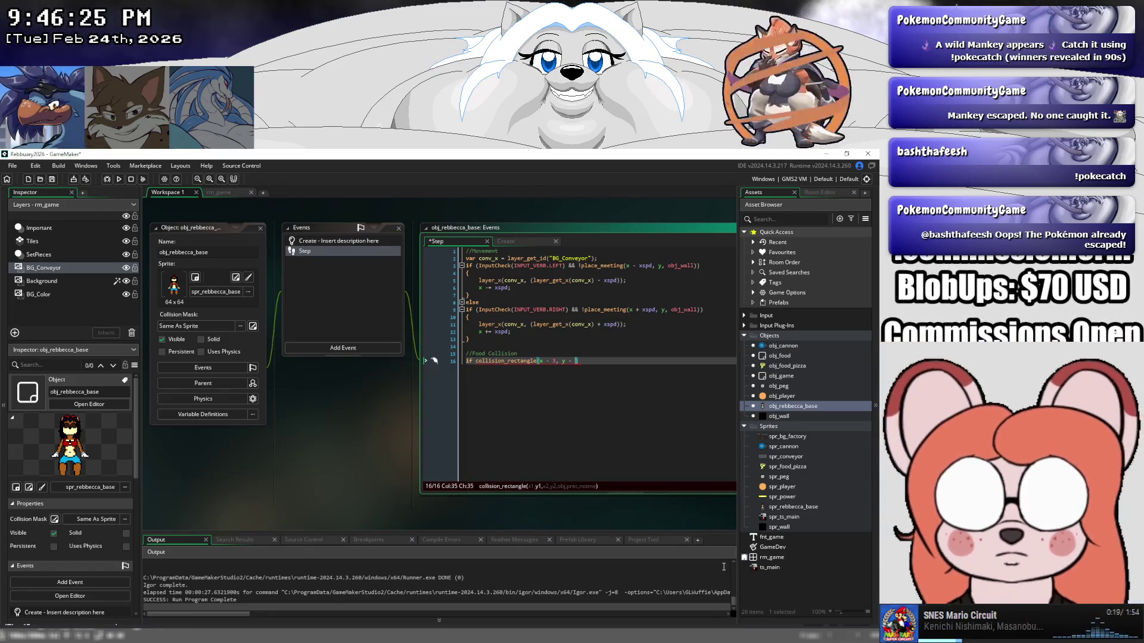
pyautogui.doubleClick(789, 507)
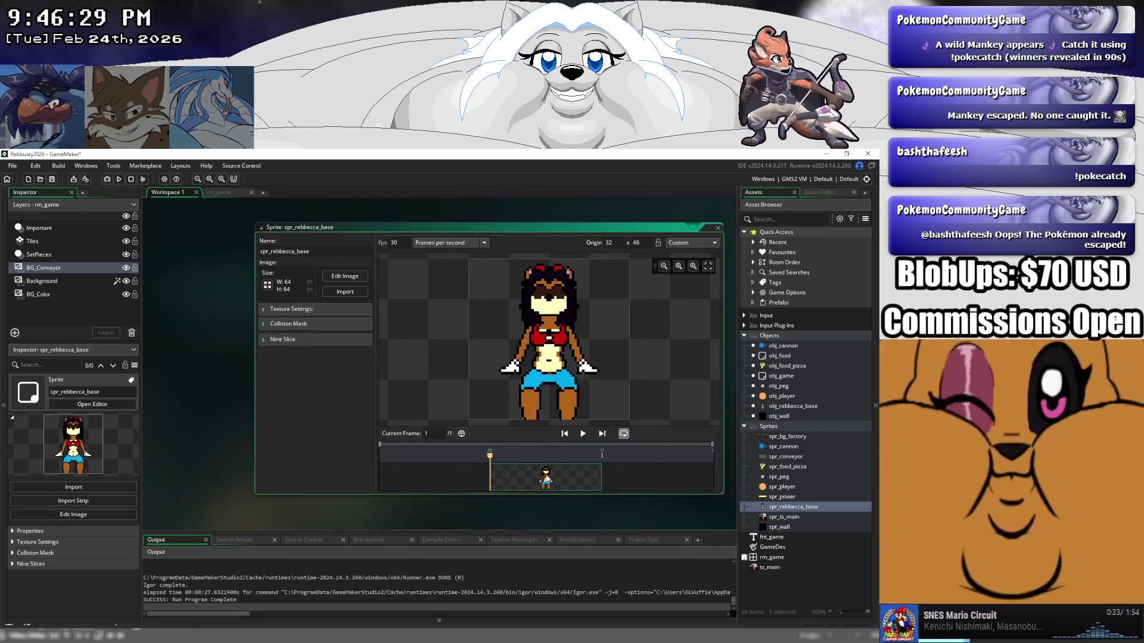
pyautogui.doubleClick(546, 477)
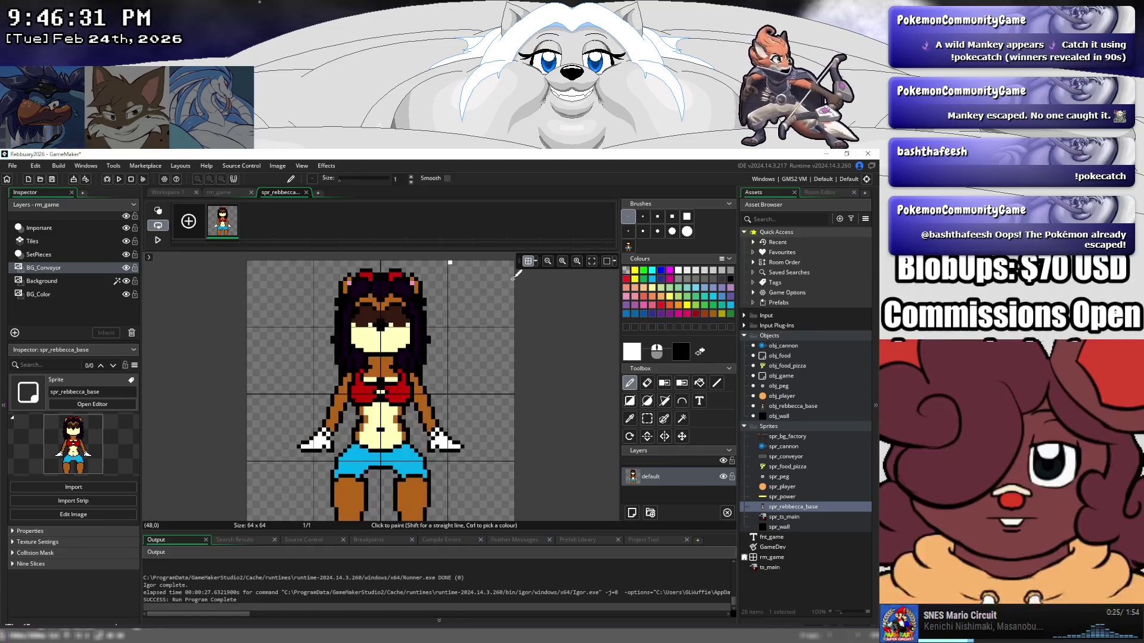
pyautogui.click(535, 260)
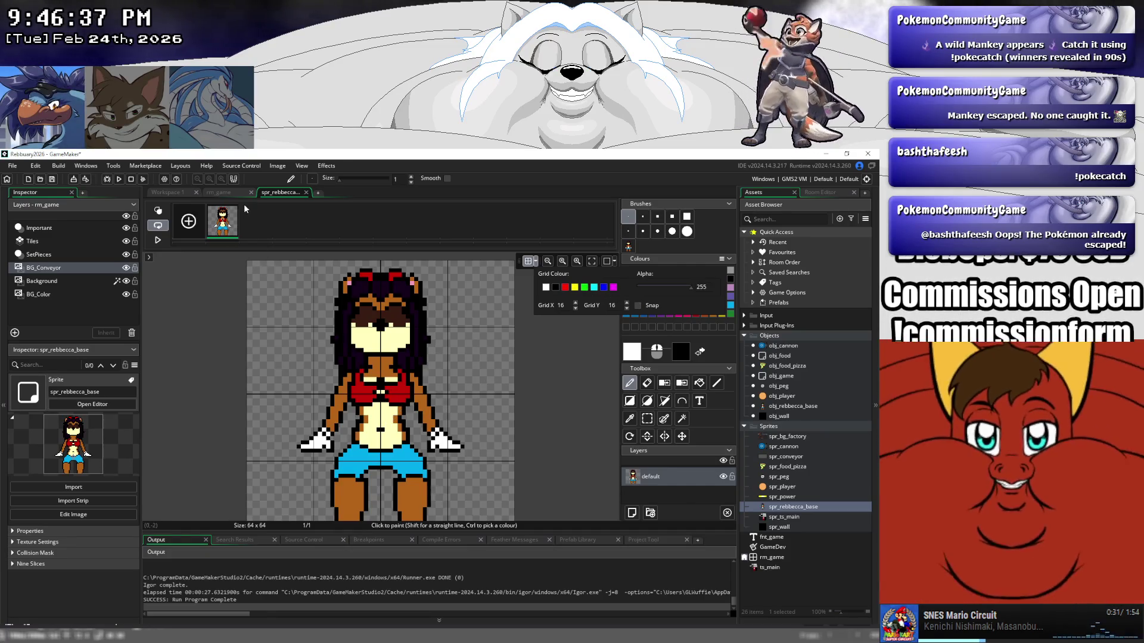
pyautogui.click(170, 191)
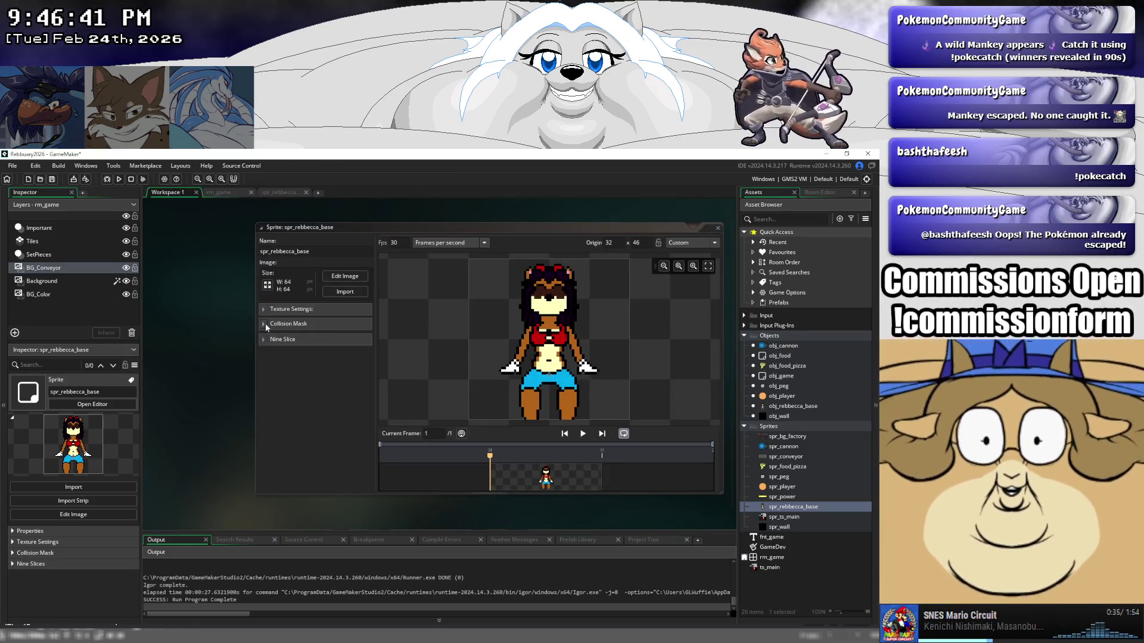
pyautogui.click(266, 323)
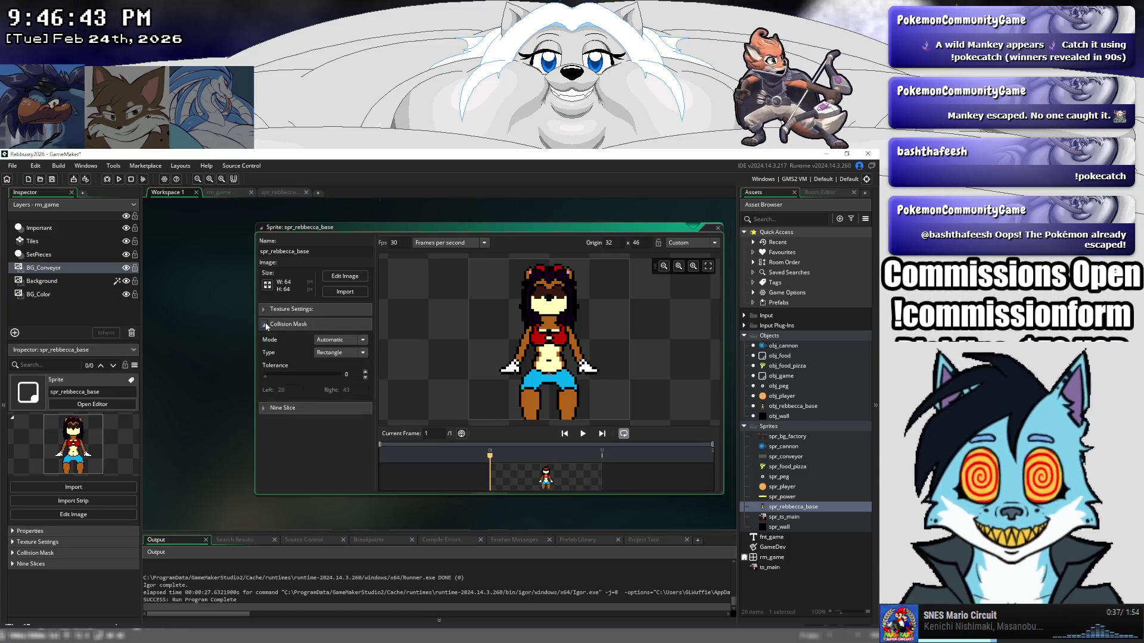
pyautogui.click(266, 323)
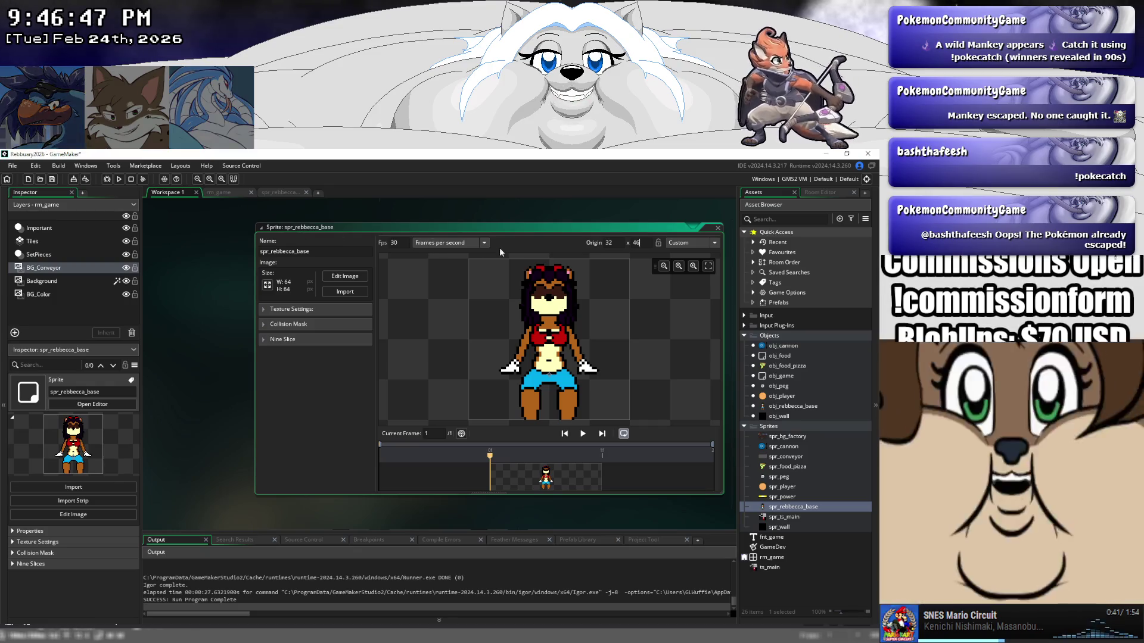
pyautogui.click(273, 193)
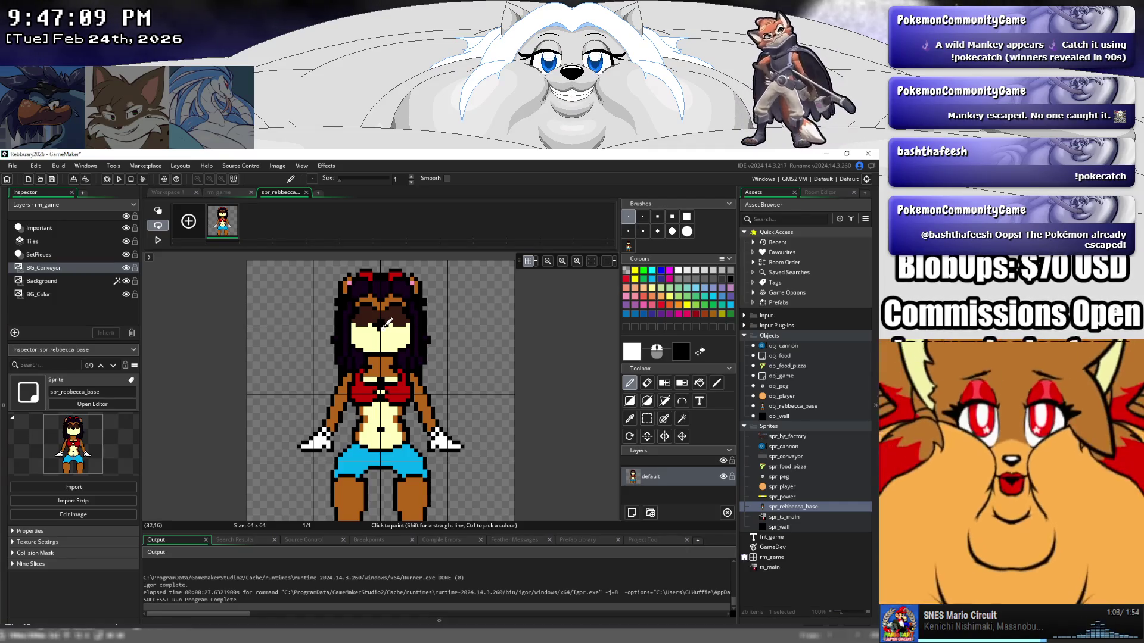
pyautogui.click(160, 193)
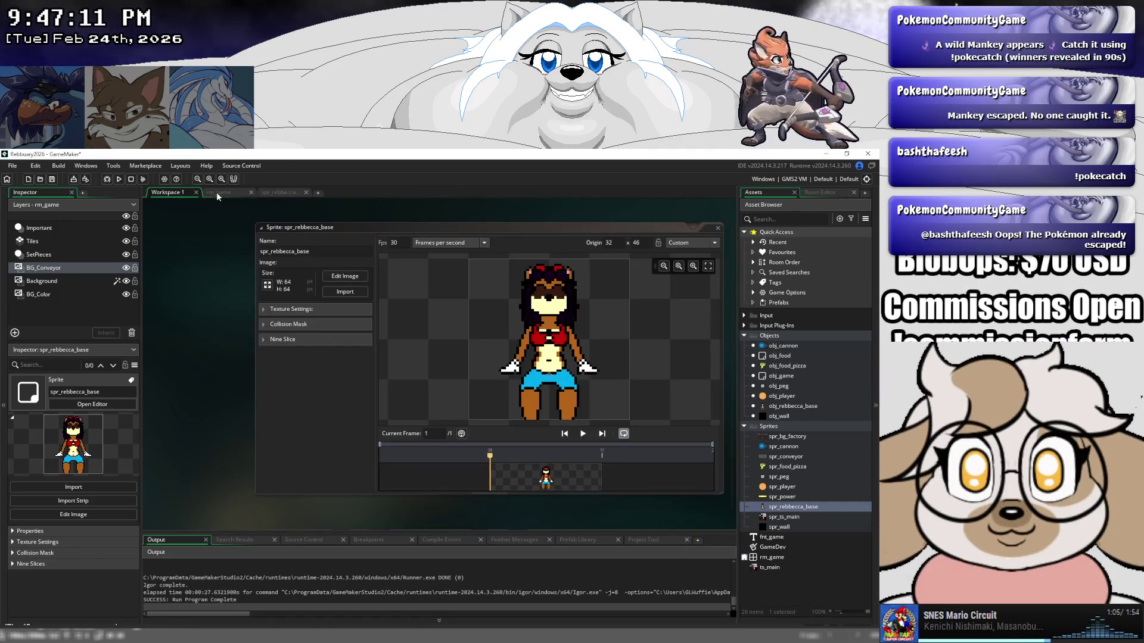
pyautogui.click(217, 193)
pyautogui.click(189, 191)
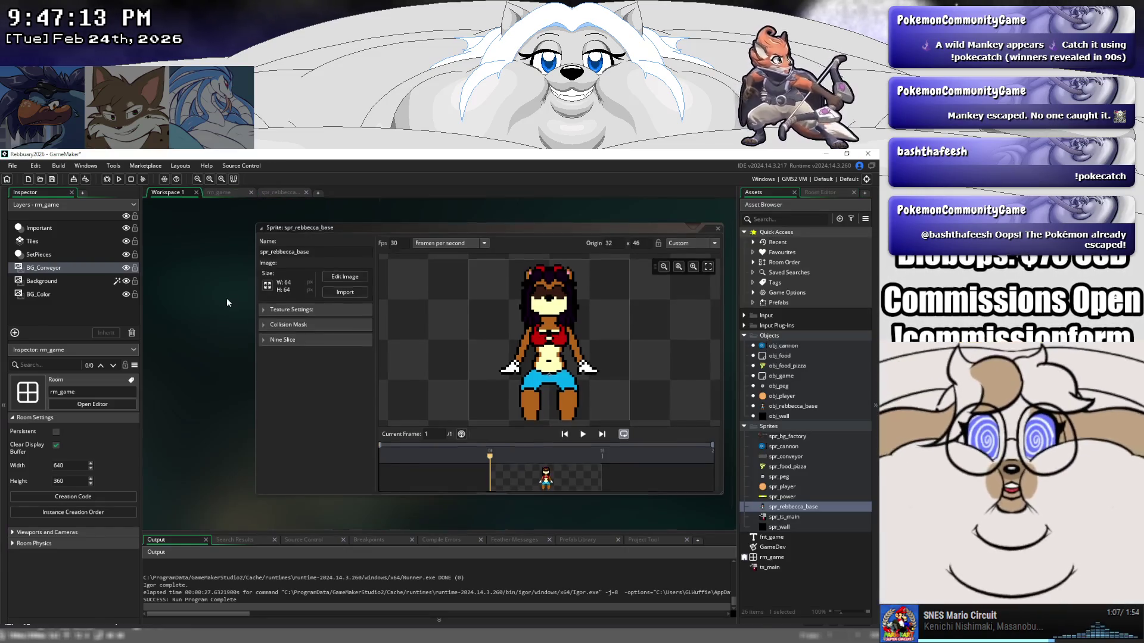
pyautogui.scroll(3, 226, 298)
pyautogui.click(722, 356)
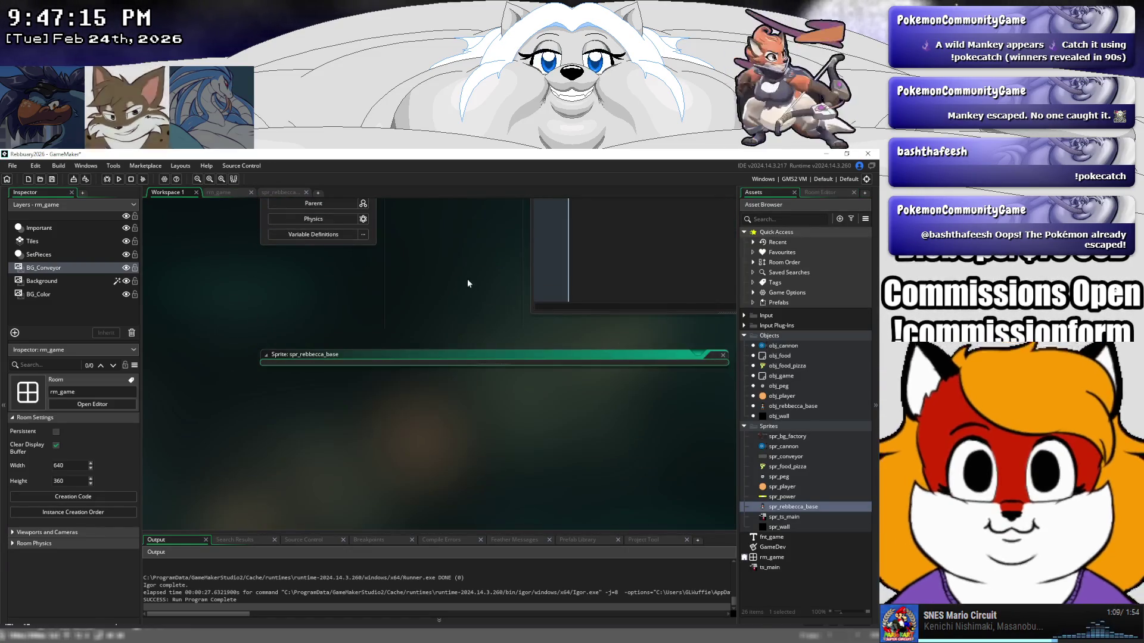
pyautogui.scroll(5, 417, 387)
pyautogui.scroll(5, 395, 343)
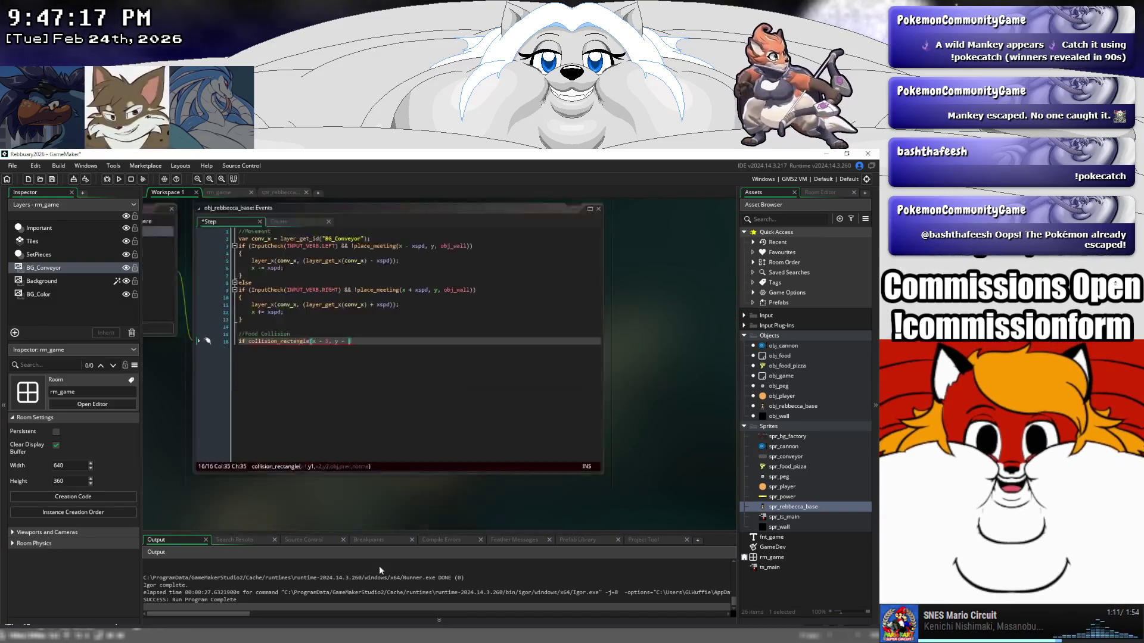
# Complete the call as collision_rectangle(x - 3, y - 40, x + 3, y - 36, obj_food, true).
pyautogui.click(365, 407)
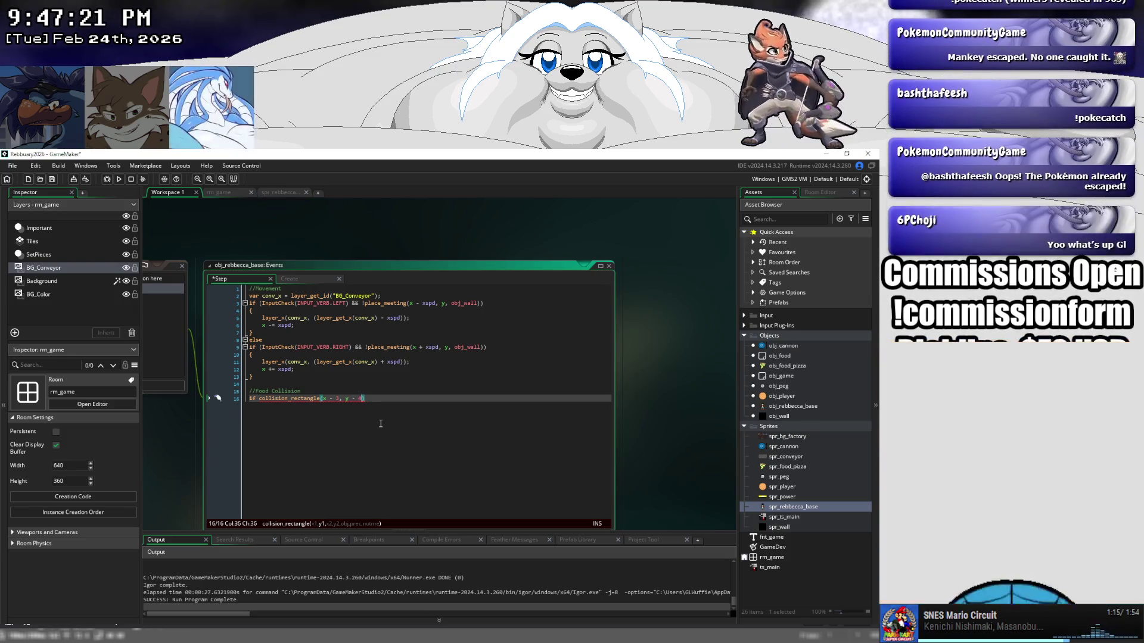
pyautogui.write('40, ')
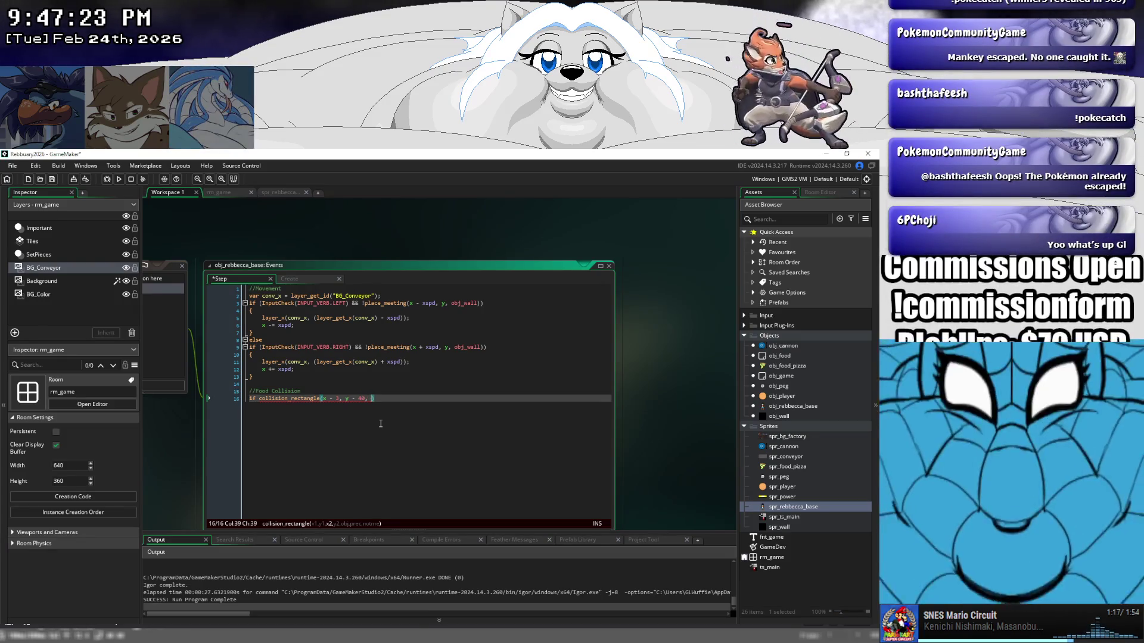
pyautogui.write('x + 3')
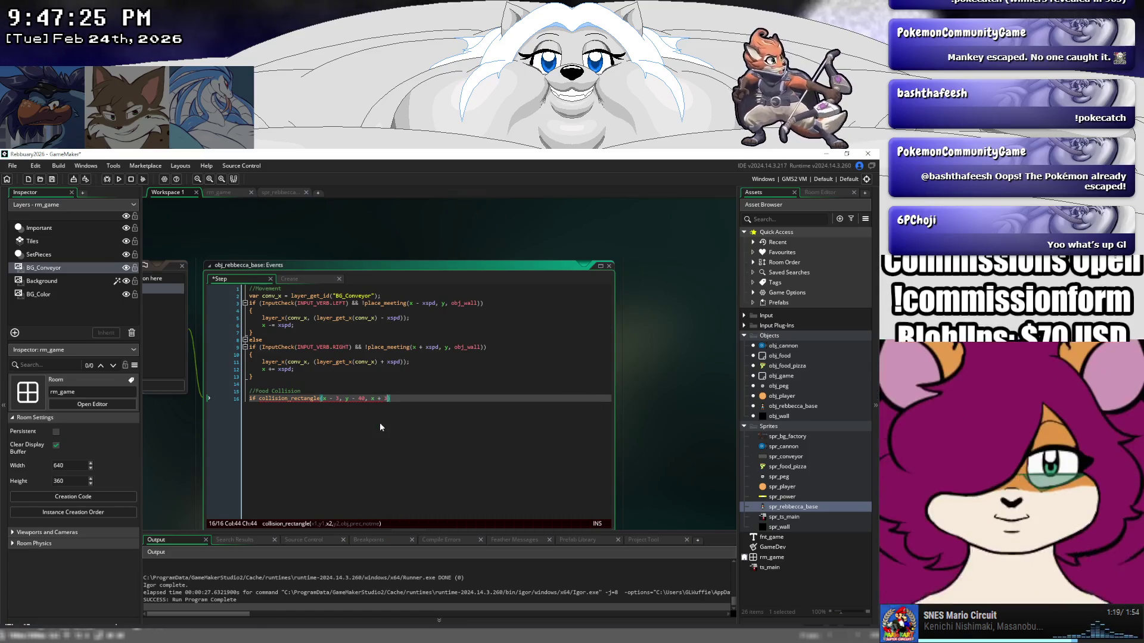
pyautogui.write(', ')
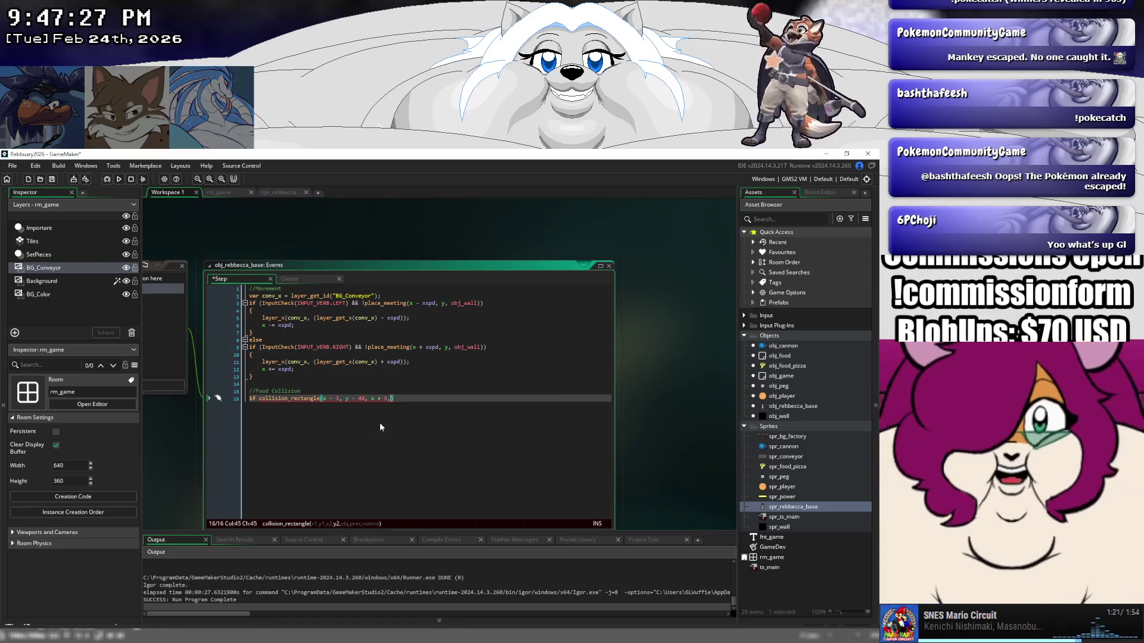
pyautogui.write('y - 36,')
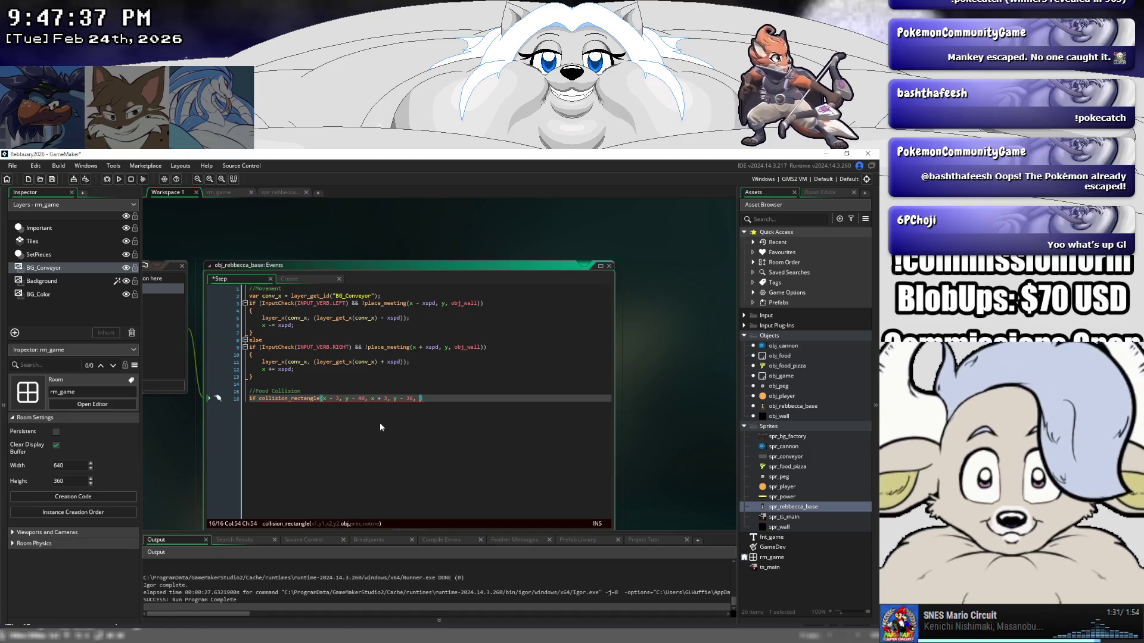
pyautogui.write('obj_f')
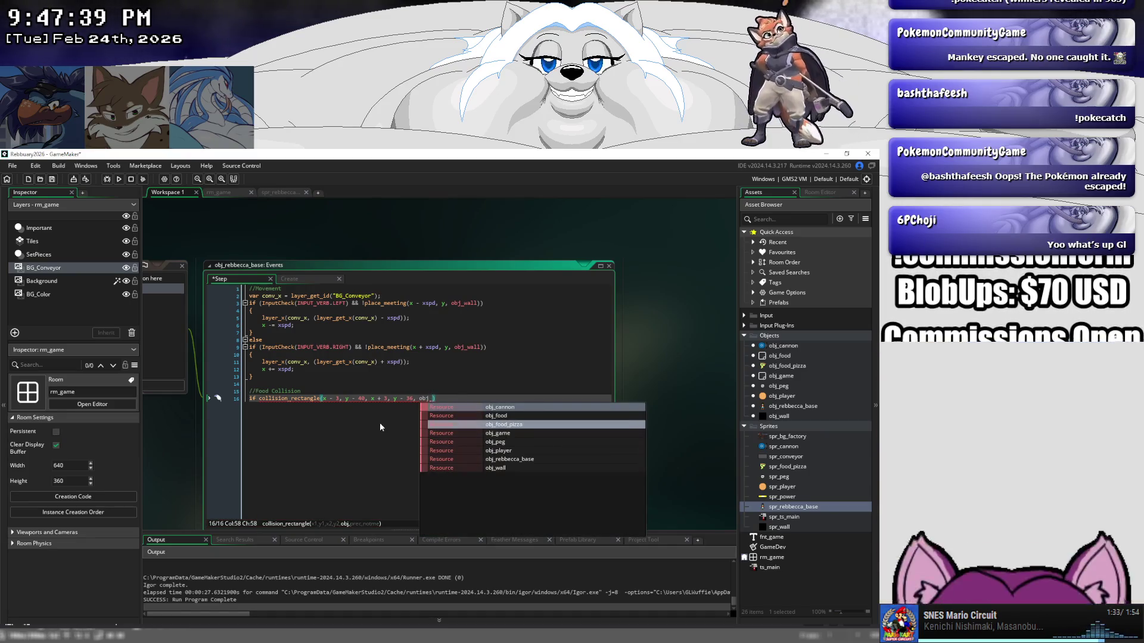
pyautogui.write('ood, ')
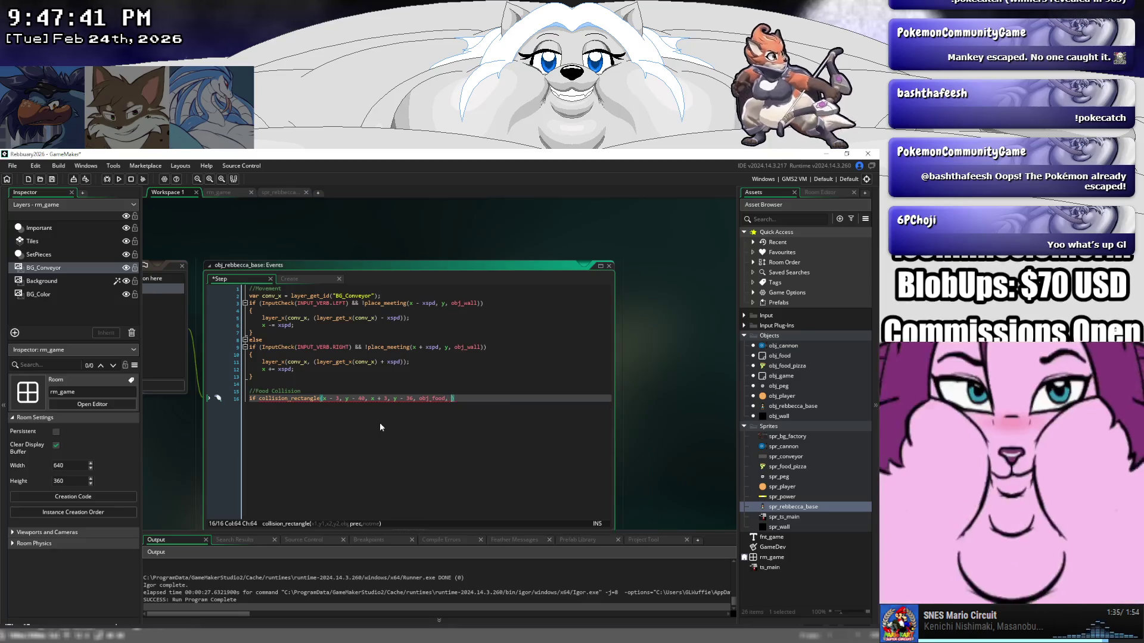
pyautogui.write('true')
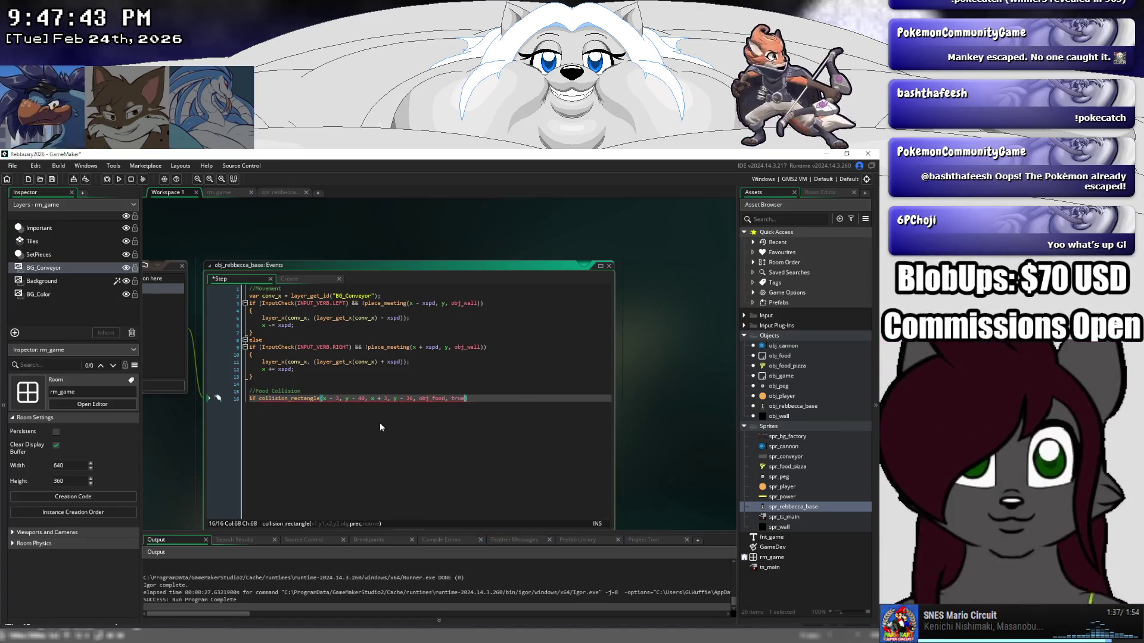
pyautogui.write(')')
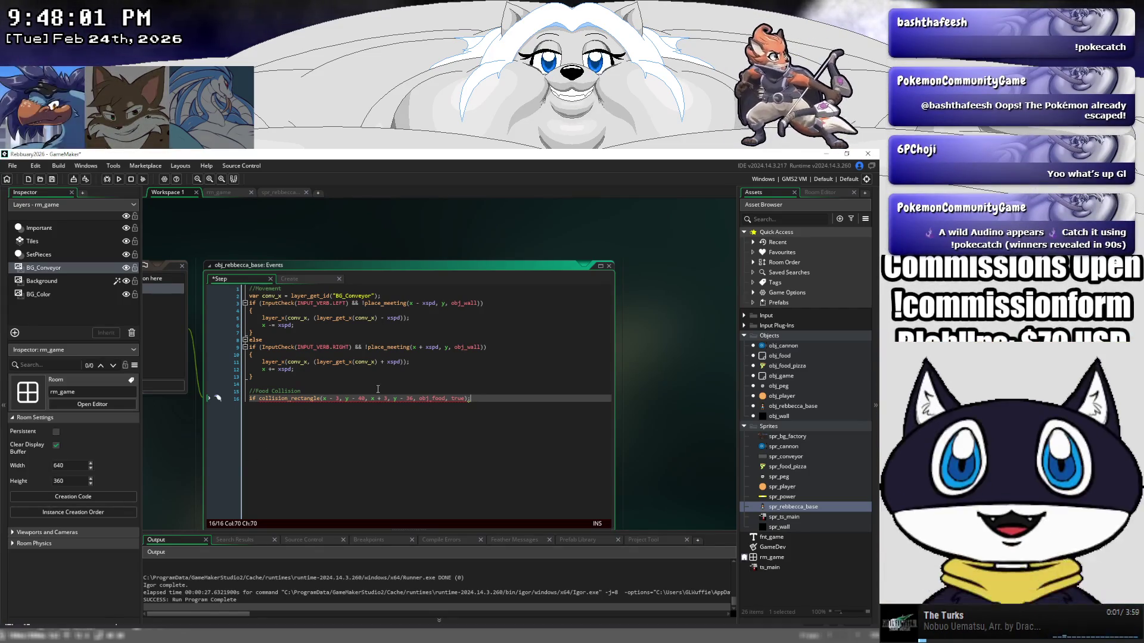
pyautogui.click(339, 398)
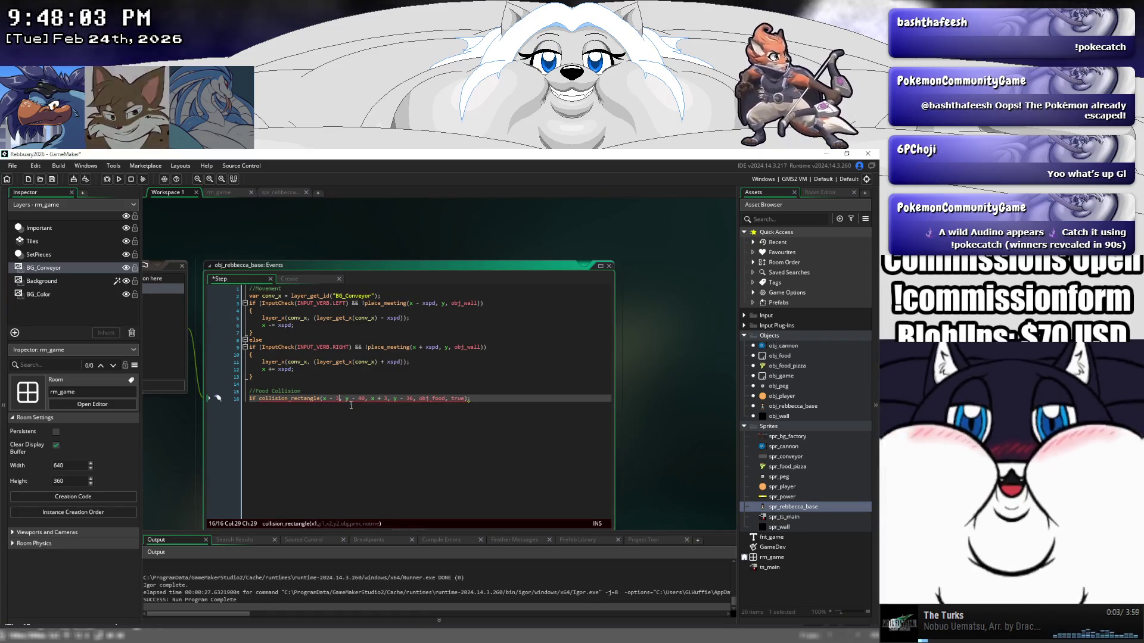
# Wrap the first collision_rectangle argument in parentheses as (x - 3).
pyautogui.write(')')
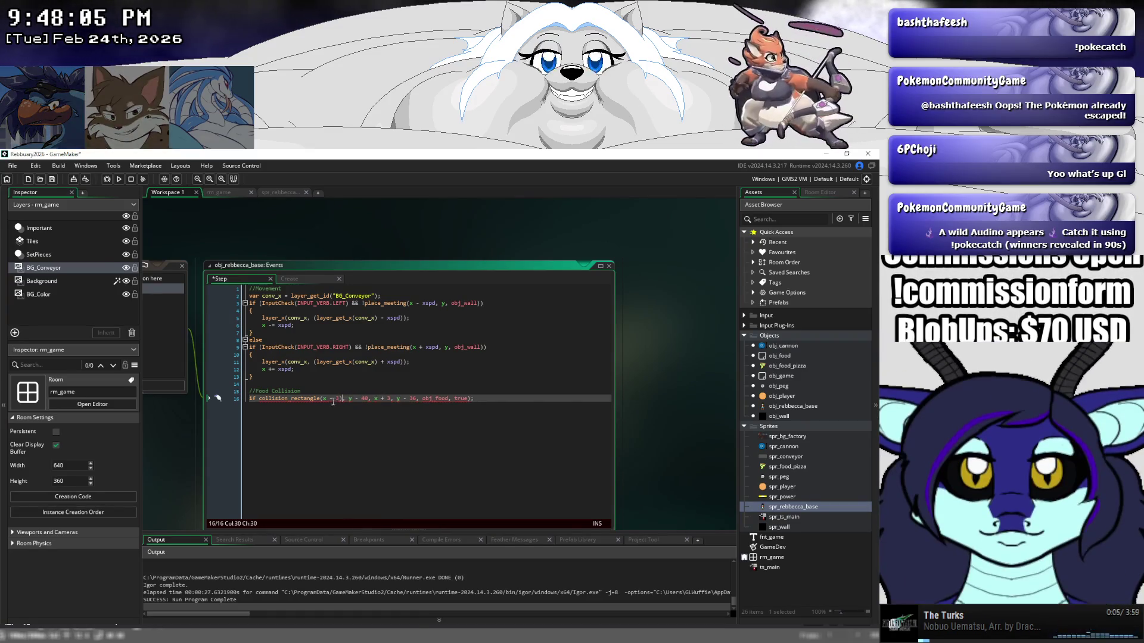
pyautogui.click(327, 398)
pyautogui.write('(')
pyautogui.press('Delete')
pyautogui.press('Delete')
pyautogui.press('Delete')
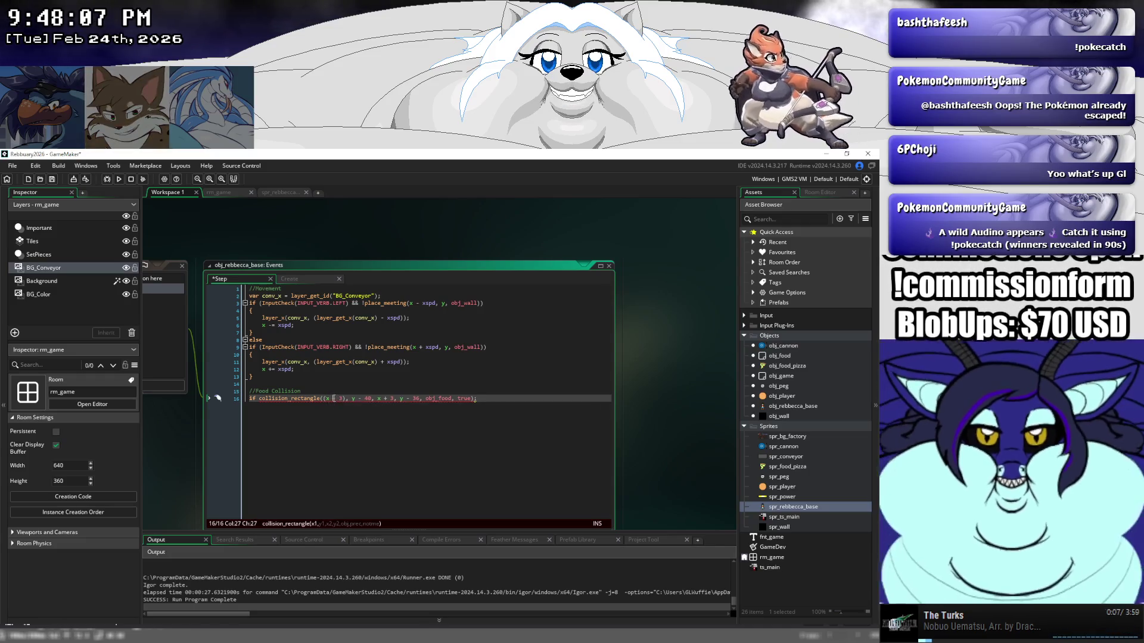
pyautogui.write('x-')
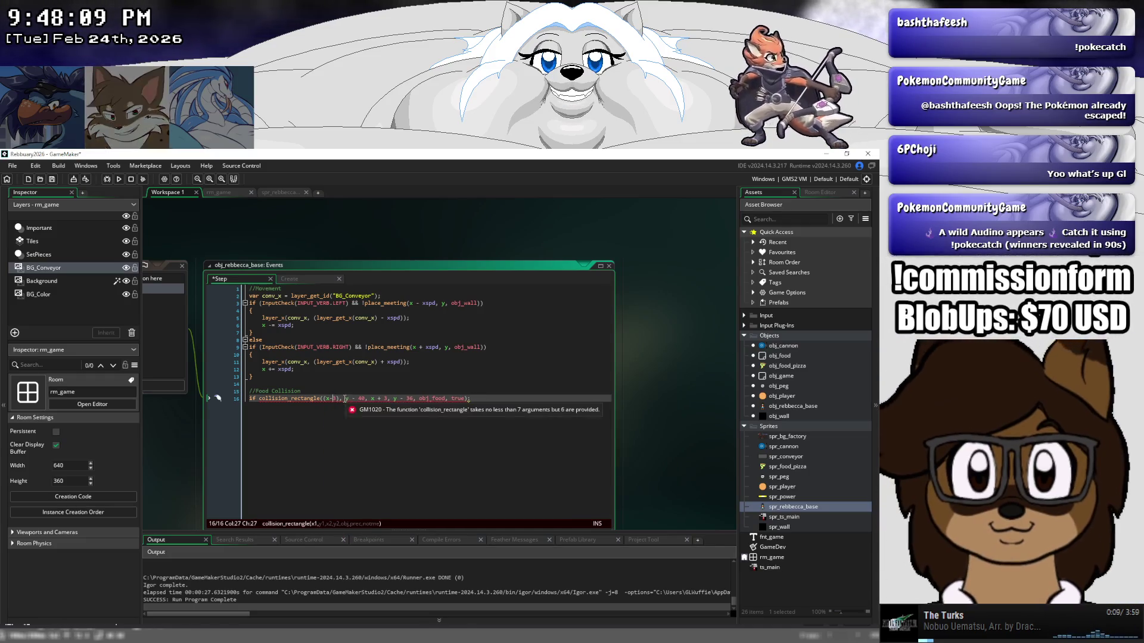
pyautogui.click(345, 398)
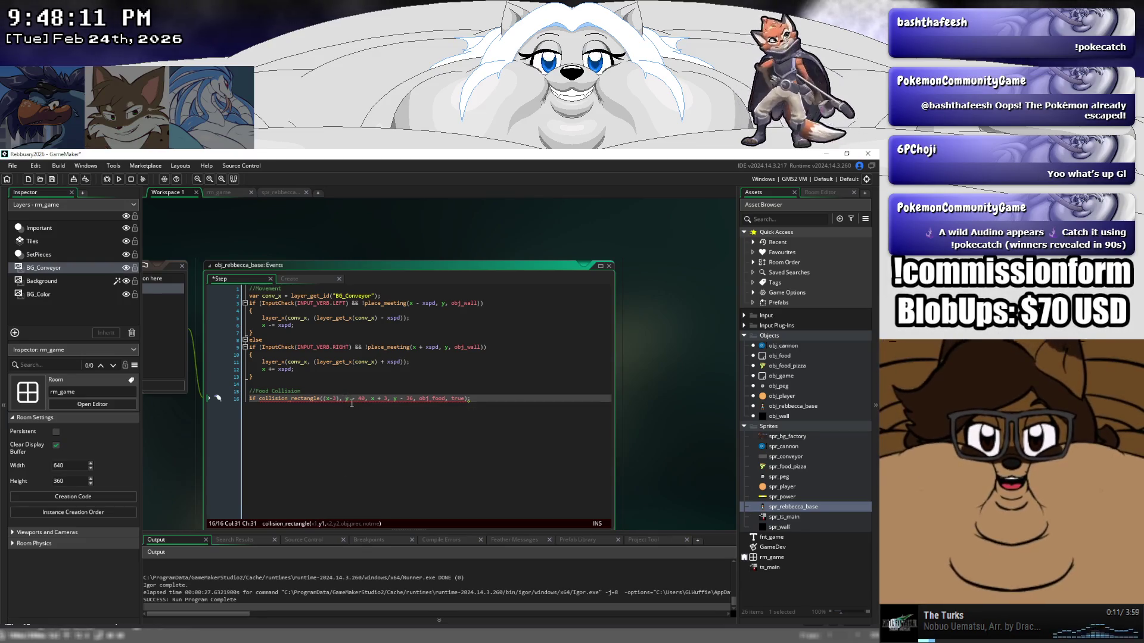
pyautogui.press('Return')
pyautogui.press('Return')
pyautogui.press('Return')
pyautogui.press('Delete')
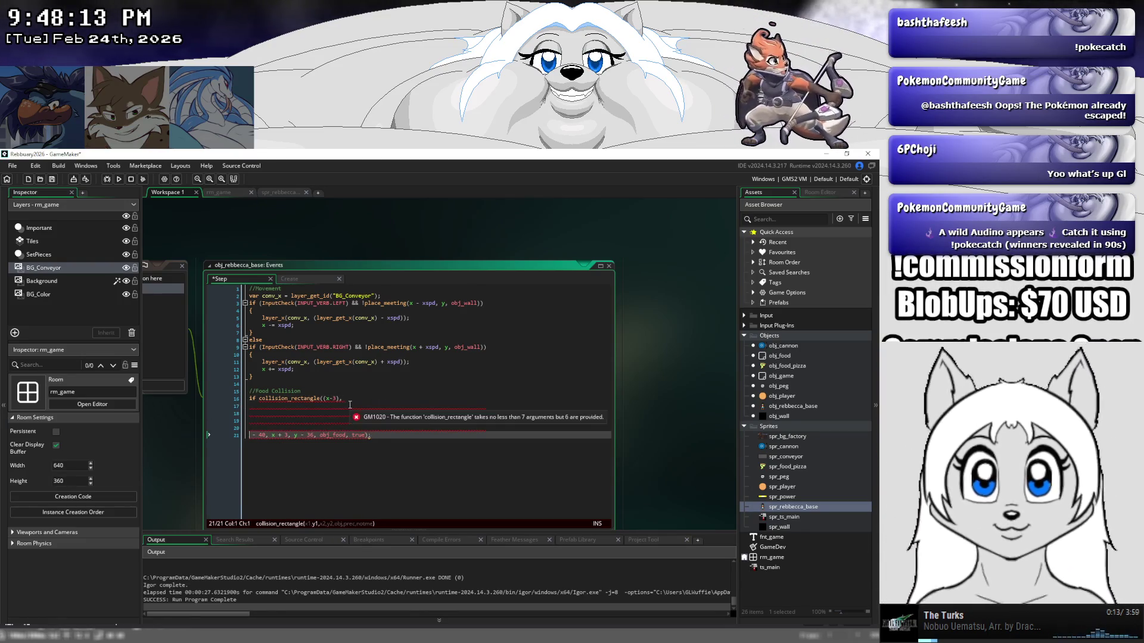
pyautogui.press('BackSpace')
pyautogui.press('BackSpace')
pyautogui.press('BackSpace')
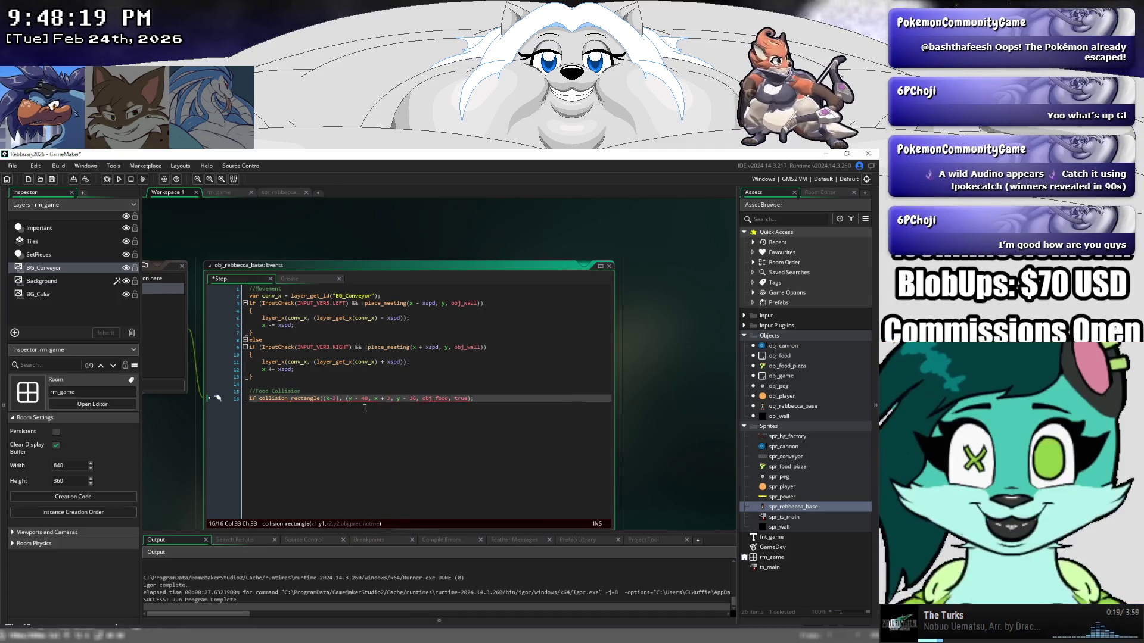
# Parenthesize the remaining coordinate arguments: (y - 40), (x + 3) and (y - 36).
pyautogui.write('y- ')
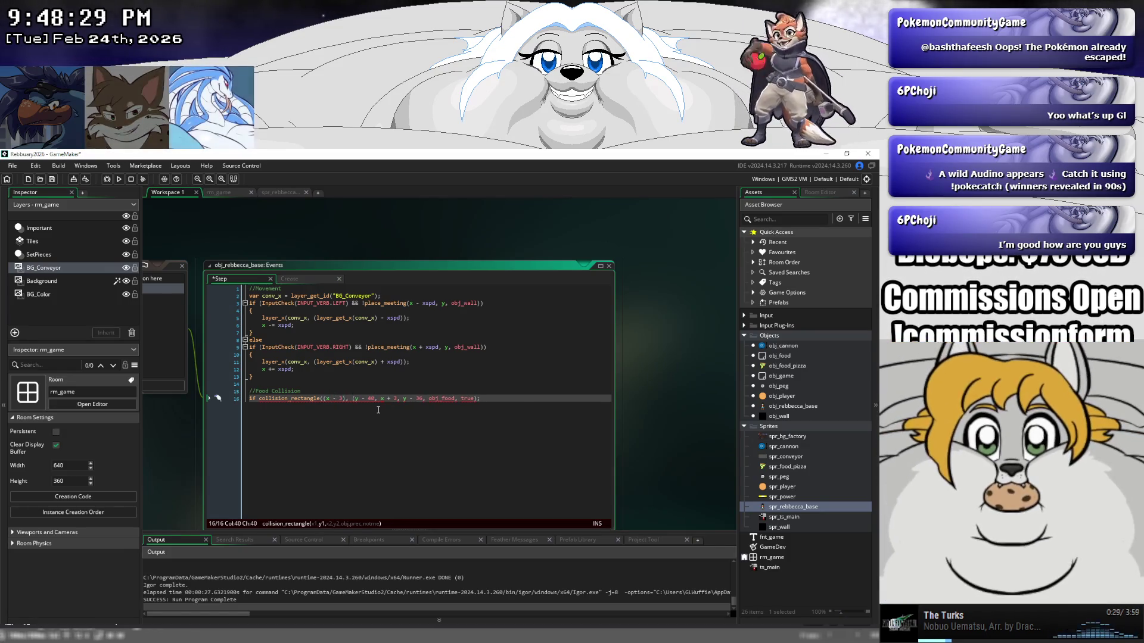
pyautogui.write(' )')
pyautogui.press('Right')
pyautogui.press('Right')
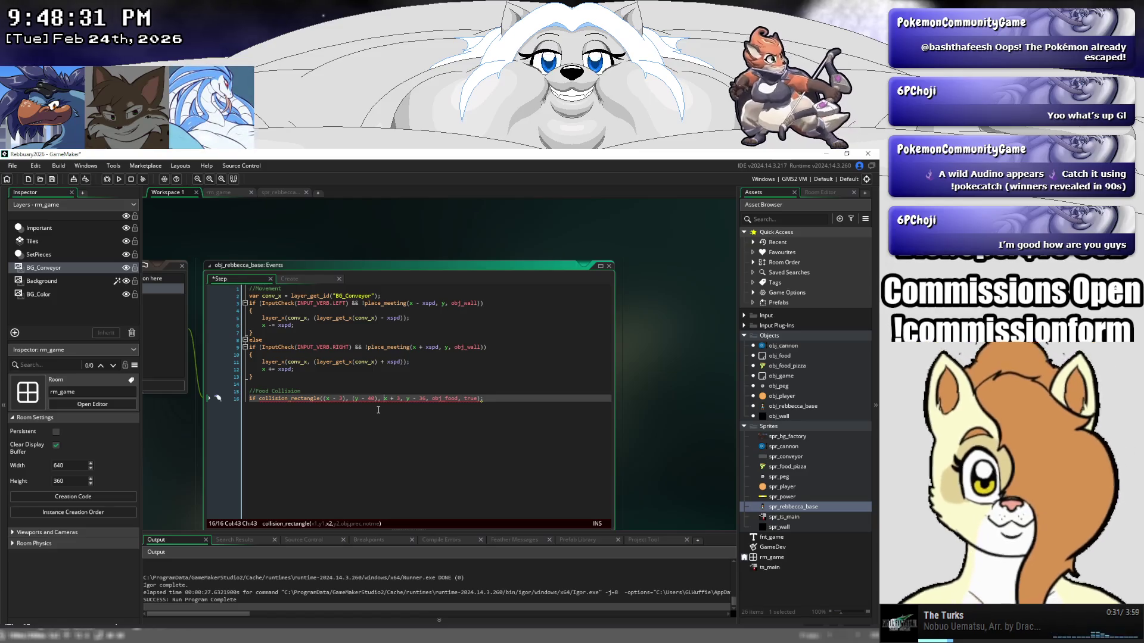
pyautogui.write('(')
pyautogui.press('Right')
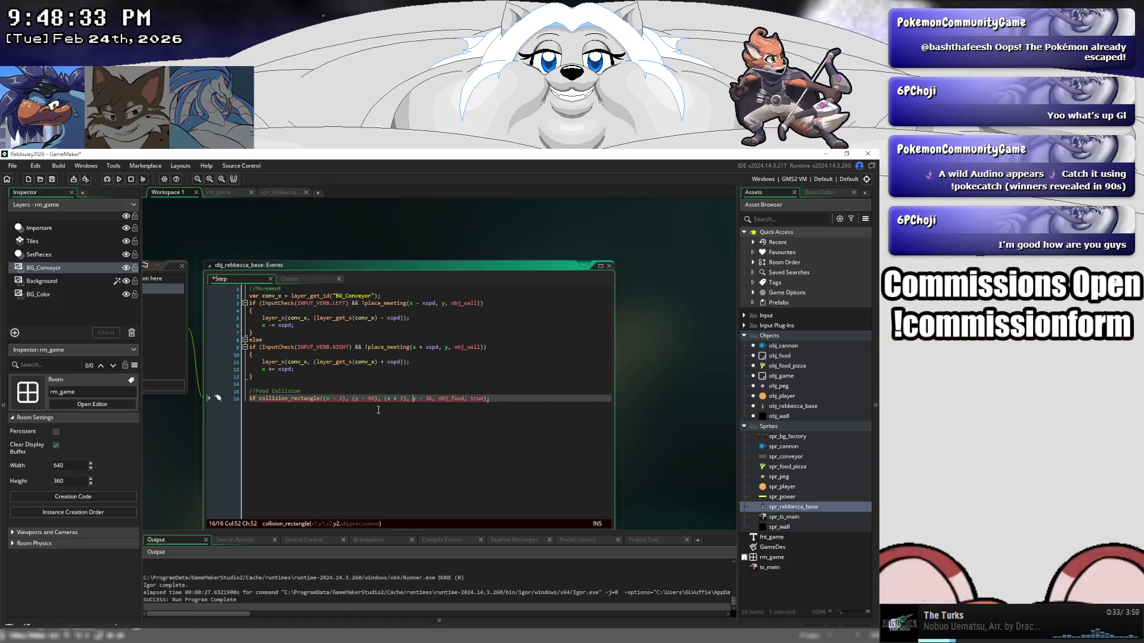
pyautogui.write('(')
pyautogui.press('Right')
pyautogui.press('Right')
pyautogui.press('Right')
pyautogui.write(')')
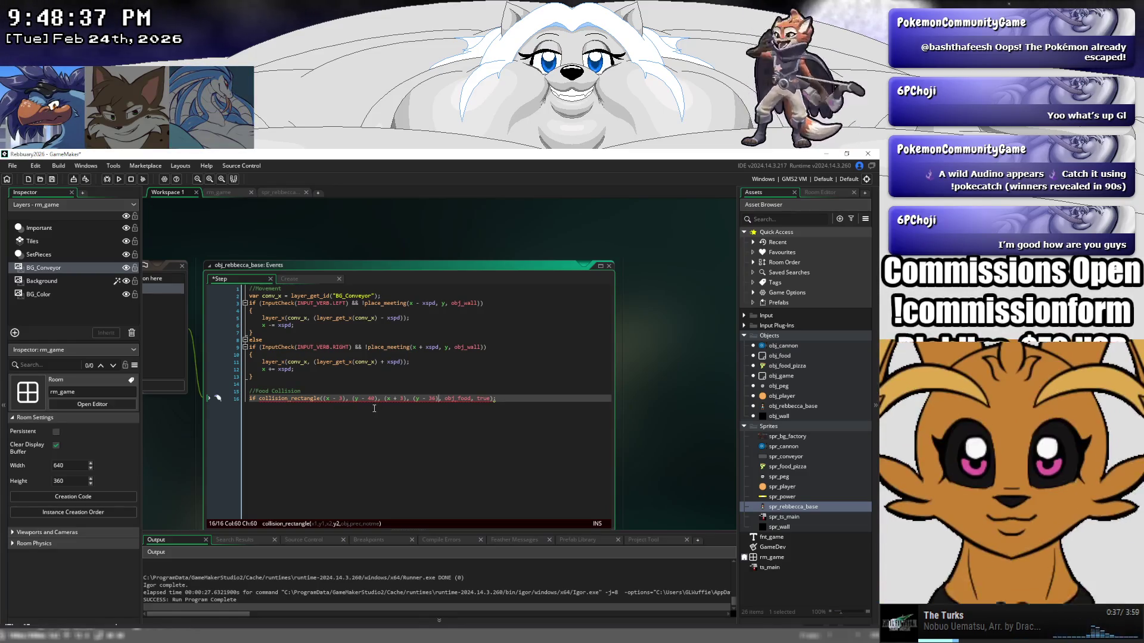
# Insert 'false,' after obj_food in the collision_rectangle arguments and save the code.
pyautogui.click(309, 398)
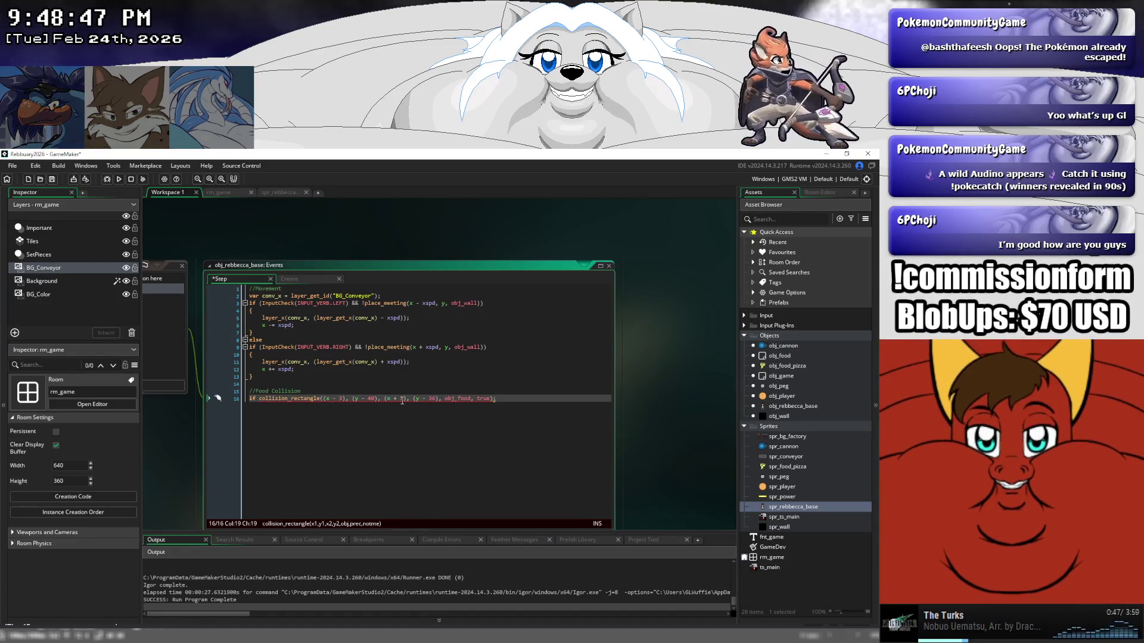
pyautogui.moveTo(416, 400)
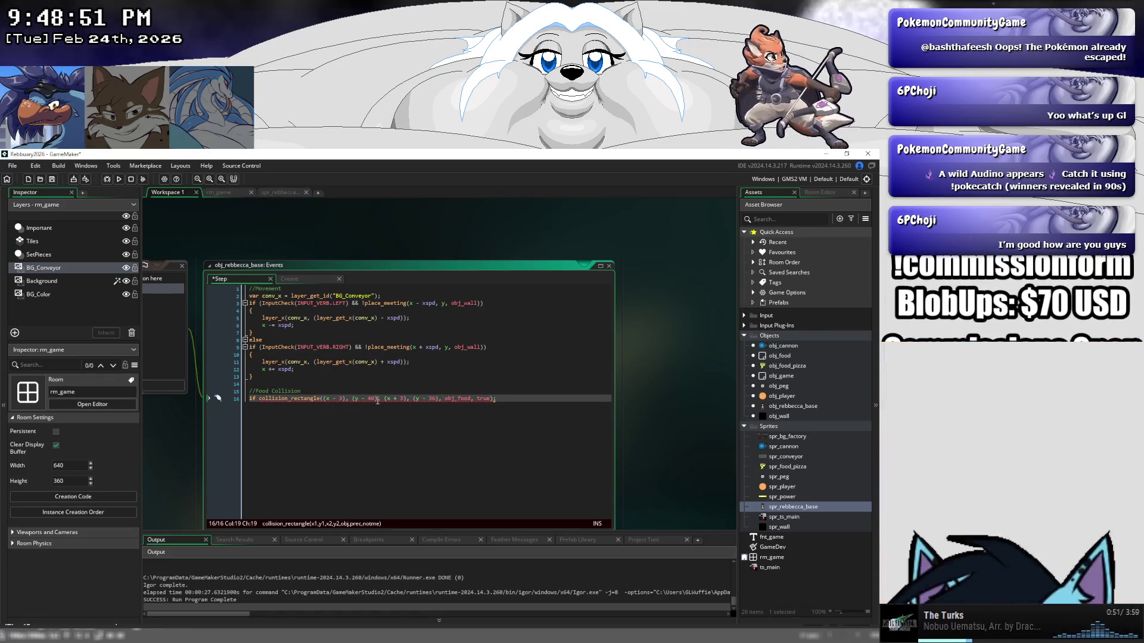
pyautogui.click(476, 400)
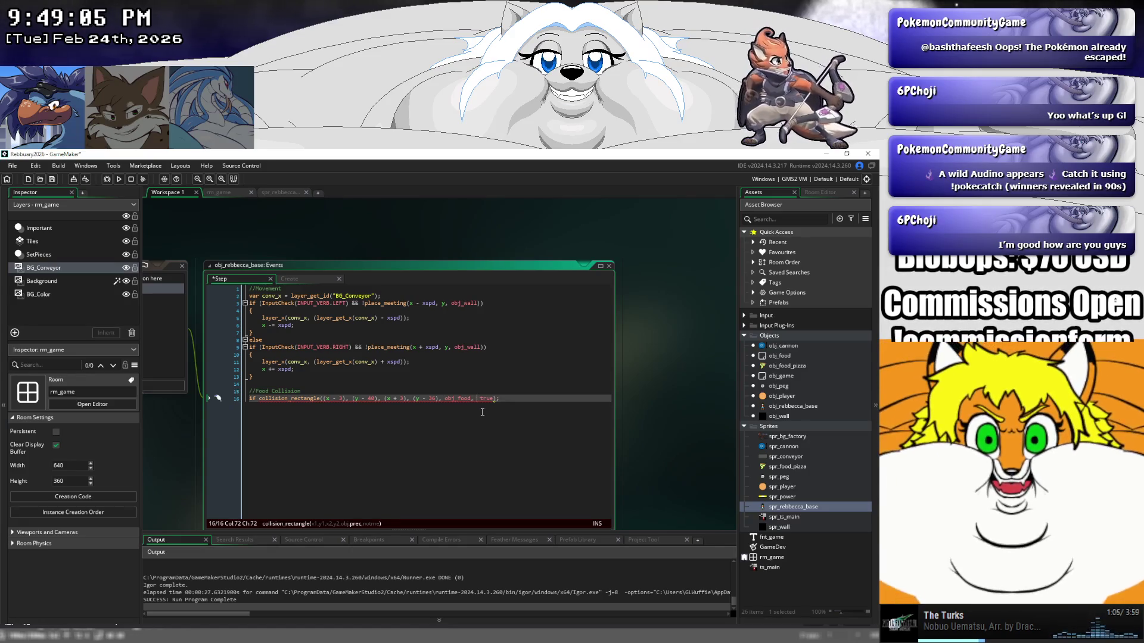
pyautogui.write('false,')
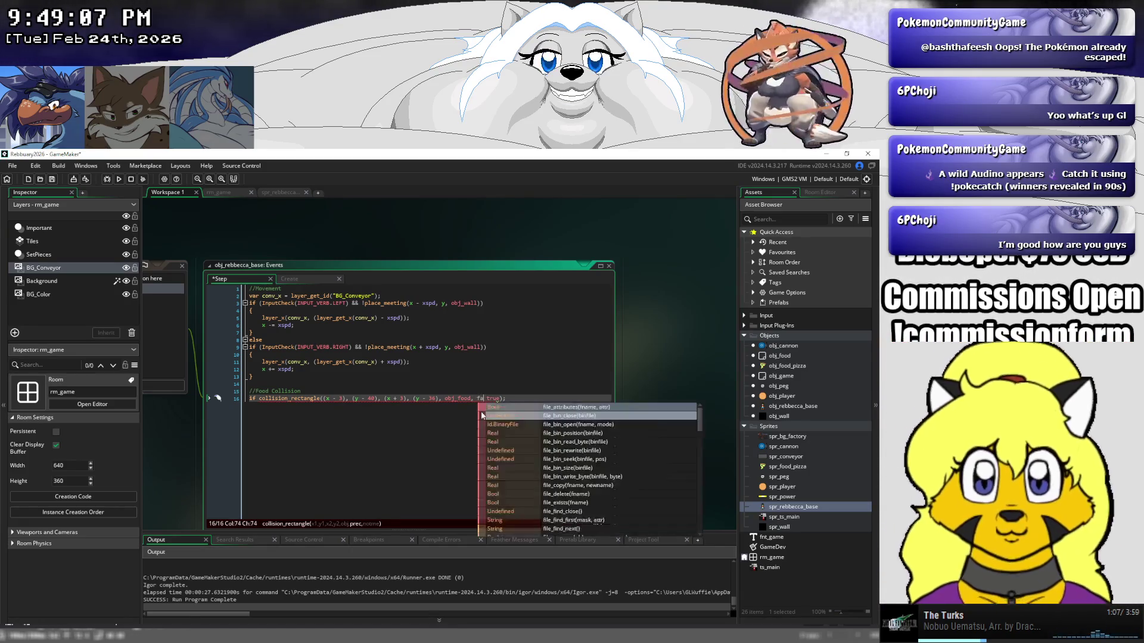
pyautogui.hotkey('ctrl', 's')
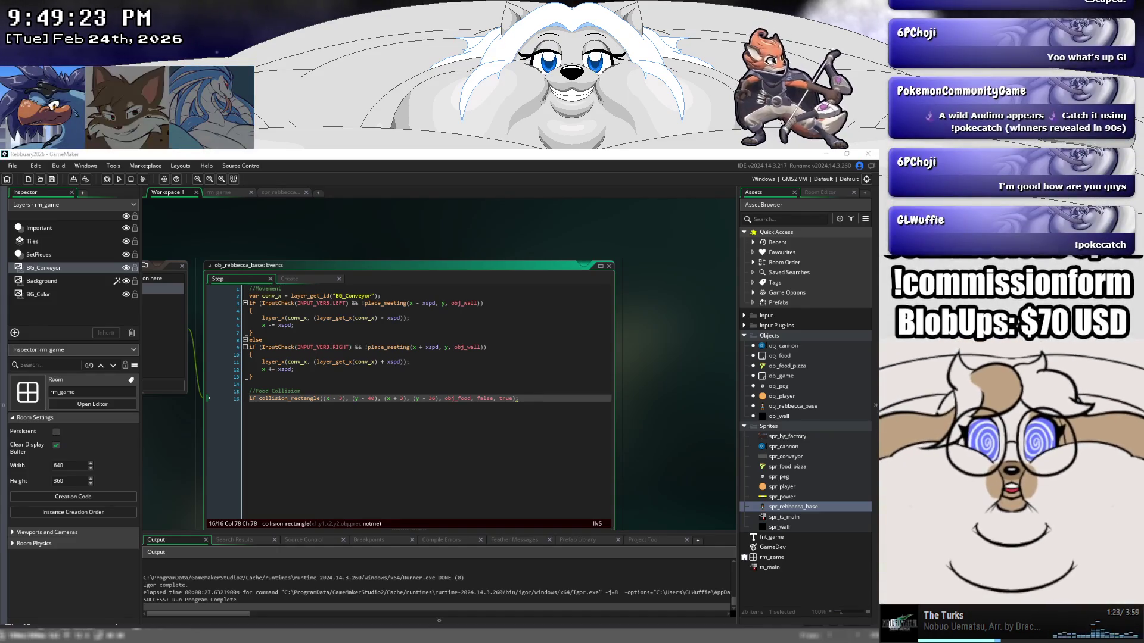
# Remove the semicolon ending the collision line and start a new line below it.
pyautogui.click(516, 399)
pyautogui.press('BackSpace')
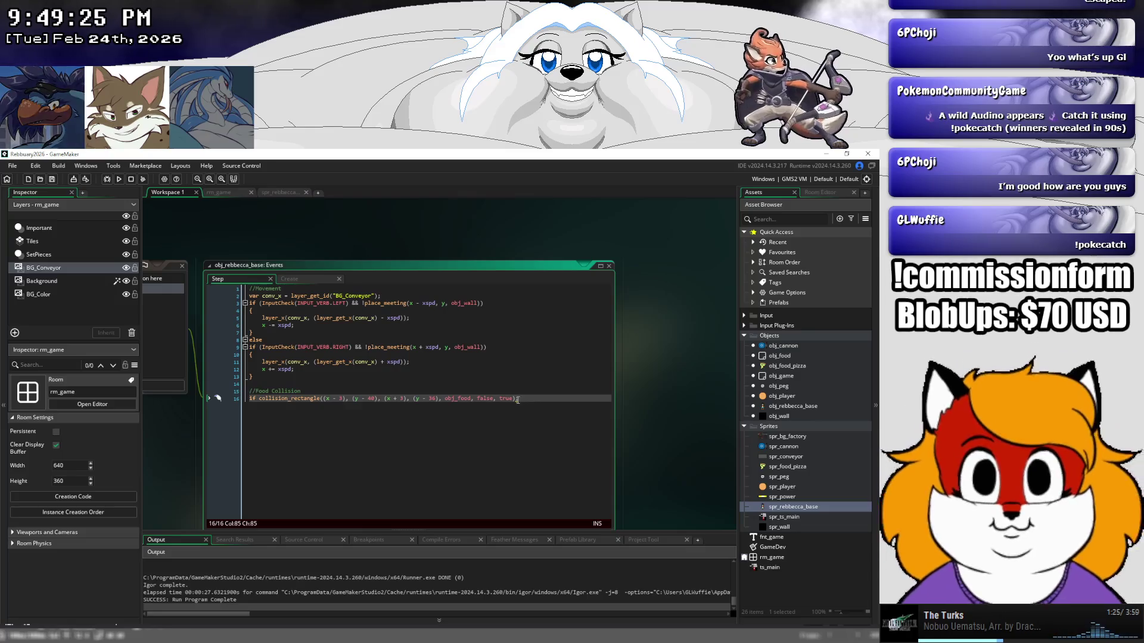
pyautogui.press('Return')
# Add a { } block under the check and type 'var food_id = instance_get' inside it.
pyautogui.write('{')
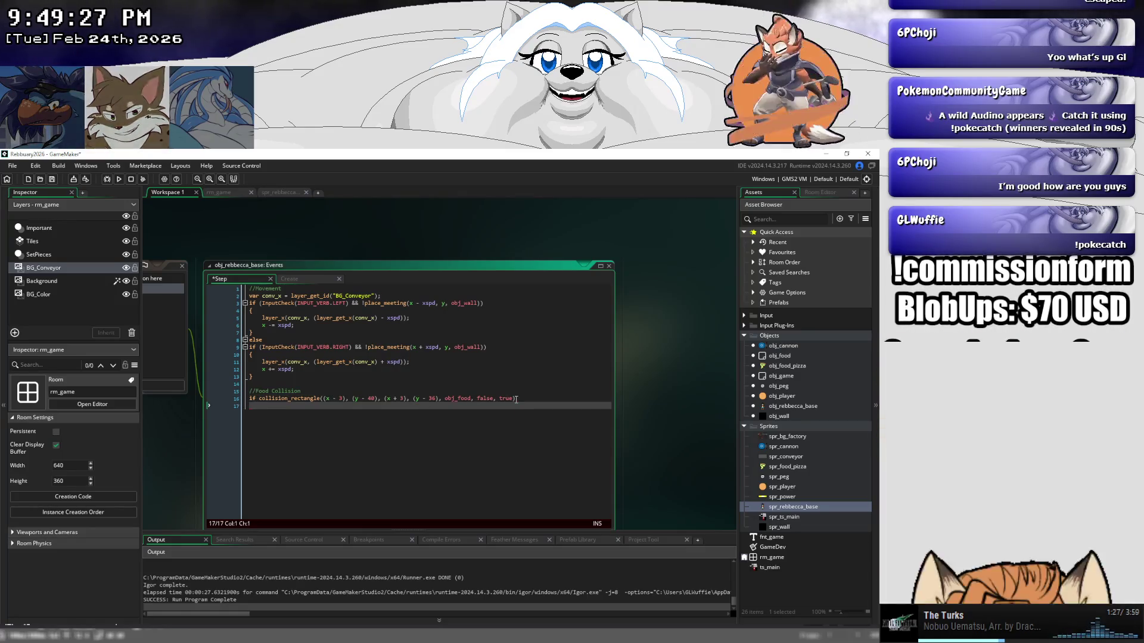
pyautogui.press('Return')
pyautogui.press('Return')
pyautogui.press('Up')
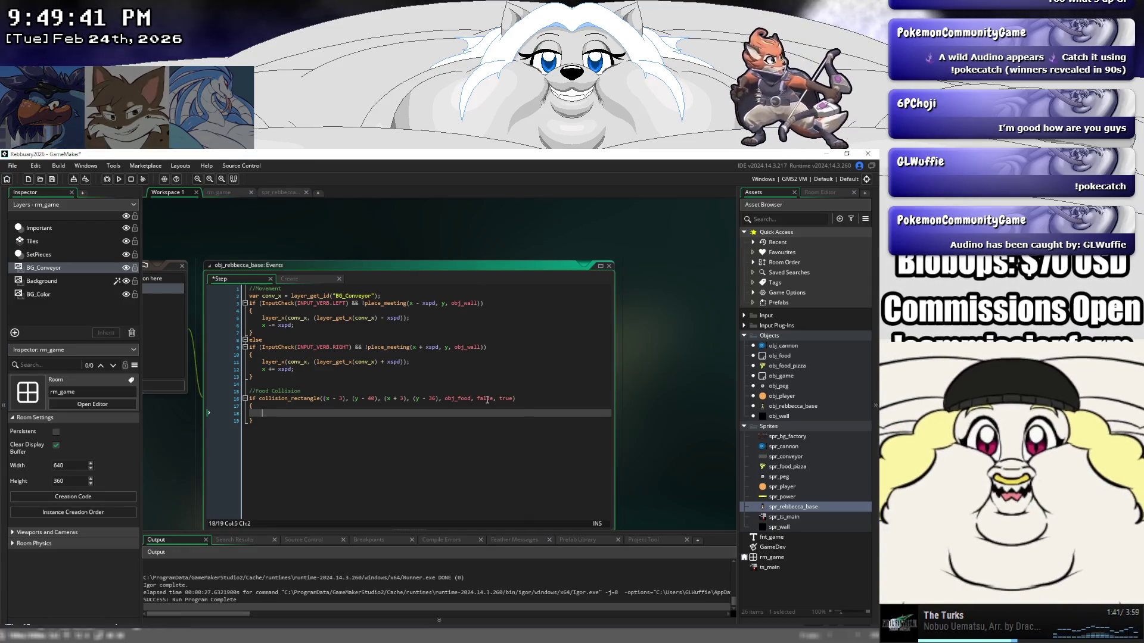
pyautogui.write('var')
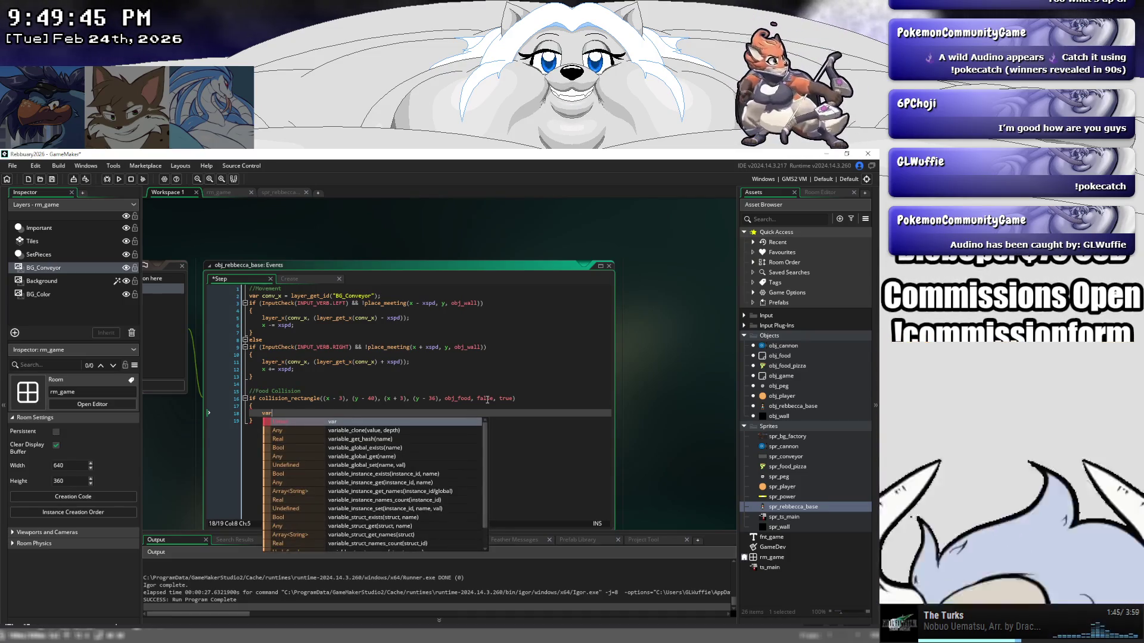
pyautogui.write(' food_is')
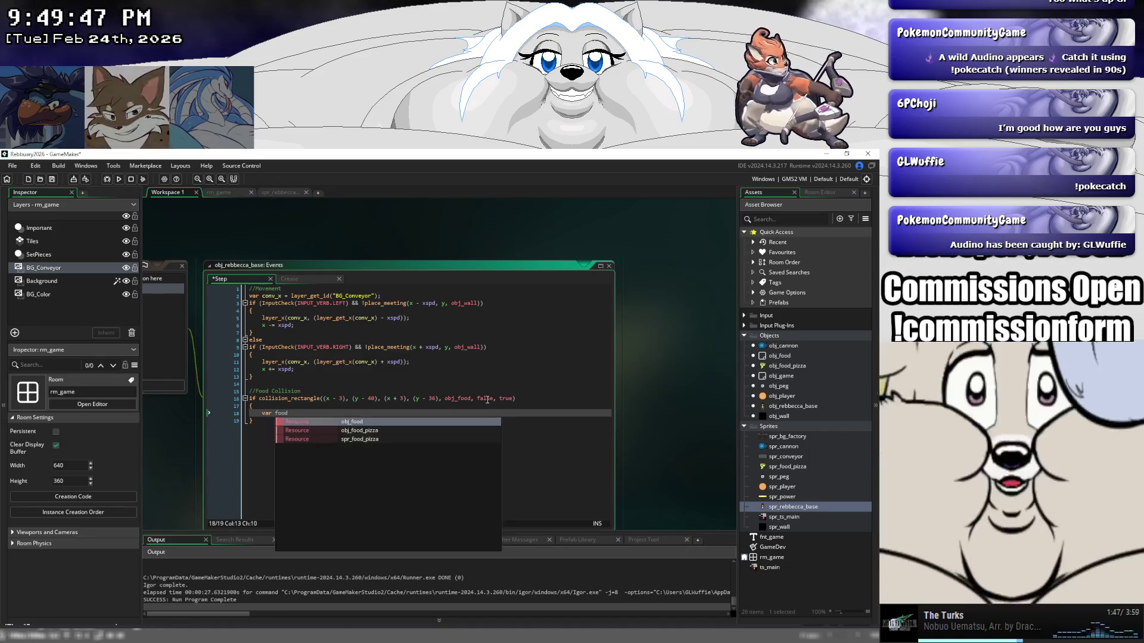
pyautogui.press('BackSpace')
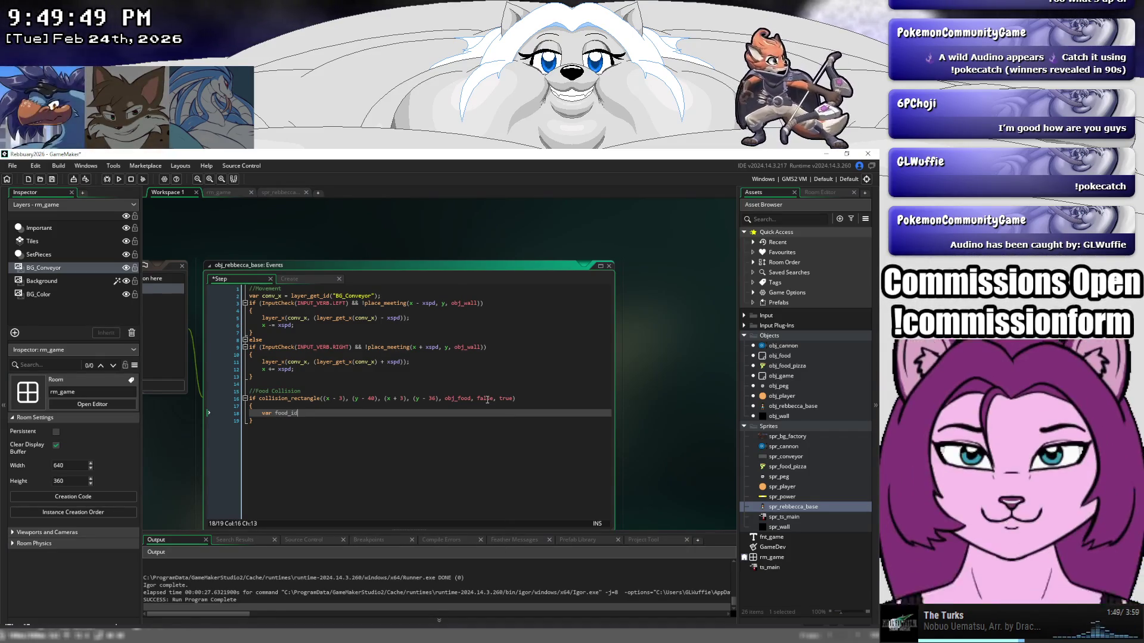
pyautogui.write('d')
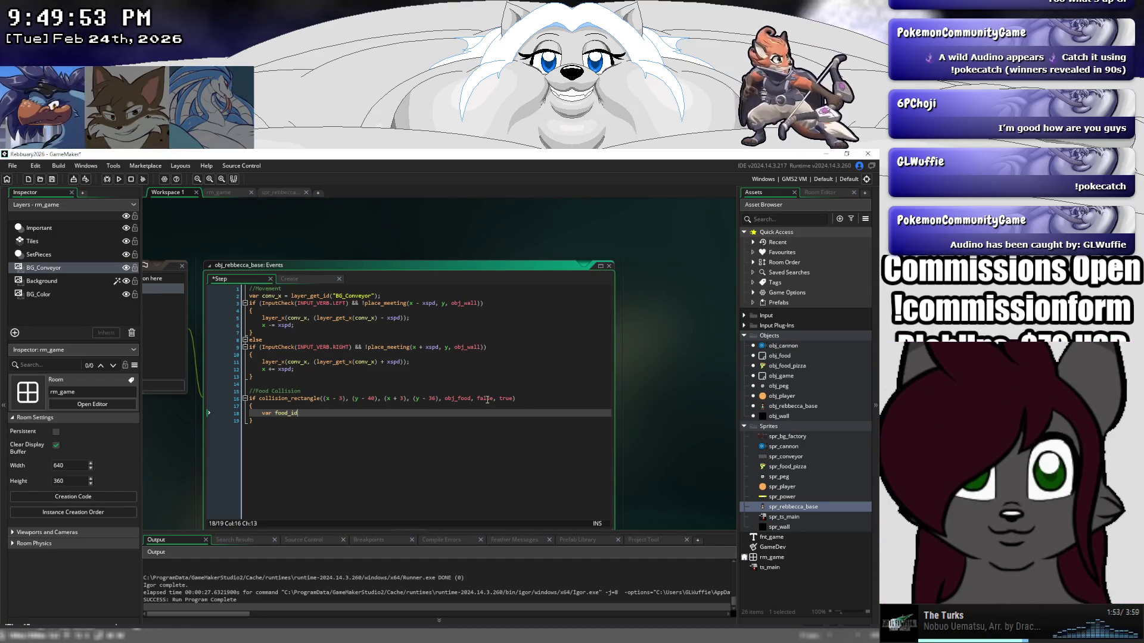
pyautogui.press('BackSpace')
pyautogui.write('= ge')
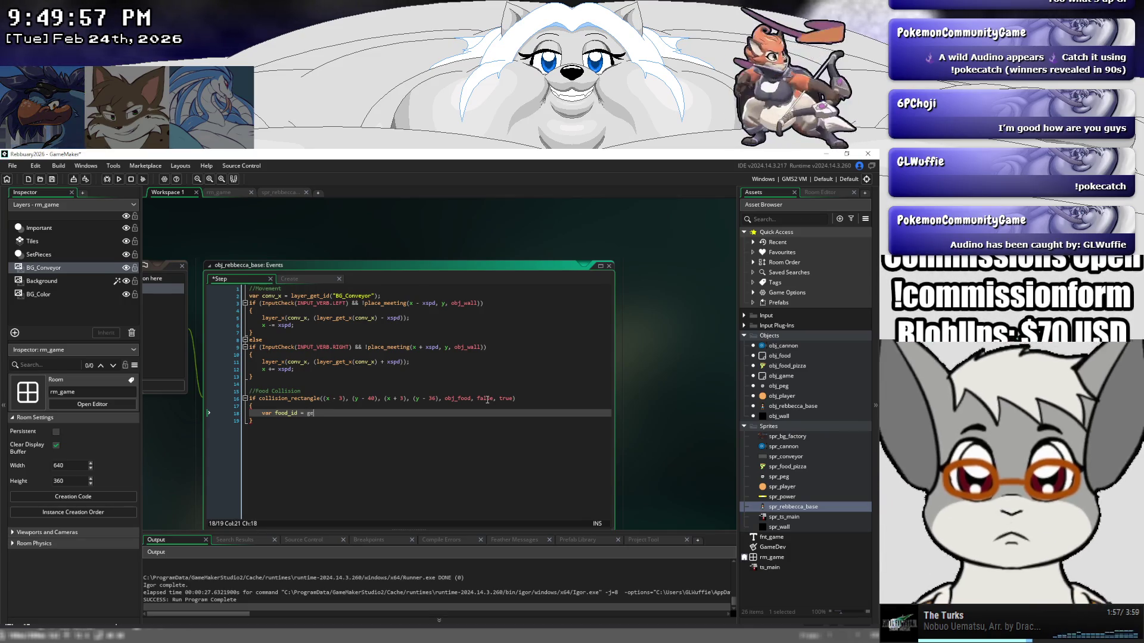
pyautogui.write('t')
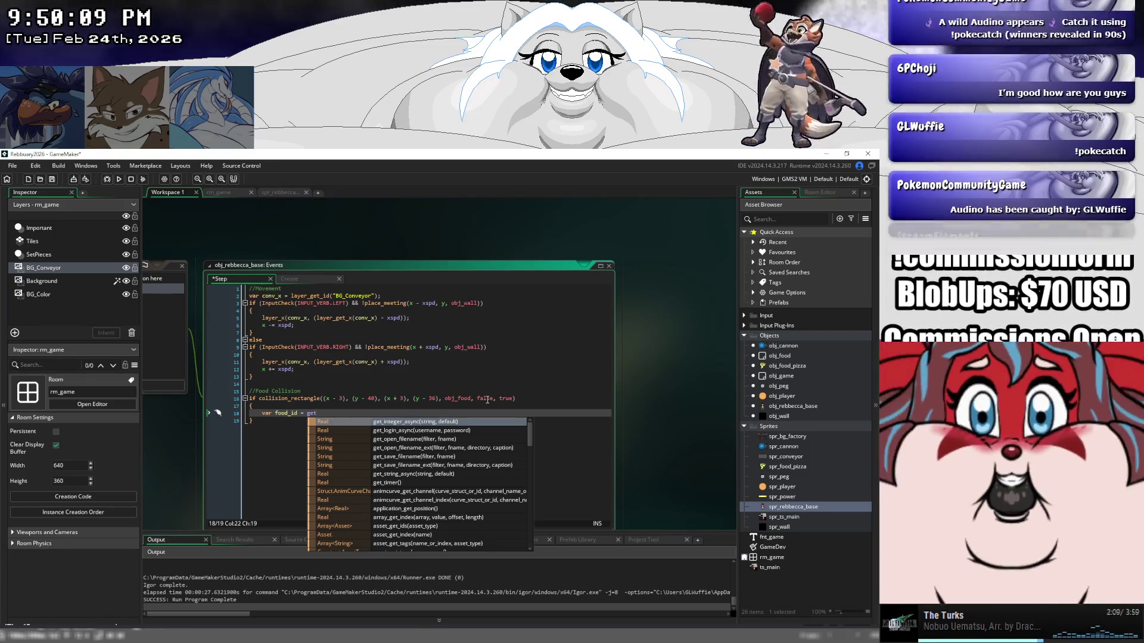
pyautogui.press('BackSpace')
pyautogui.press('BackSpace')
pyautogui.press('BackSpace')
pyautogui.write('instance_get')
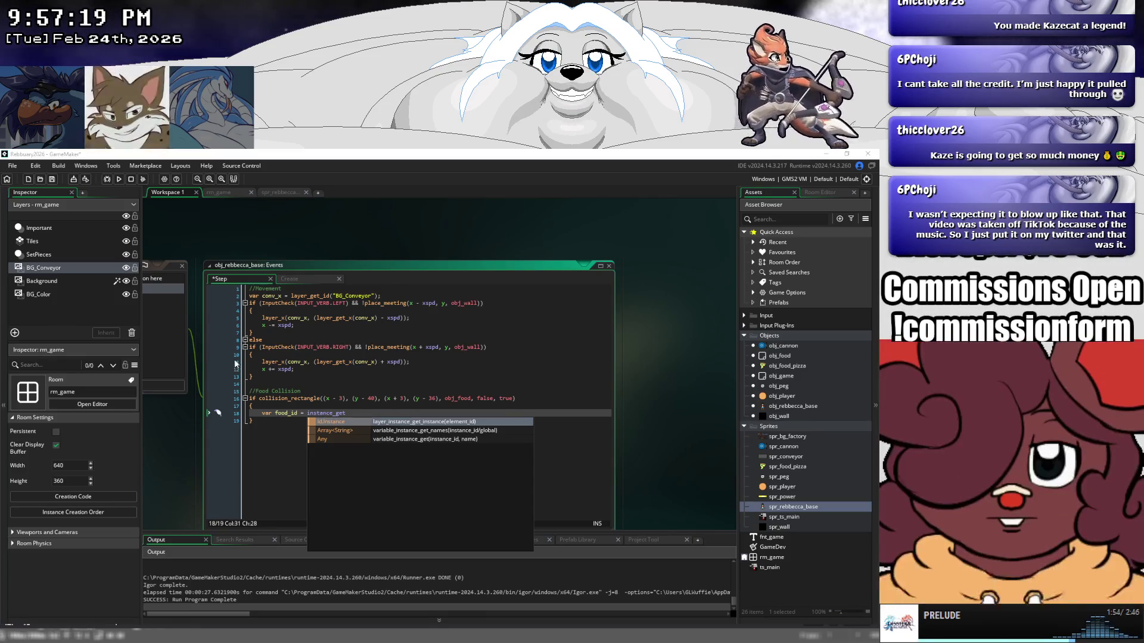
# Replace instance_get with instance_nearest chosen from the autocomplete list on line 18.
pyautogui.click(355, 412)
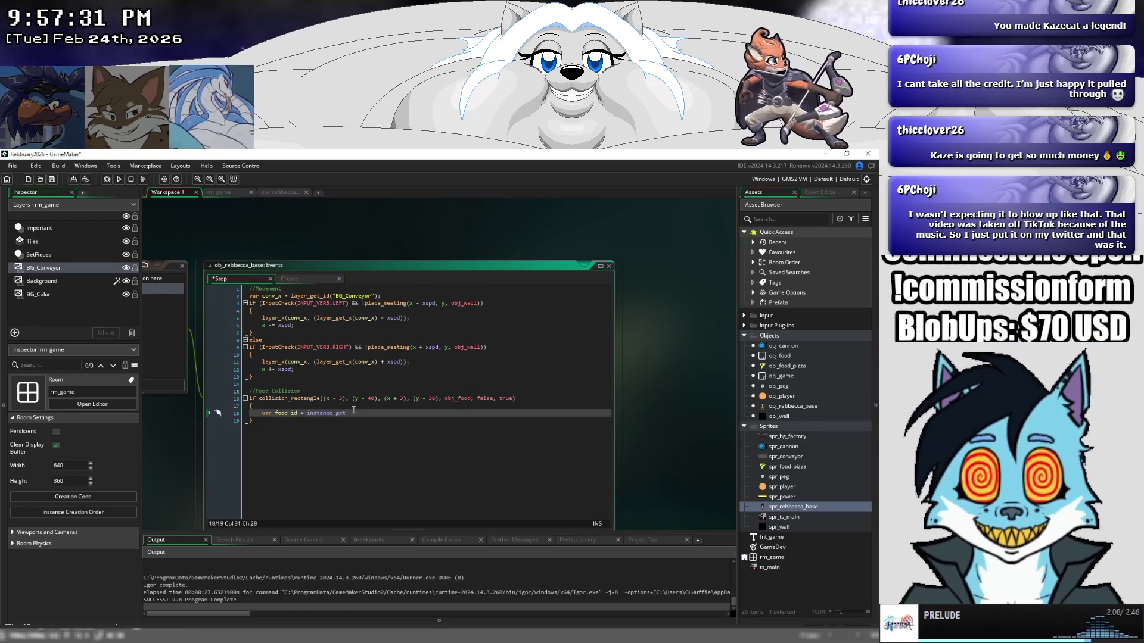
pyautogui.press('BackSpace')
pyautogui.press('BackSpace')
pyautogui.press('BackSpace')
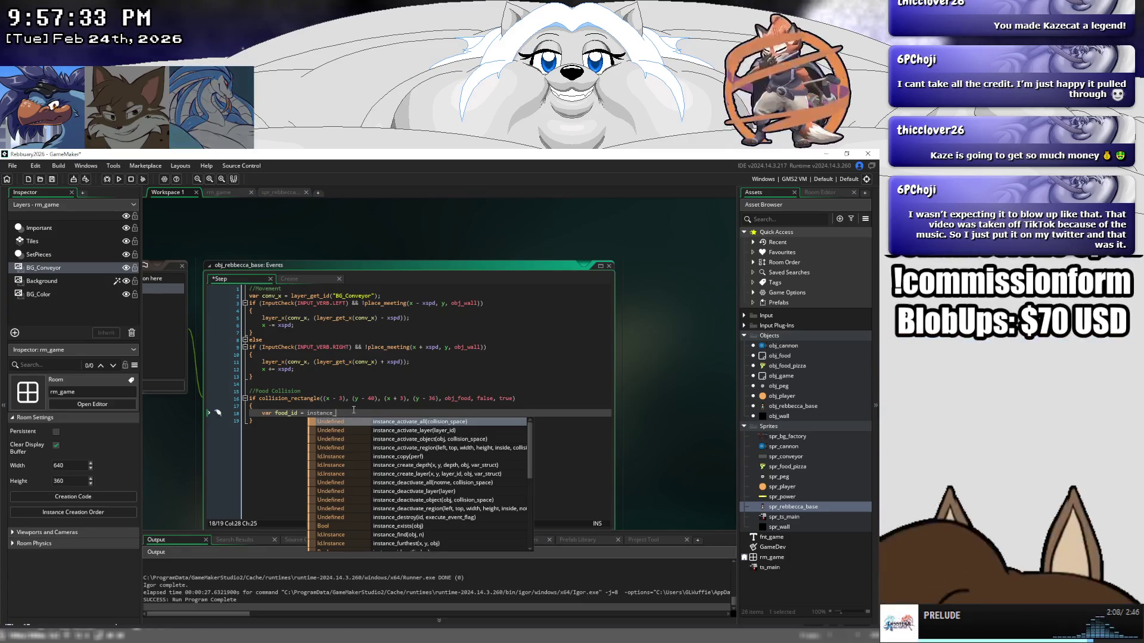
pyautogui.press('Down')
pyautogui.press('Down')
pyautogui.press('Down')
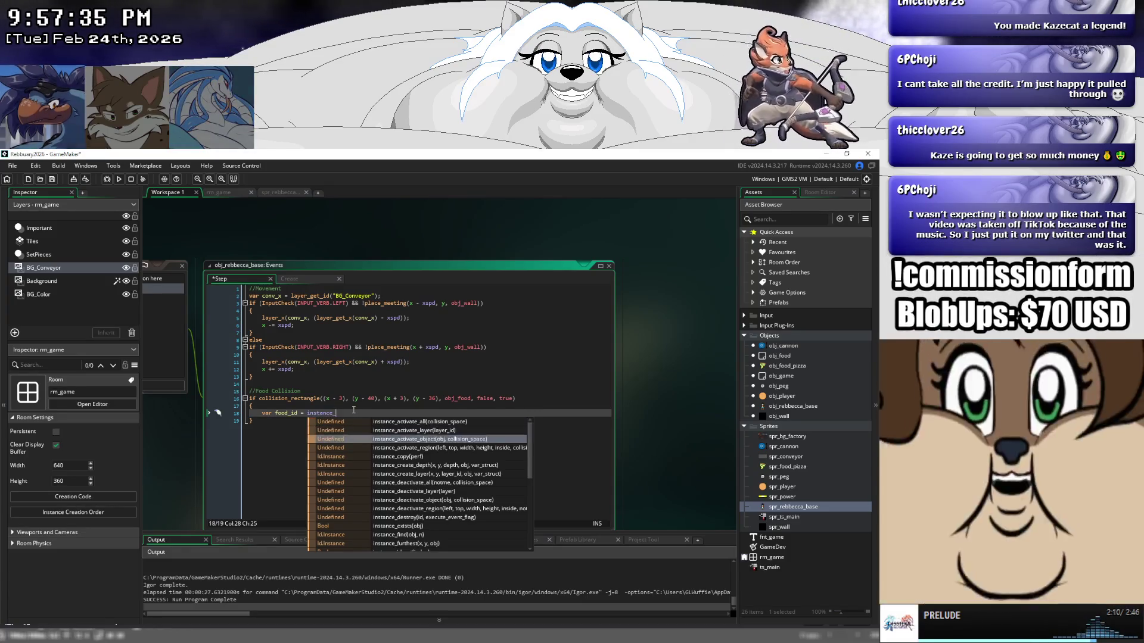
pyautogui.press('Down')
pyautogui.press('Down')
pyautogui.press('Down')
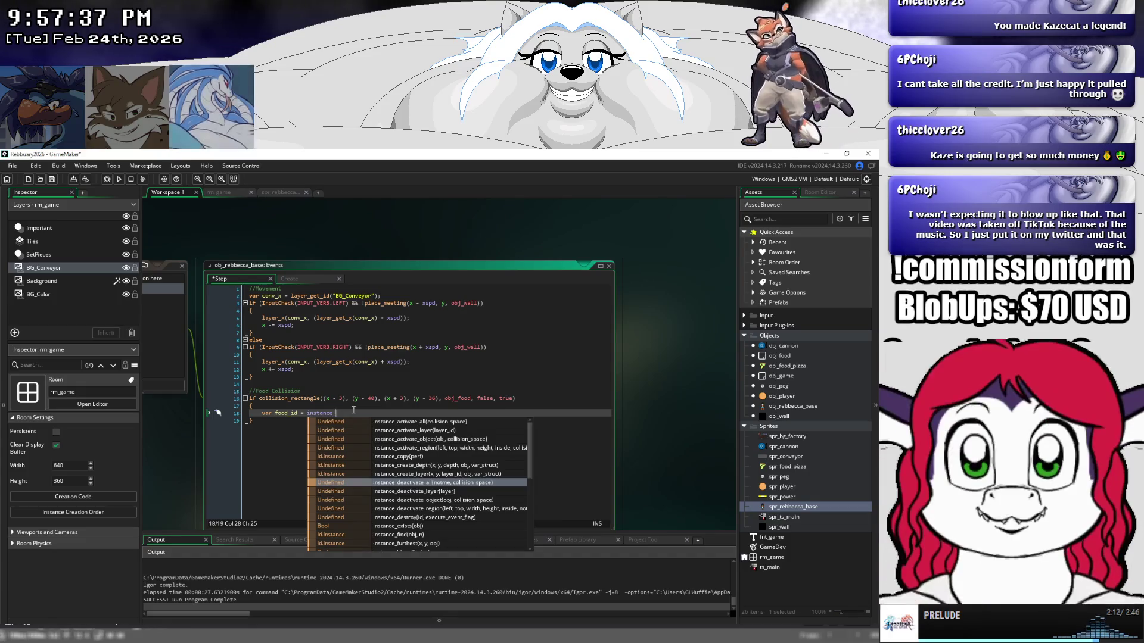
pyautogui.press('Down')
pyautogui.press('Down')
pyautogui.press('Down')
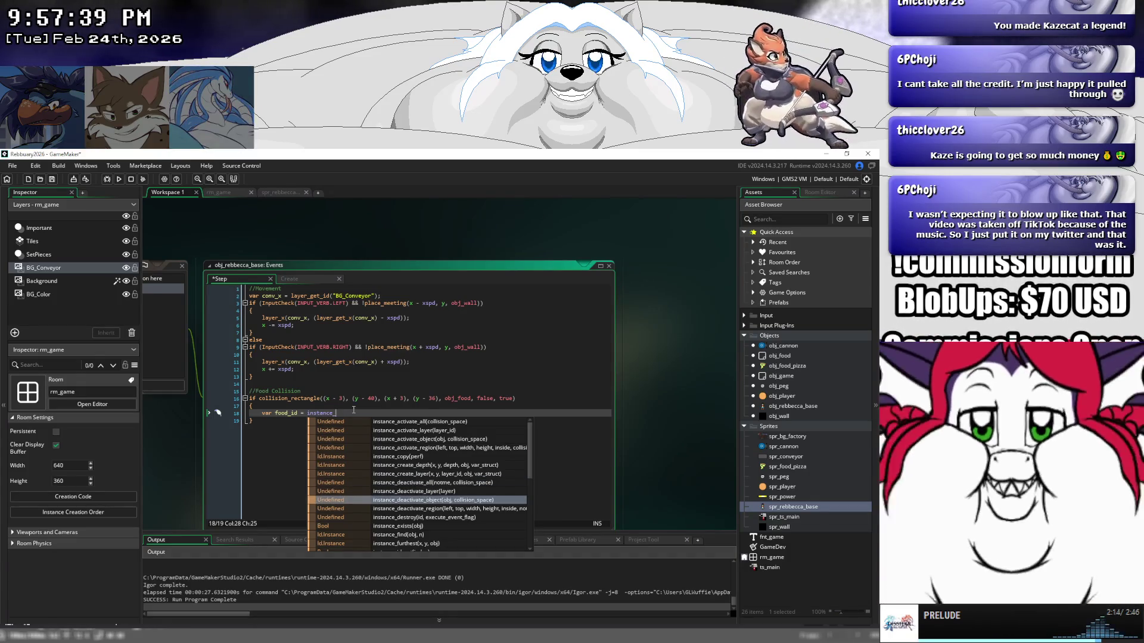
pyautogui.press('Up')
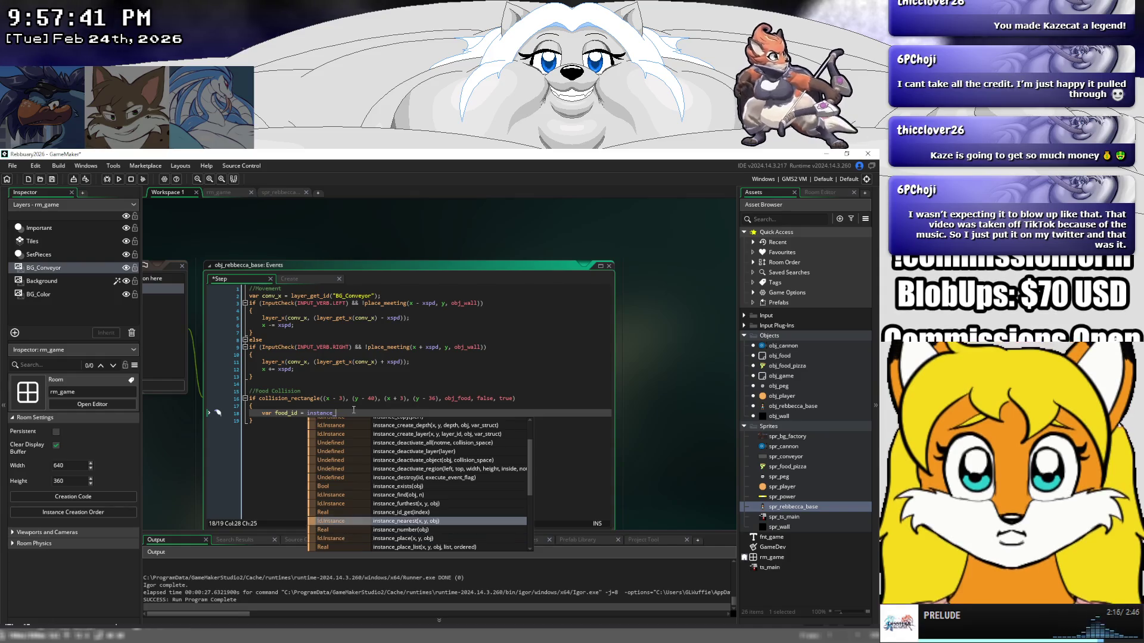
pyautogui.press('Return')
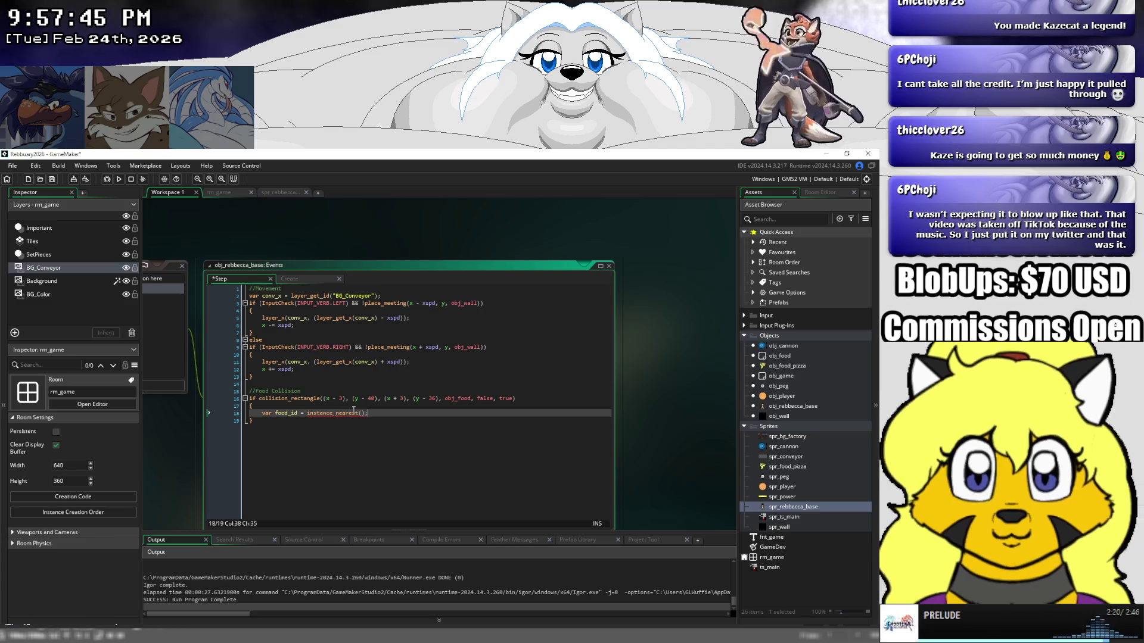
# Pass (x) and (y) as instance_nearest's first two arguments, leaving the object argument empty.
pyautogui.write('x, ')
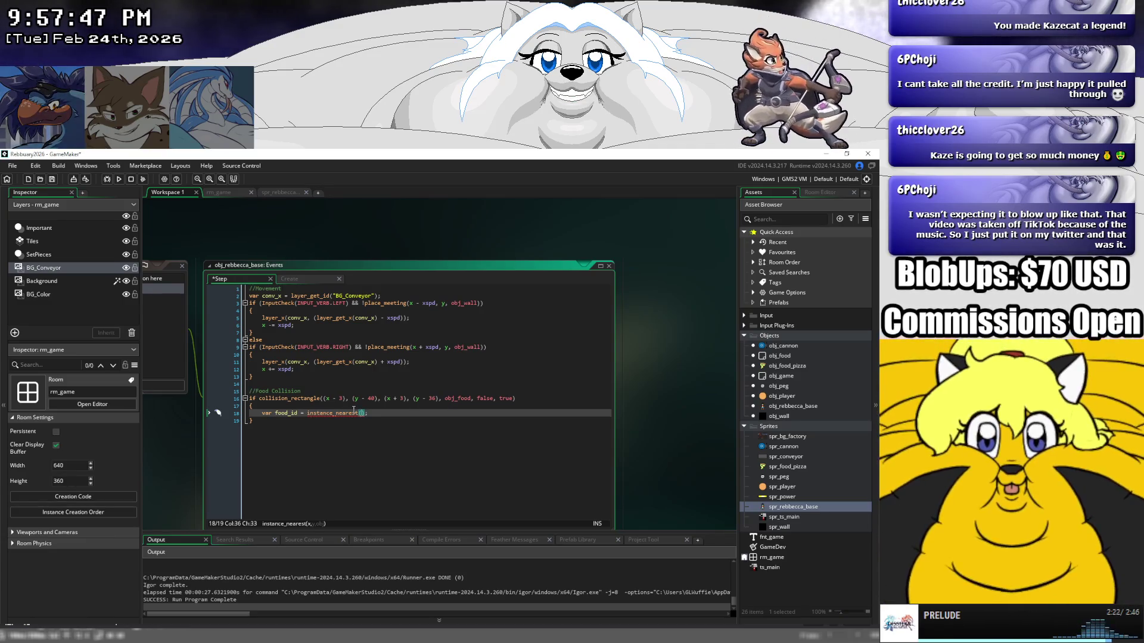
pyautogui.write('y,')
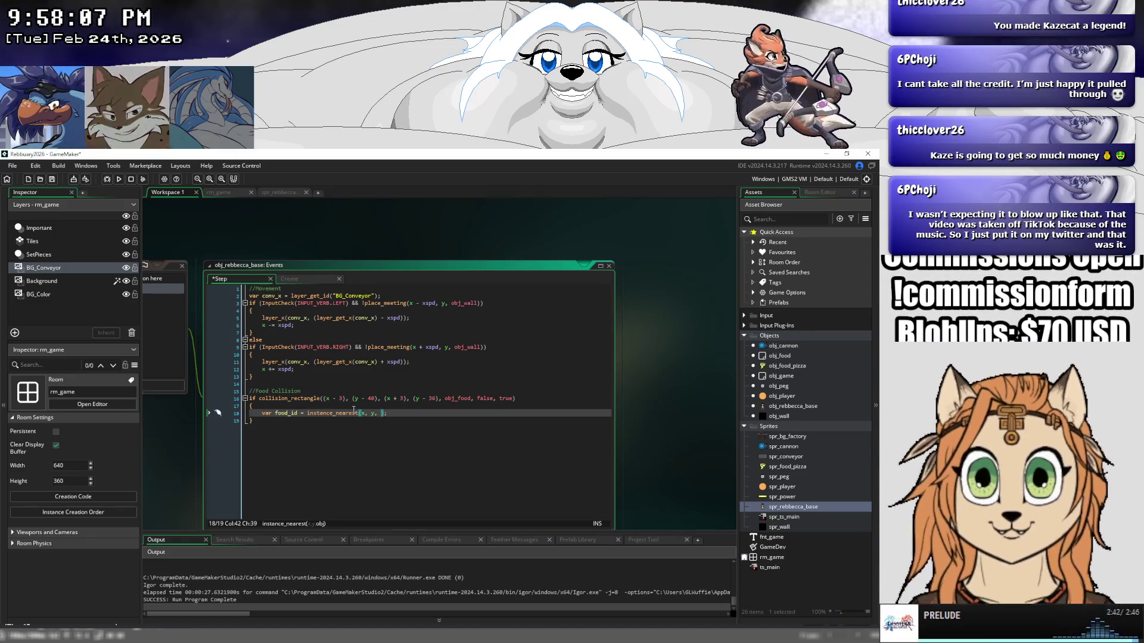
pyautogui.press('Left')
pyautogui.press('Left')
pyautogui.press('Left')
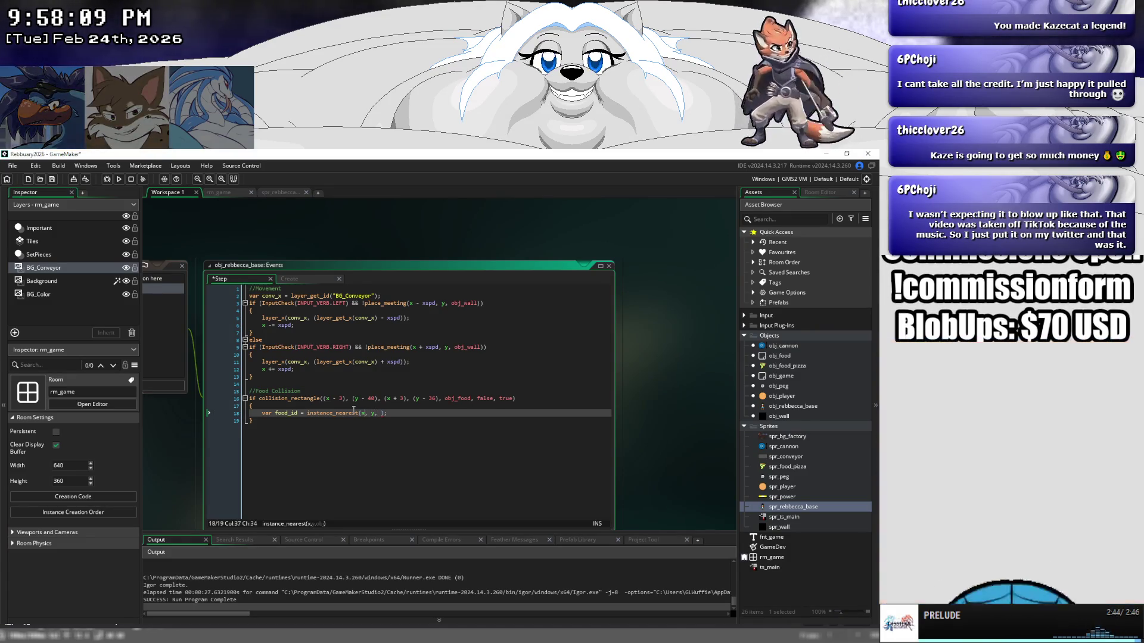
pyautogui.press('Left')
pyautogui.press('Left')
pyautogui.press('Left')
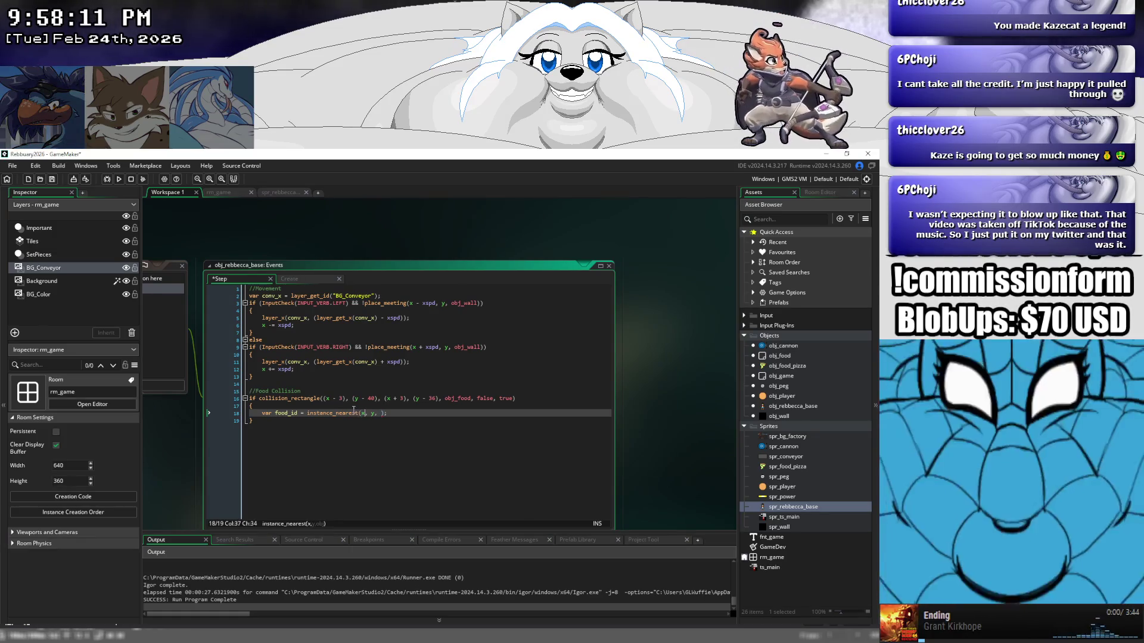
pyautogui.write('(x')
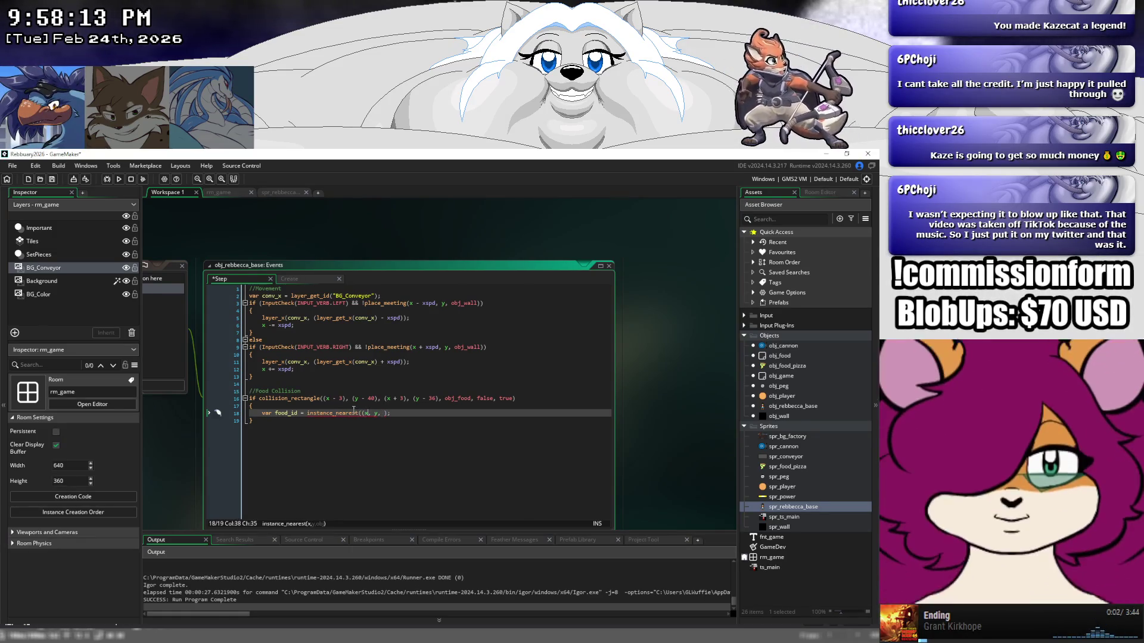
pyautogui.write('), (')
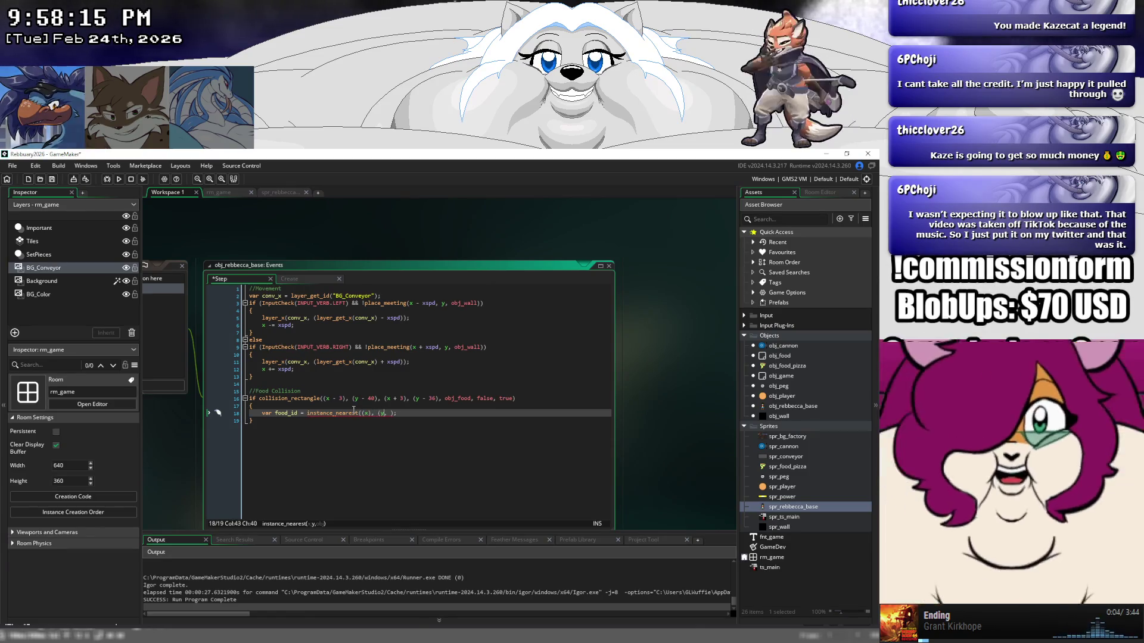
pyautogui.press('Right')
pyautogui.write(')')
pyautogui.press('Left')
pyautogui.press('Left')
pyautogui.press('Left')
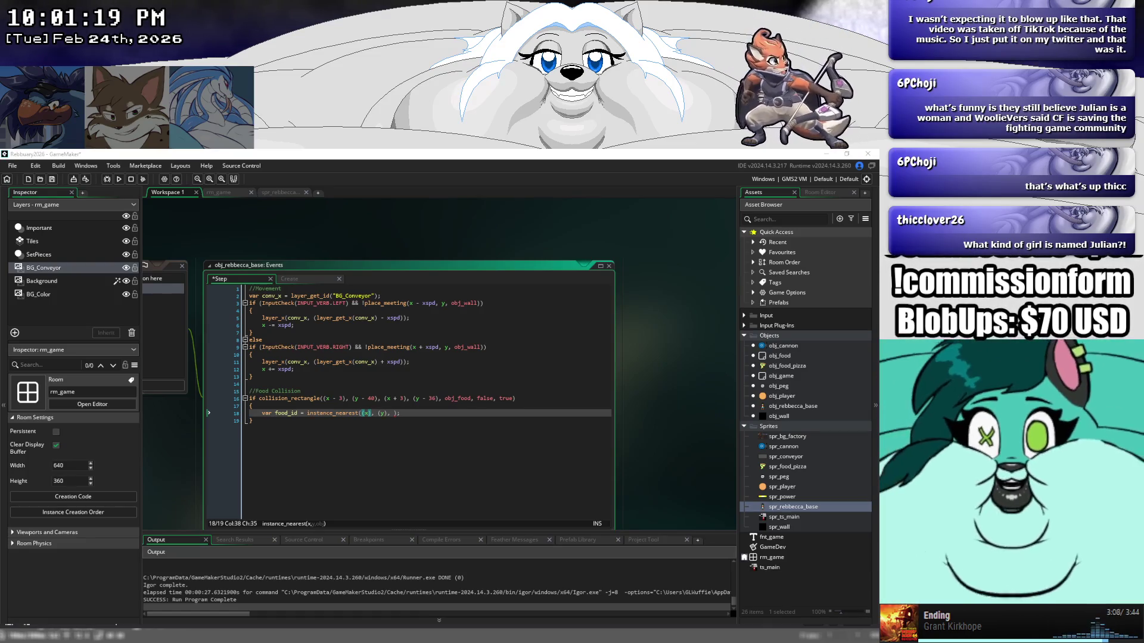
pyautogui.hotkey('alt', 'Tab')
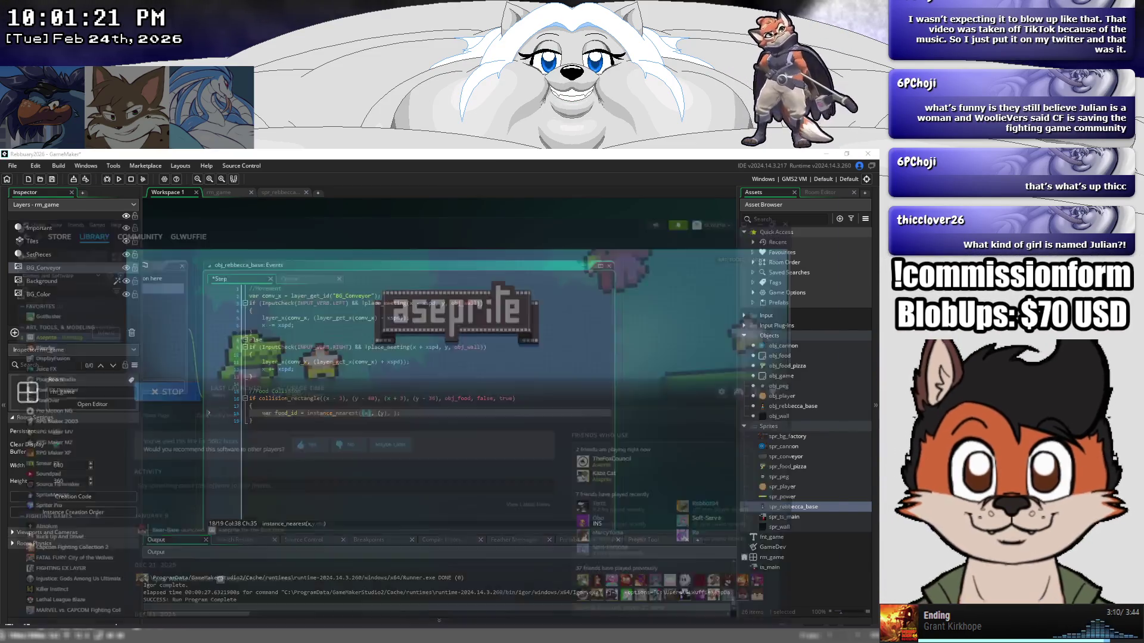
# Switch away from GameMaker and launch Clip Studio Paint EX from its taskbar icon.
pyautogui.hotkey('alt', 'Tab')
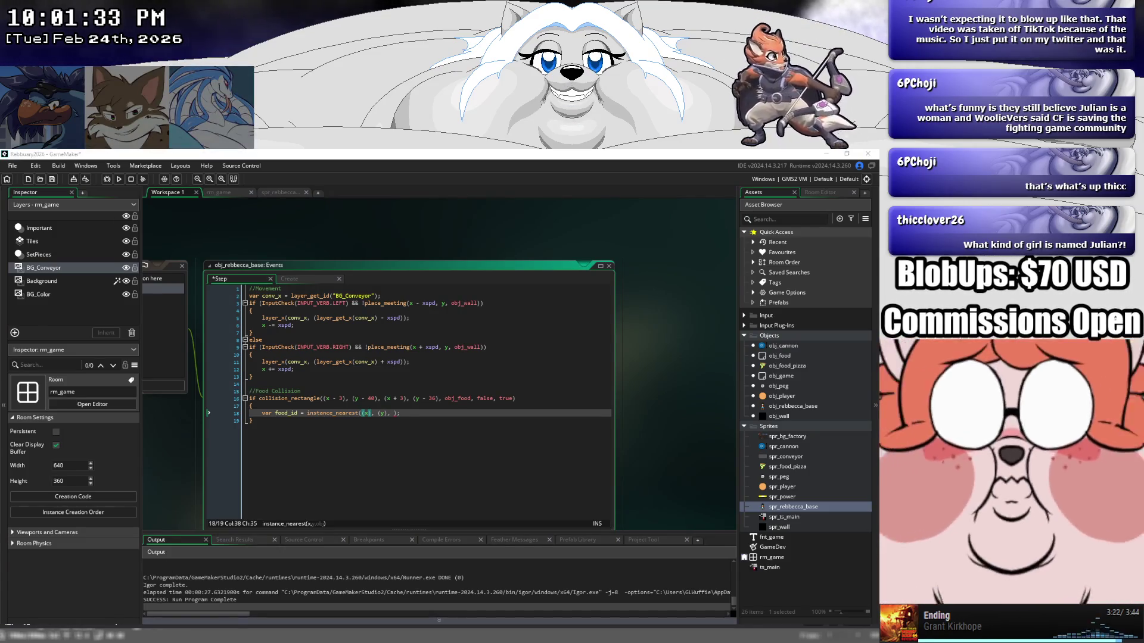
pyautogui.rightClick(24, 635)
pyautogui.click(42, 411)
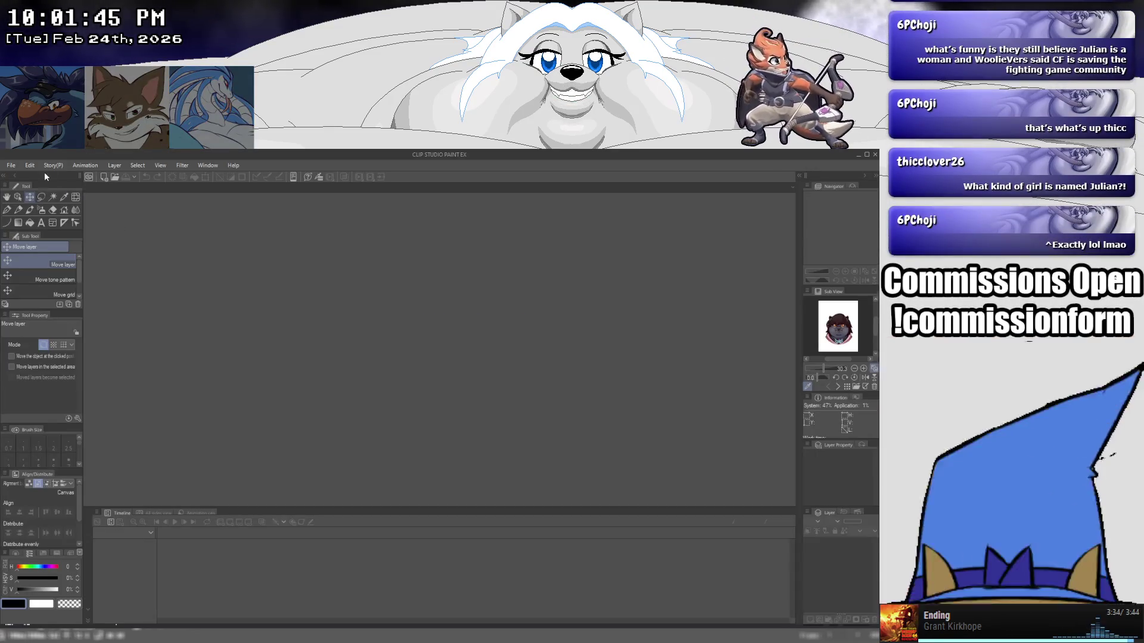
pyautogui.click(11, 165)
# Create a new illustration from the clipboard screenshot, fit it to the window, then minimize Clip Studio Paint.
pyautogui.click(42, 191)
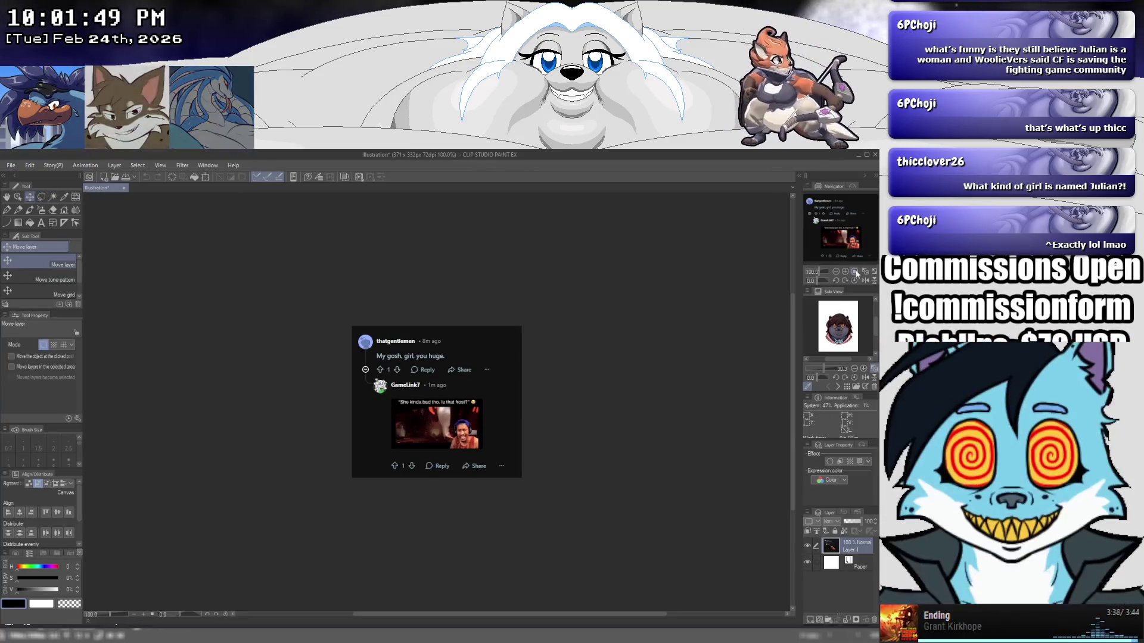
pyautogui.click(854, 272)
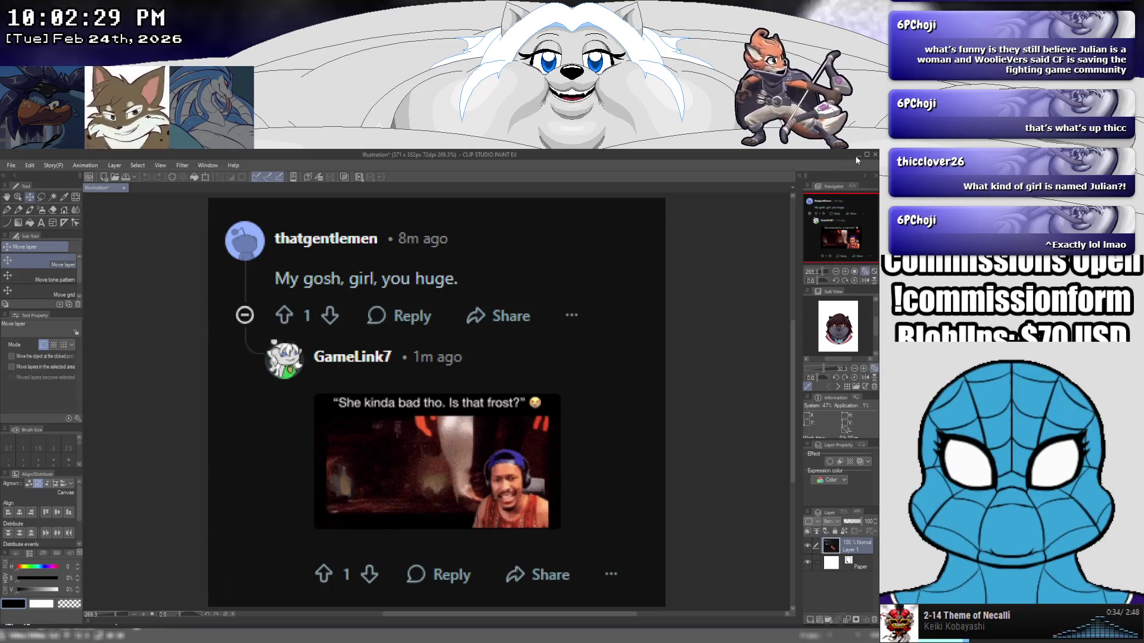
pyautogui.click(856, 154)
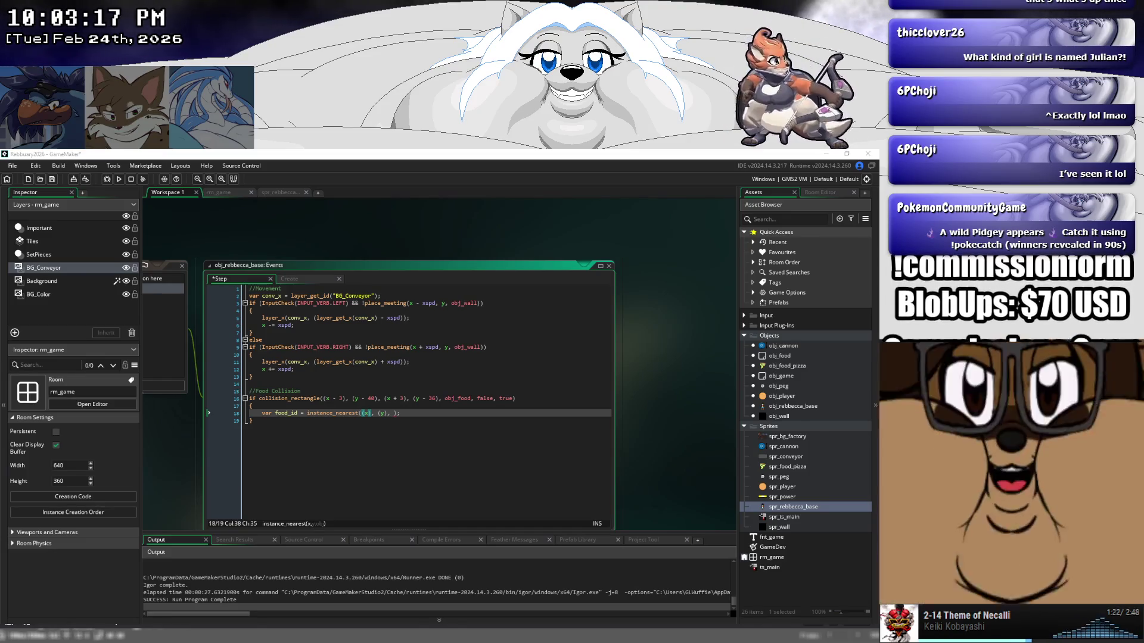
# Replay the short YouTube clip with captions on and background music paused, then minimize the browser.
pyautogui.hotkey('alt', 'Tab')
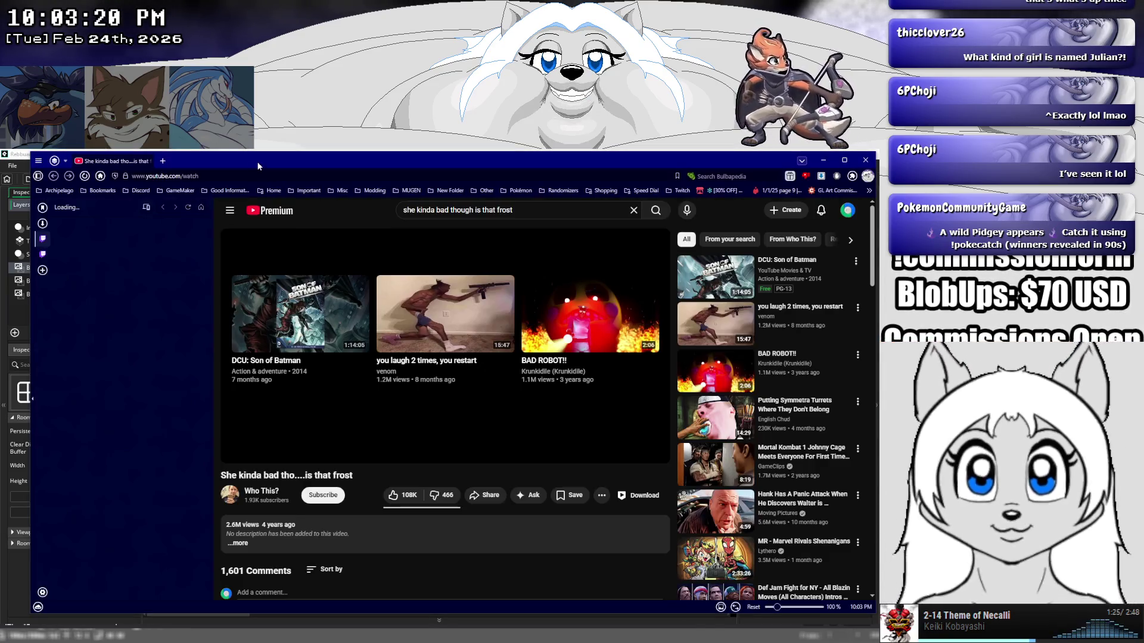
pyautogui.doubleClick(258, 166)
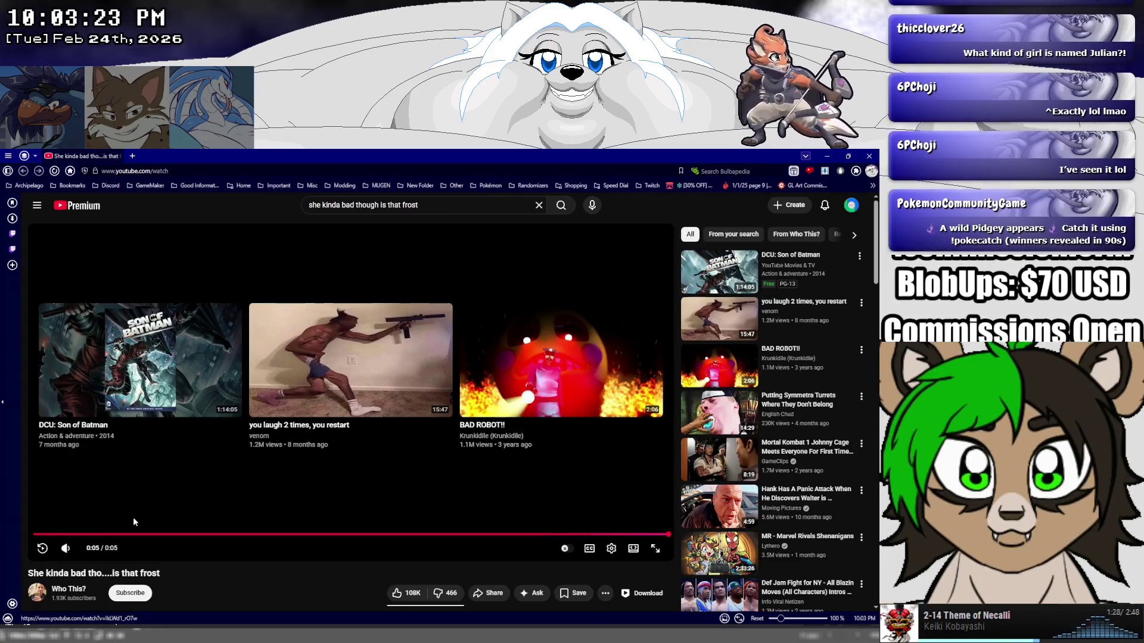
pyautogui.click(140, 517)
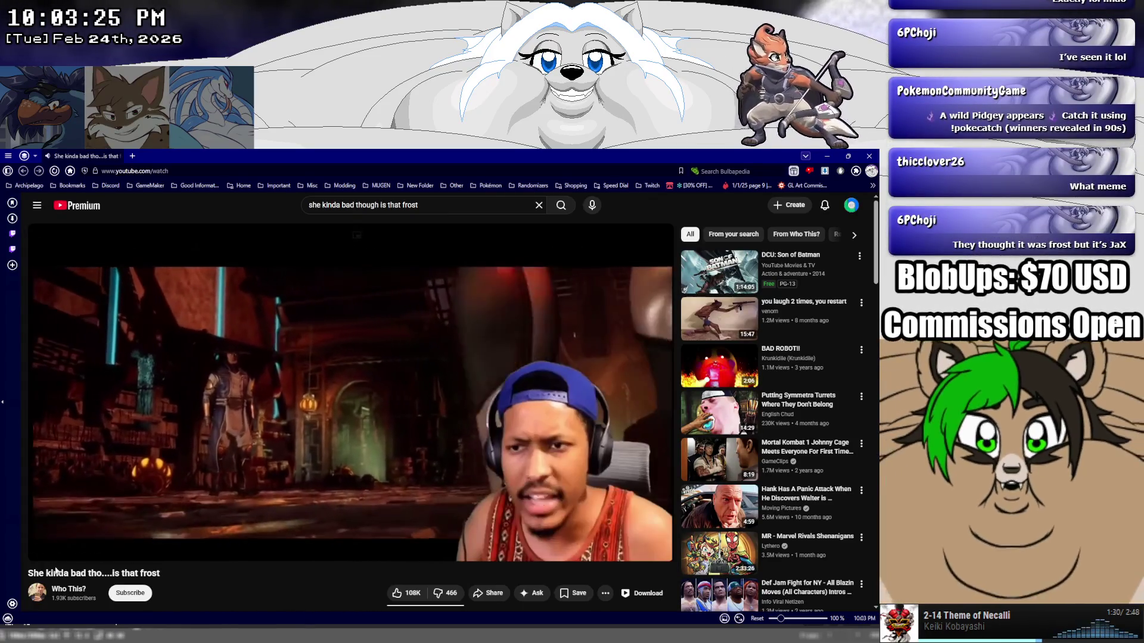
pyautogui.click(32, 538)
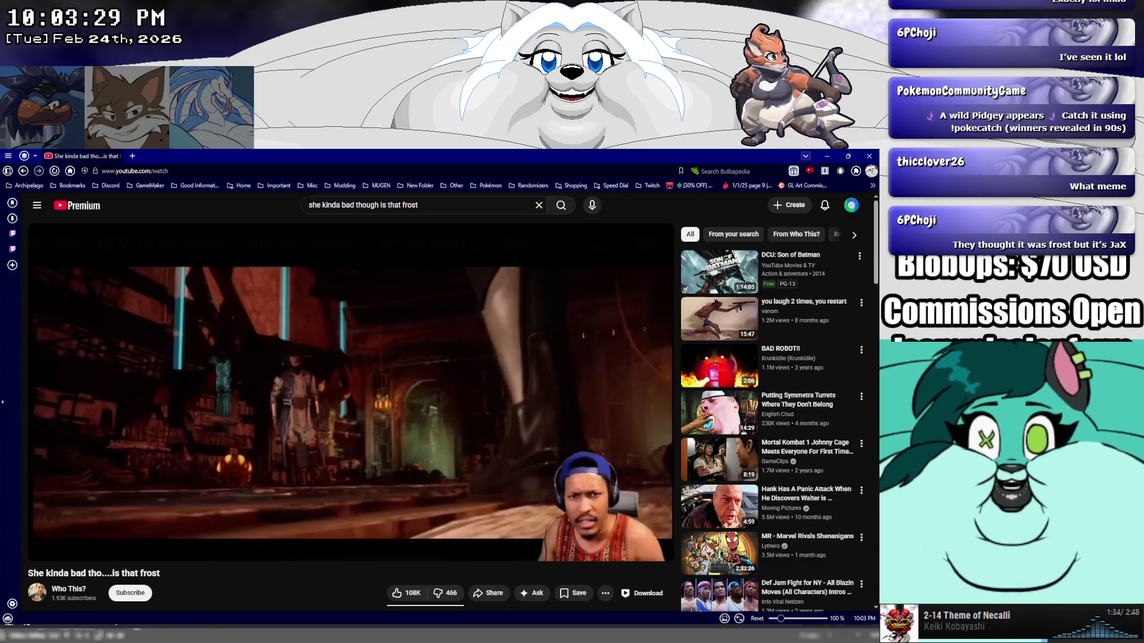
pyautogui.moveTo(122, 635)
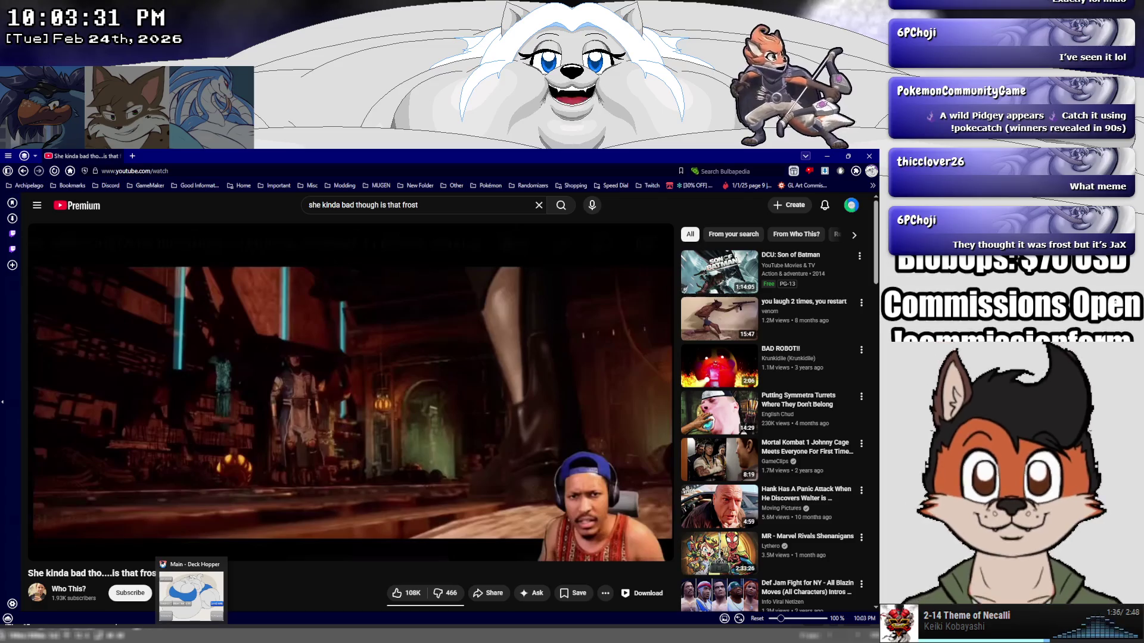
pyautogui.click(209, 616)
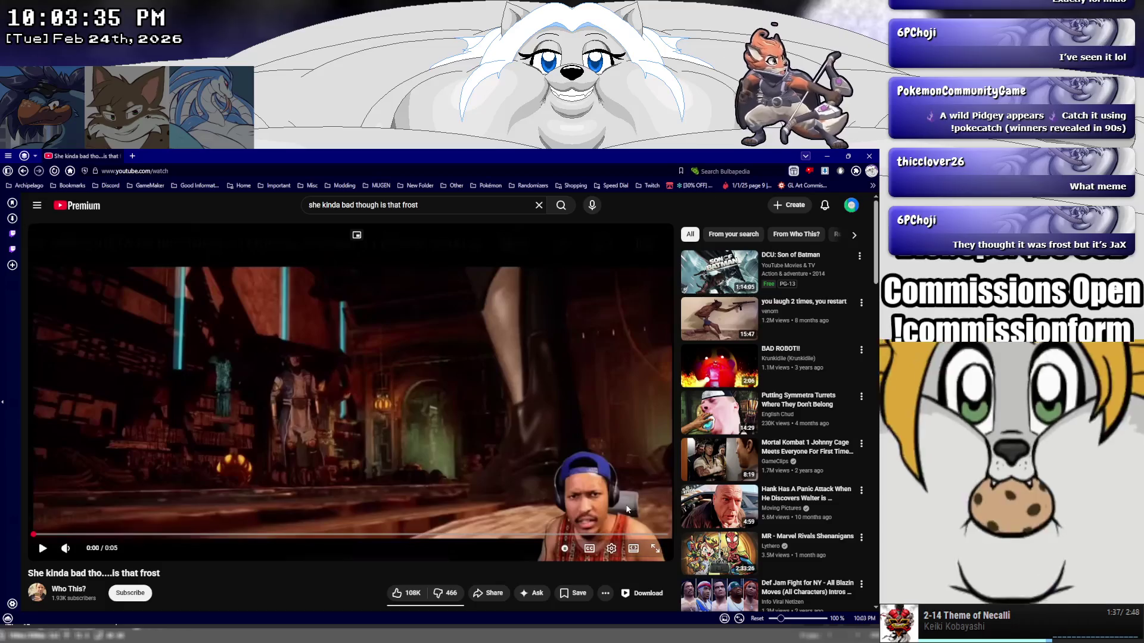
pyautogui.click(589, 548)
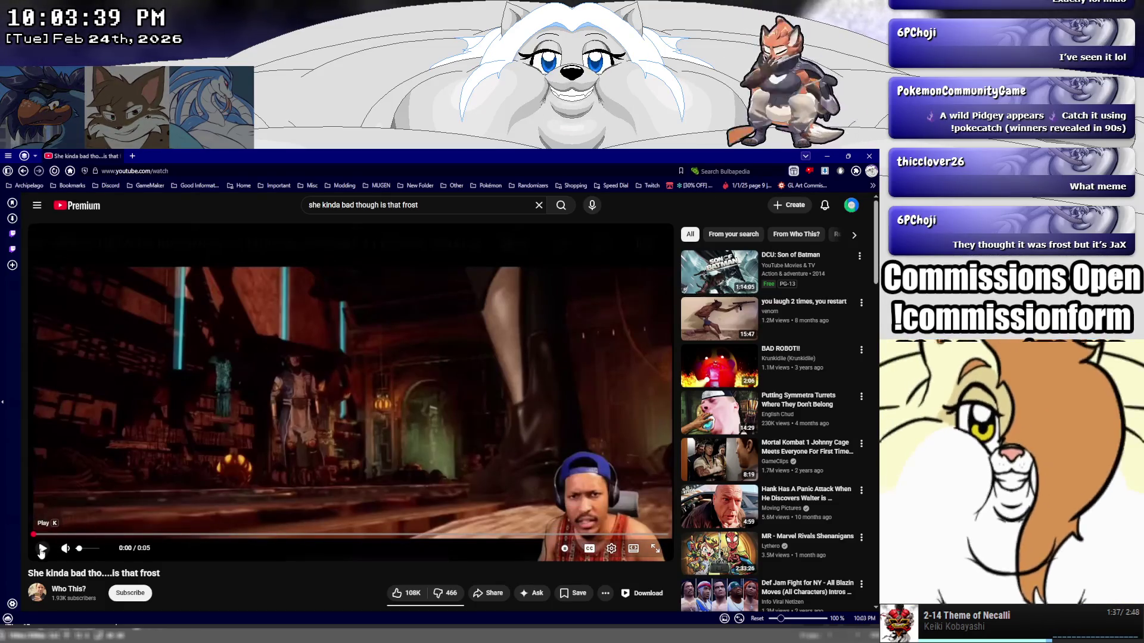
pyautogui.click(42, 549)
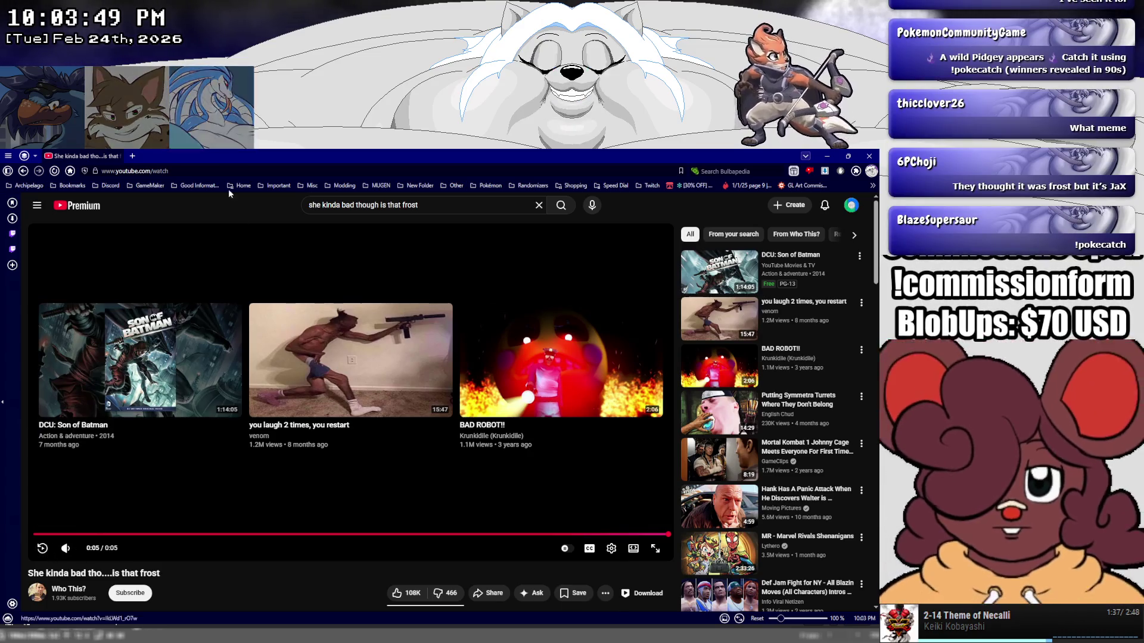
pyautogui.press('super+Down')
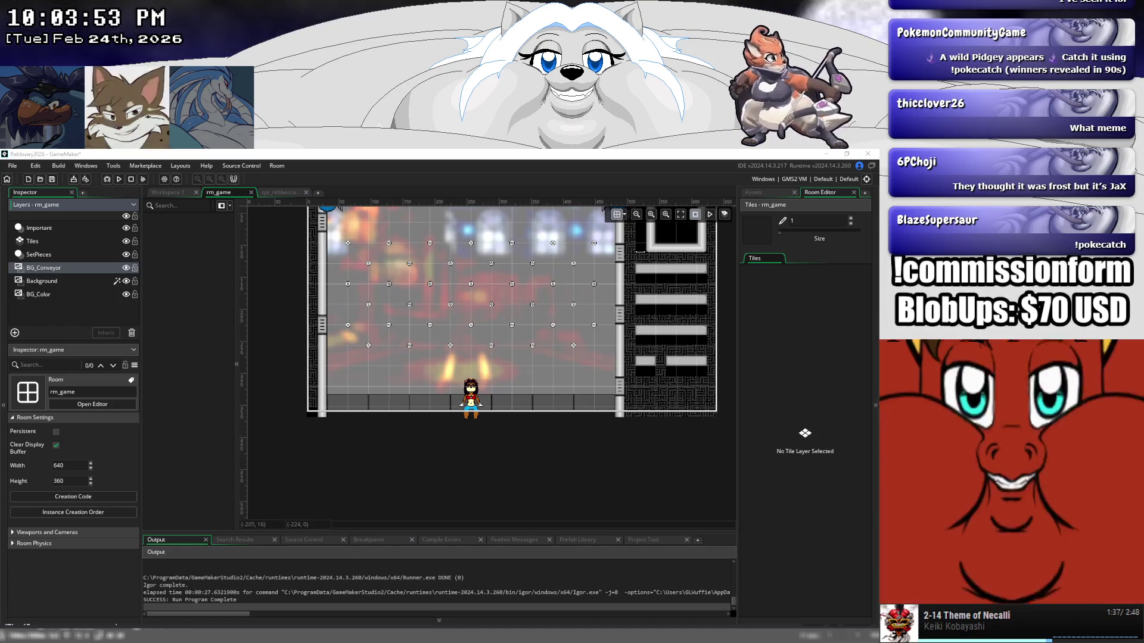
# Start the background music in MusicBee and go back to obj_rebbecca_base's Step event code.
pyautogui.moveTo(215, 635)
pyautogui.click(208, 614)
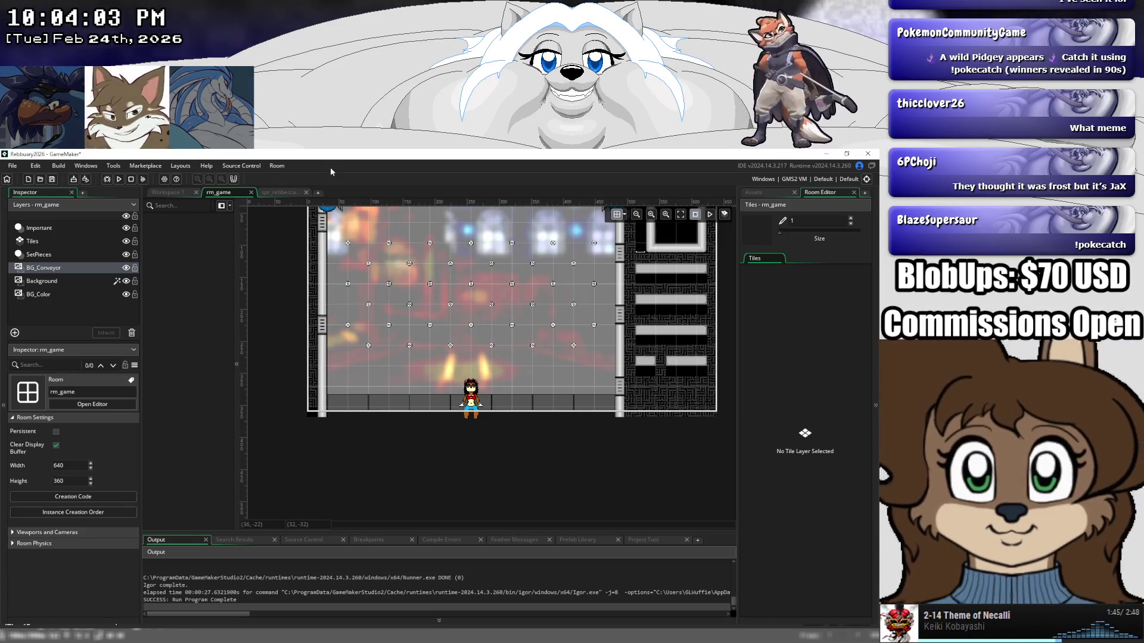
pyautogui.scroll(2, 490, 465)
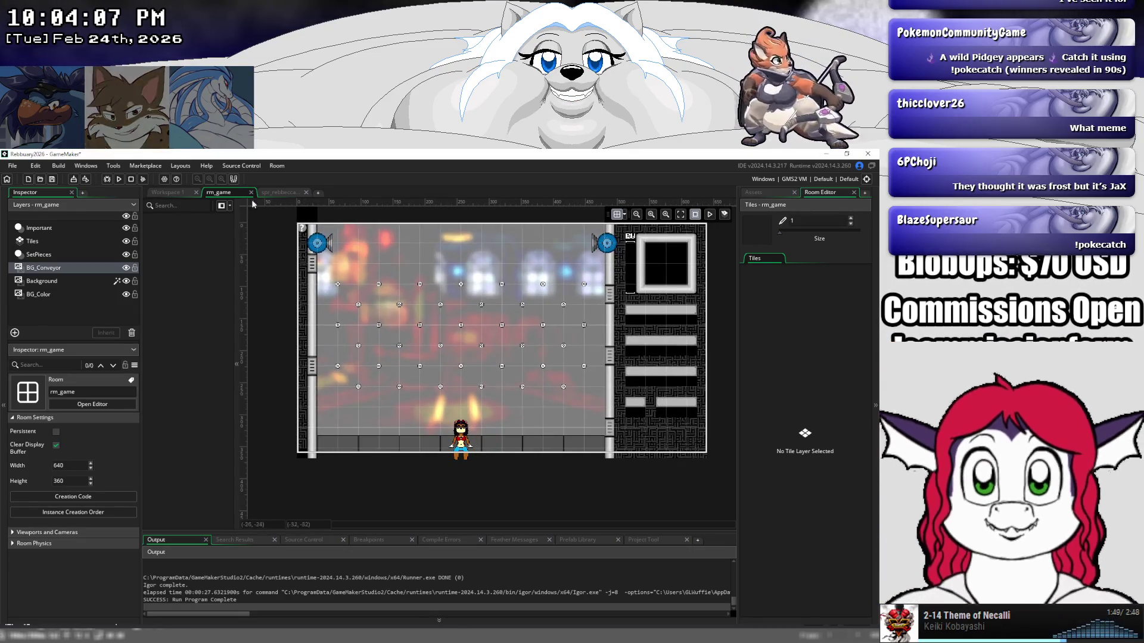
pyautogui.click(172, 198)
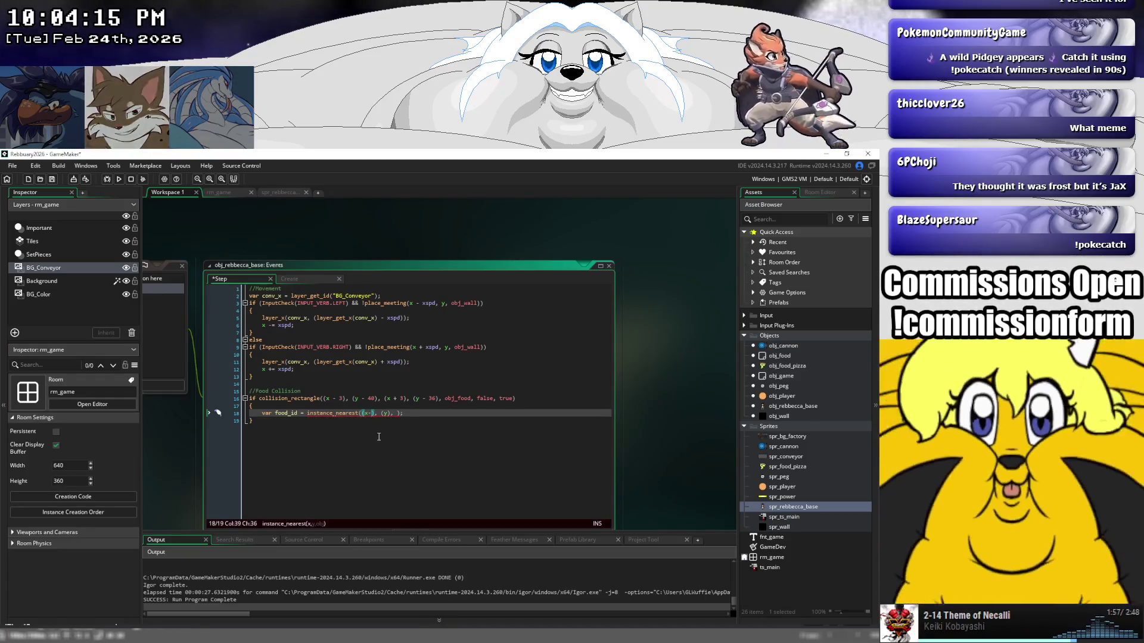
# On line 18, remove the stray minus, offset y by -30, and pass obj_food as the third argument.
pyautogui.press('BackSpace')
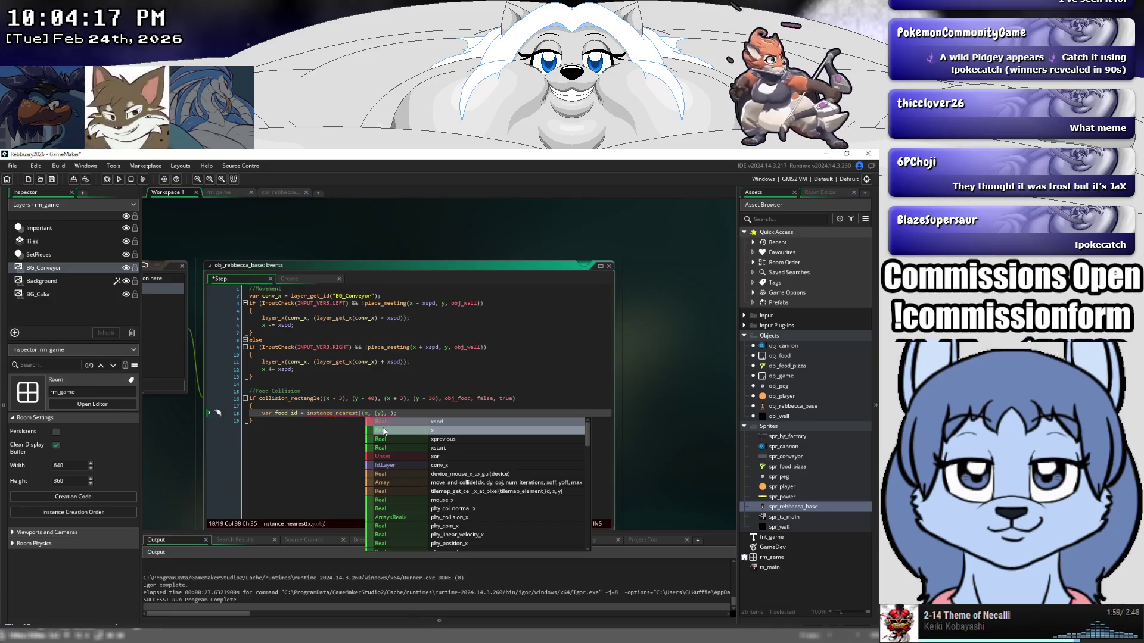
pyautogui.click(383, 431)
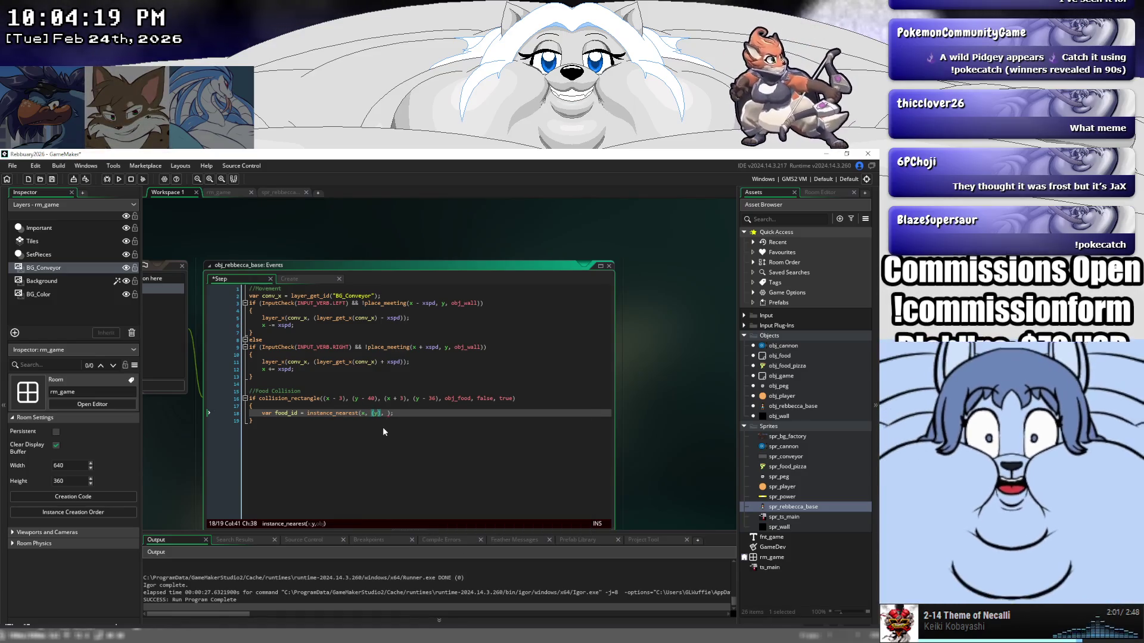
pyautogui.write('-3')
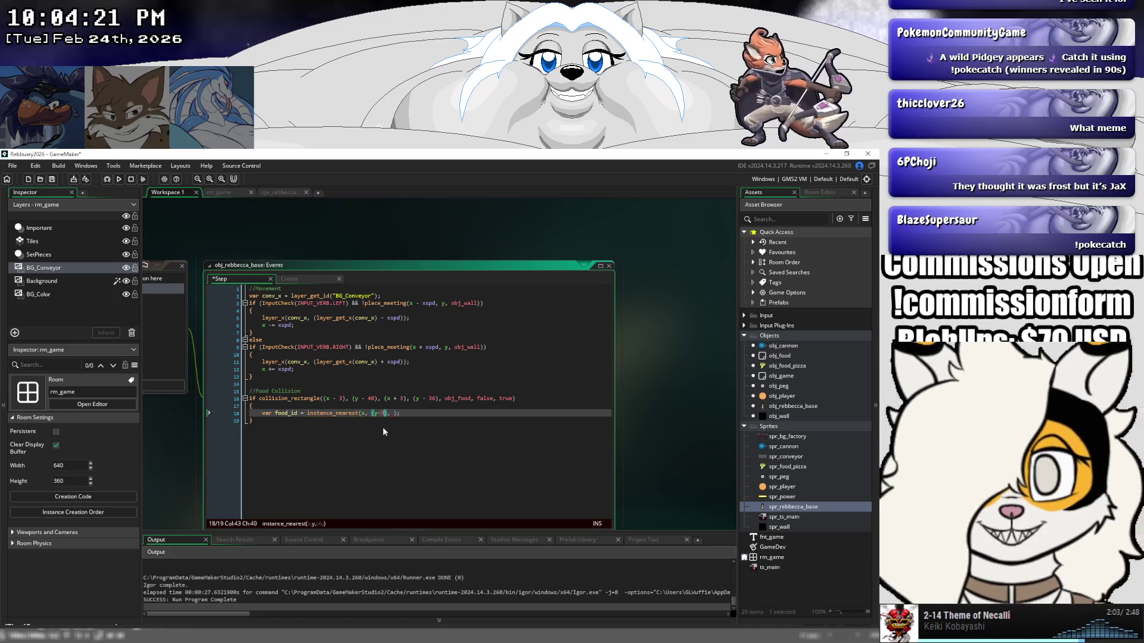
pyautogui.press('Right')
pyautogui.press('Right')
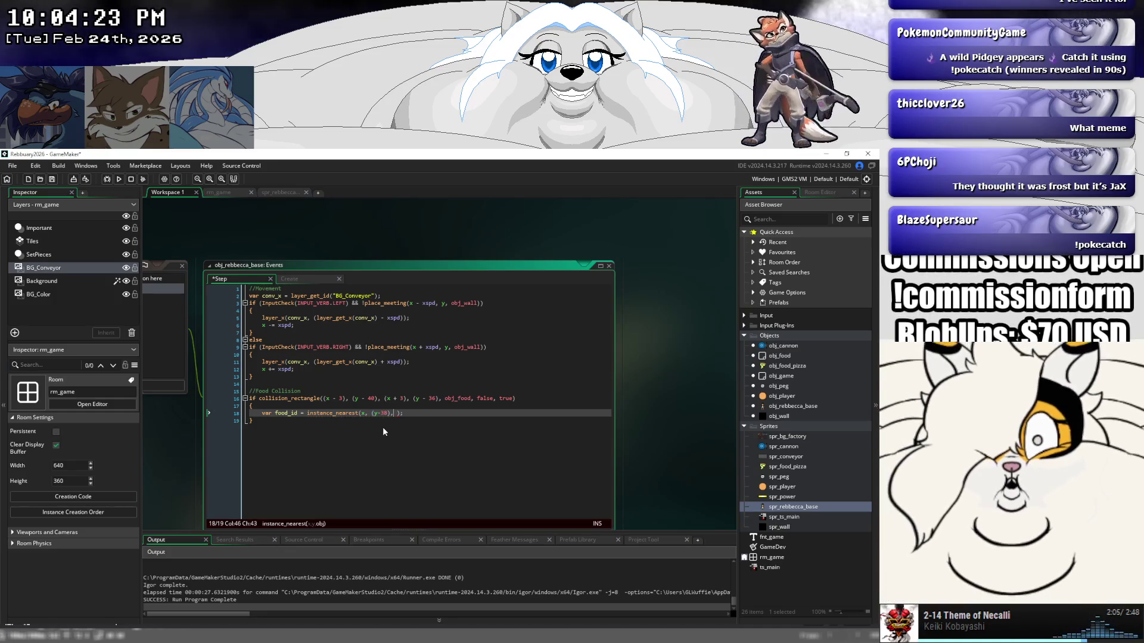
pyautogui.press('Right')
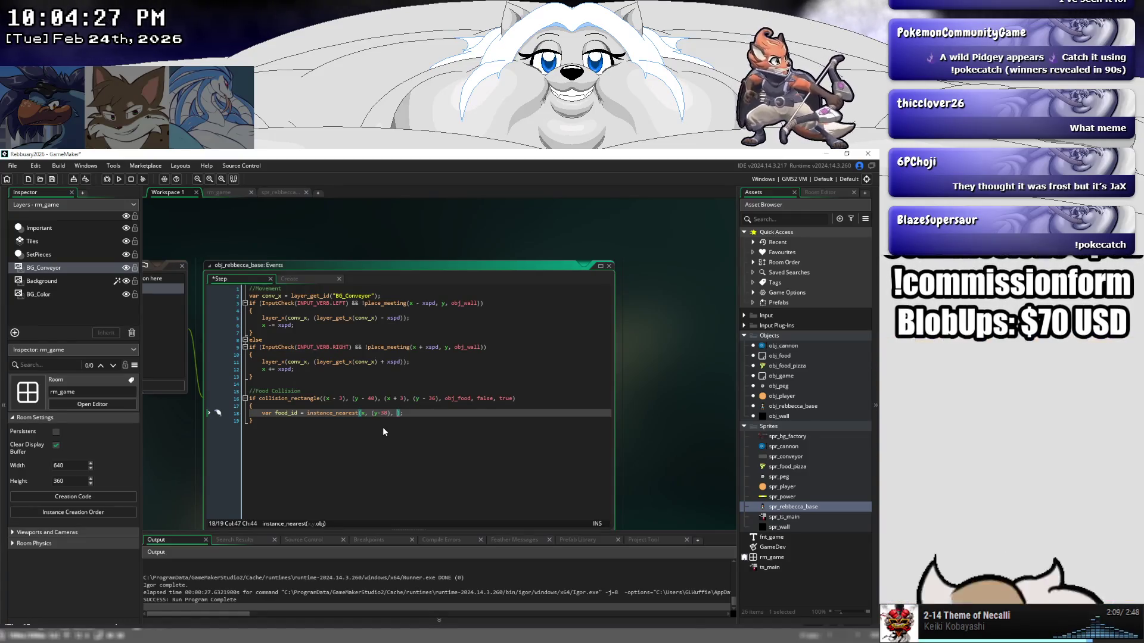
pyautogui.write('obj_')
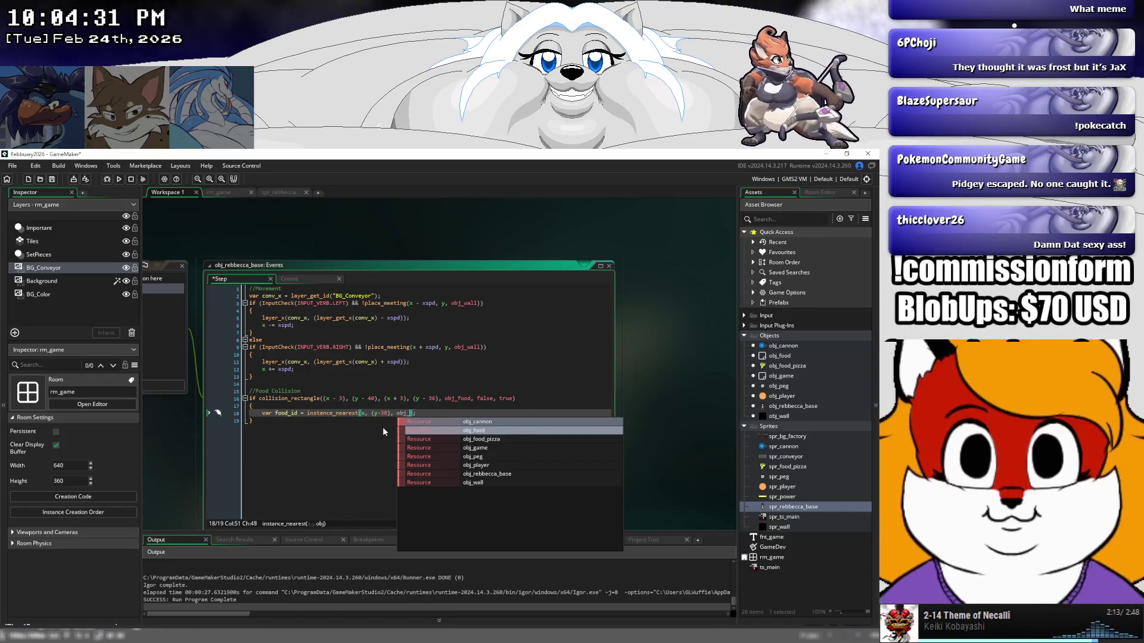
pyautogui.write('food')
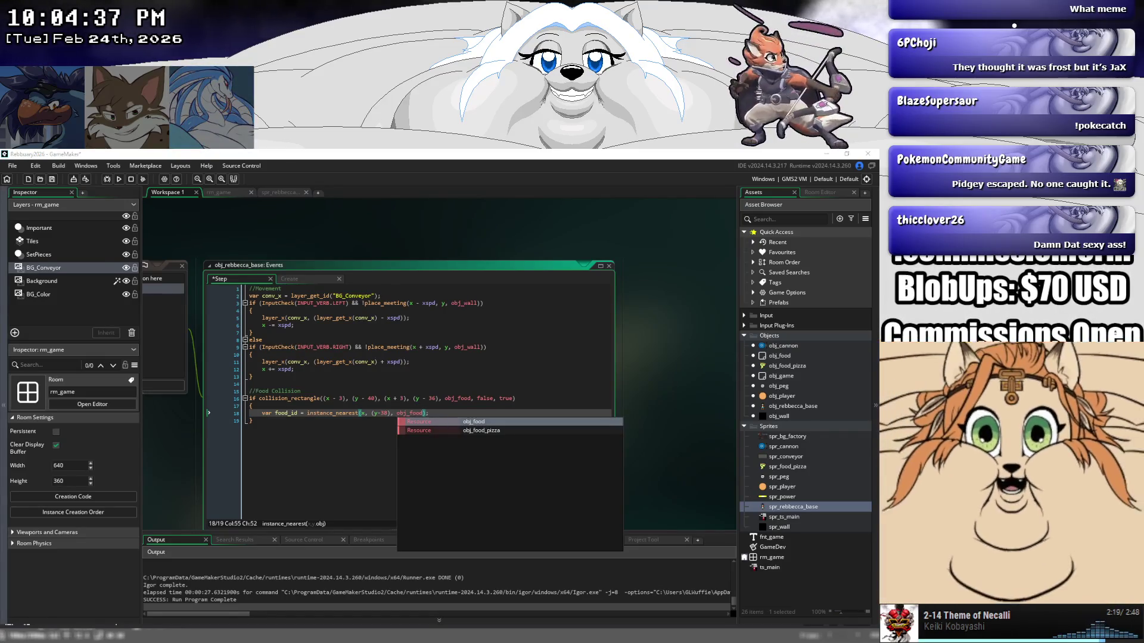
pyautogui.click(393, 413)
pyautogui.write(';')
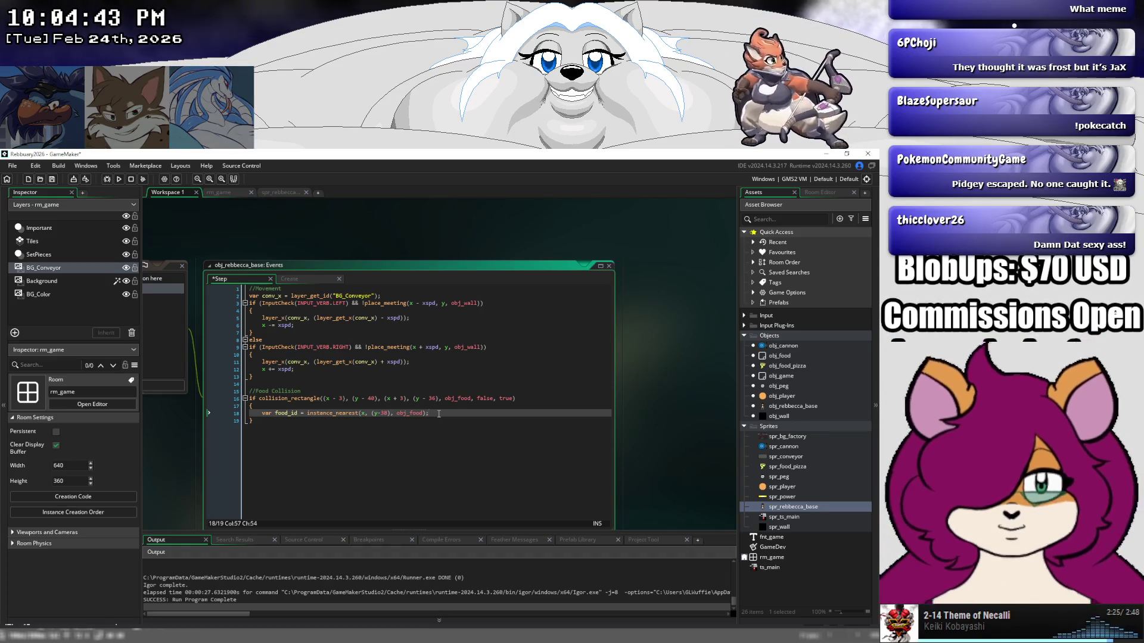
pyautogui.press('Return')
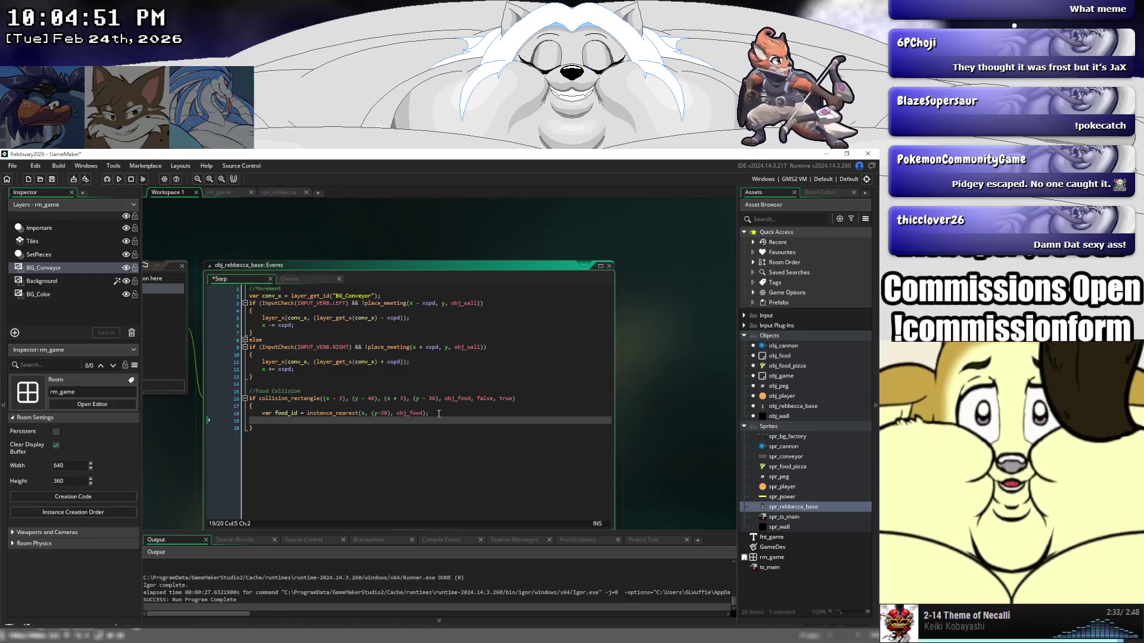
pyautogui.write('if')
pyautogui.hotkey('ctrl', 'space')
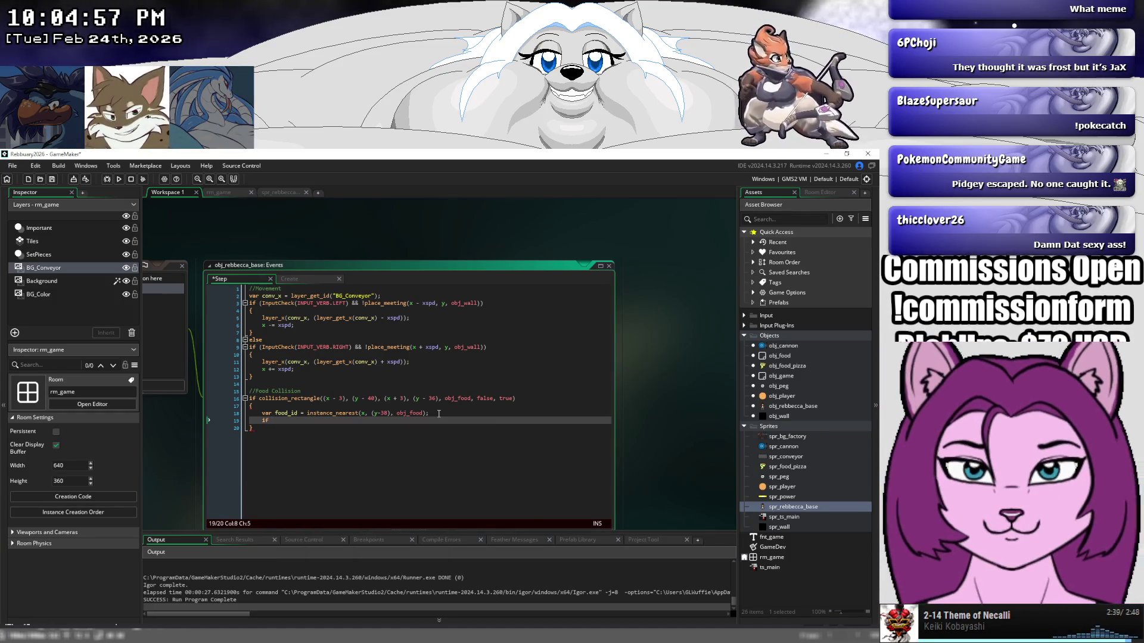
# Write the condition if food_id != noone on line 19.
pyautogui.write('food_')
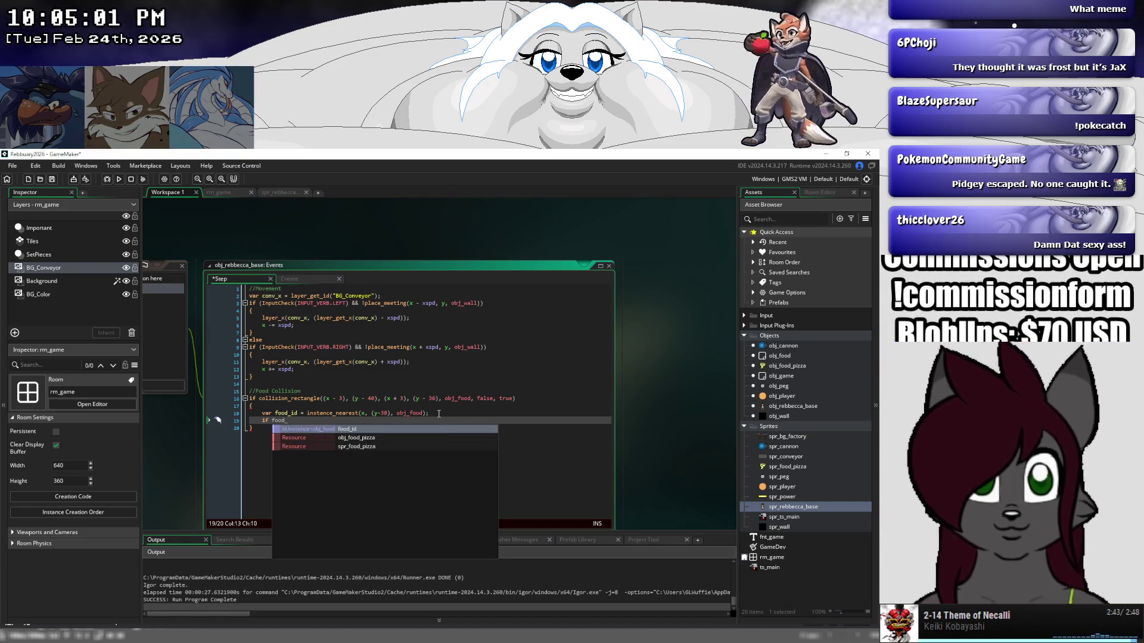
pyautogui.press('BackSpace')
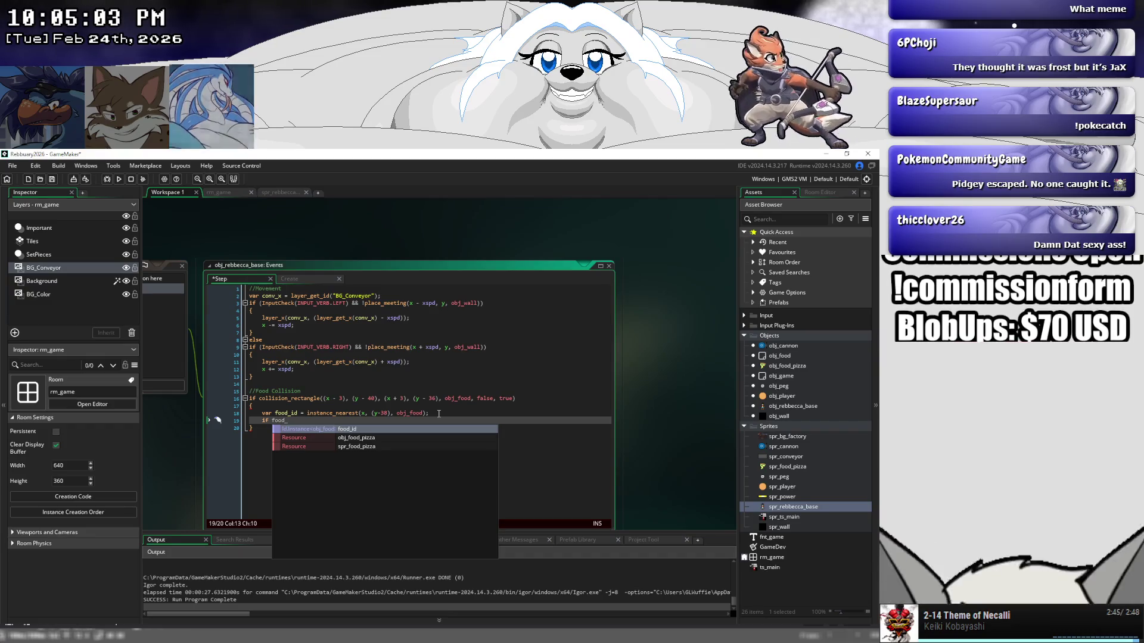
pyautogui.click(354, 413)
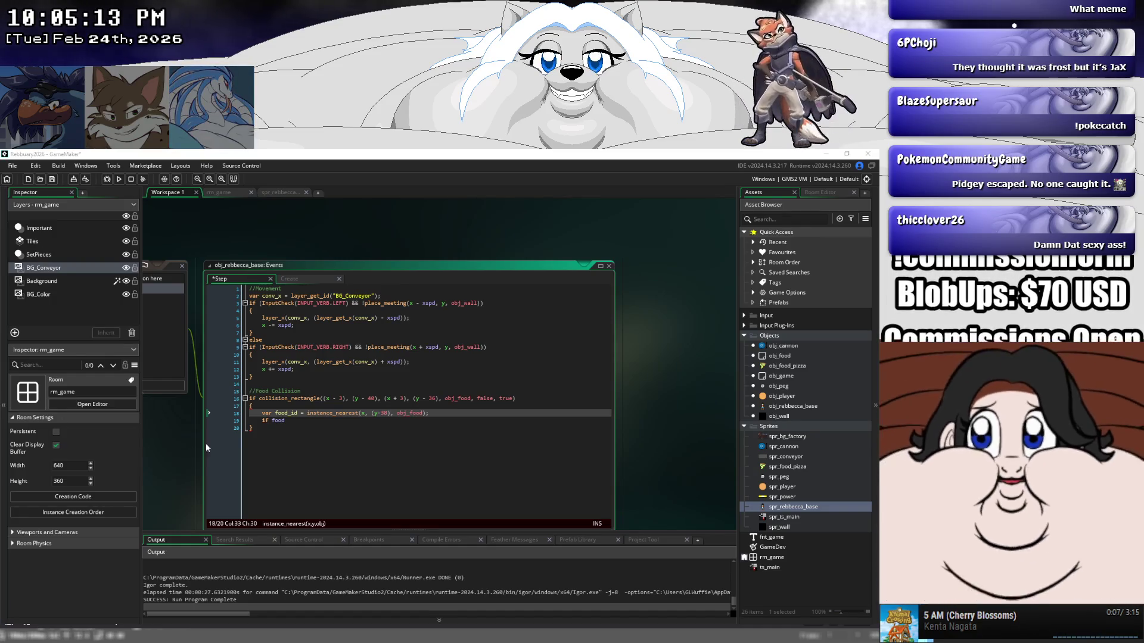
pyautogui.click(286, 421)
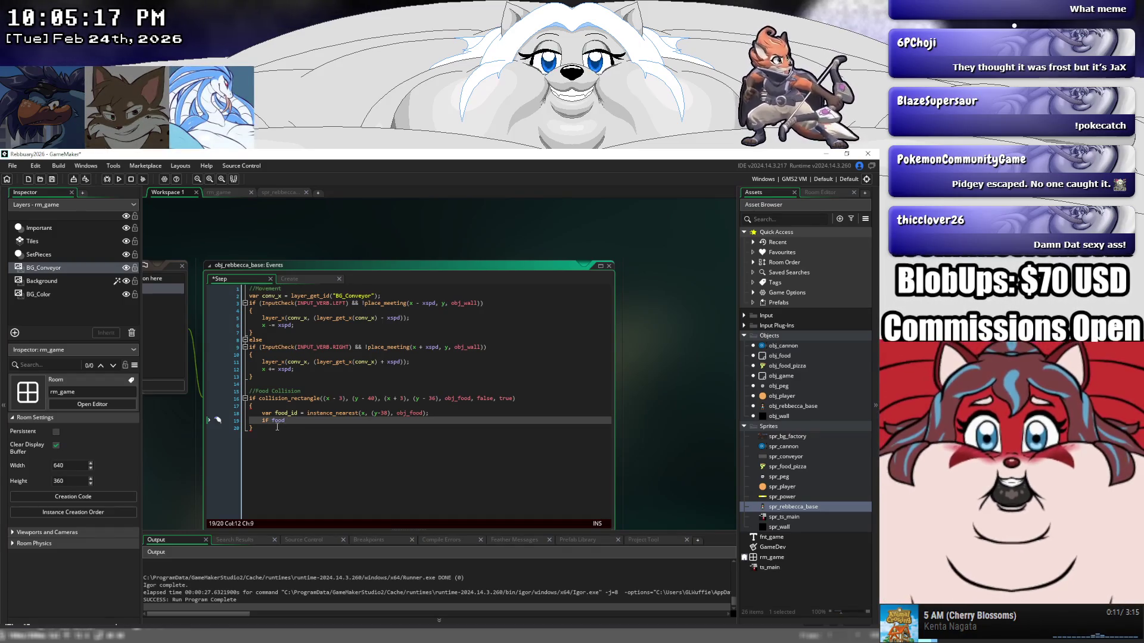
pyautogui.write('_id')
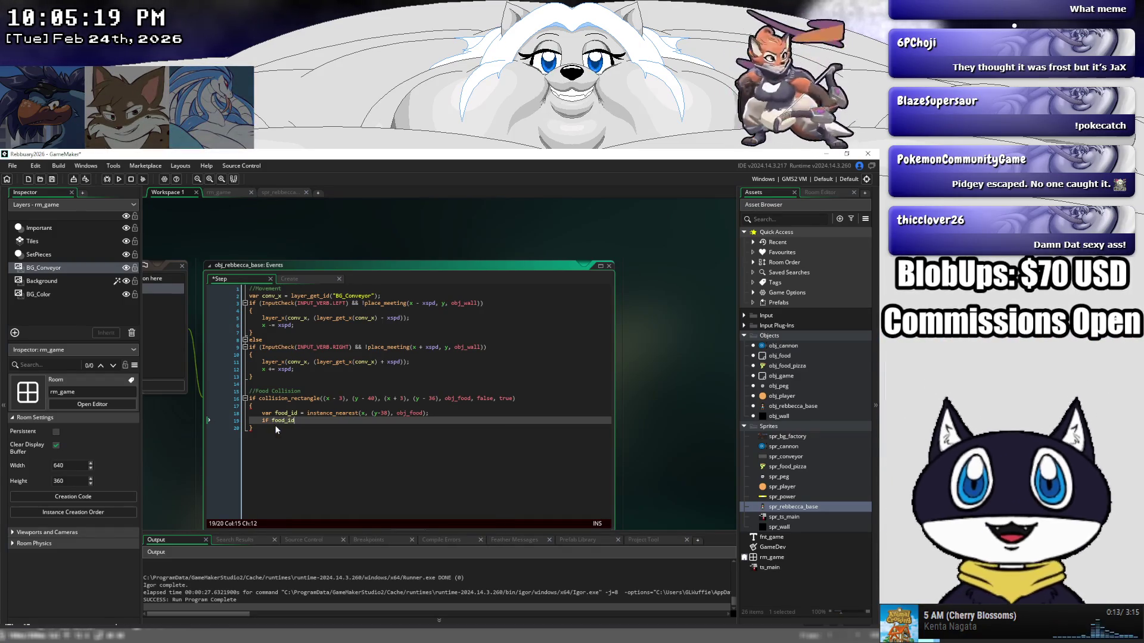
pyautogui.write(' != noone')
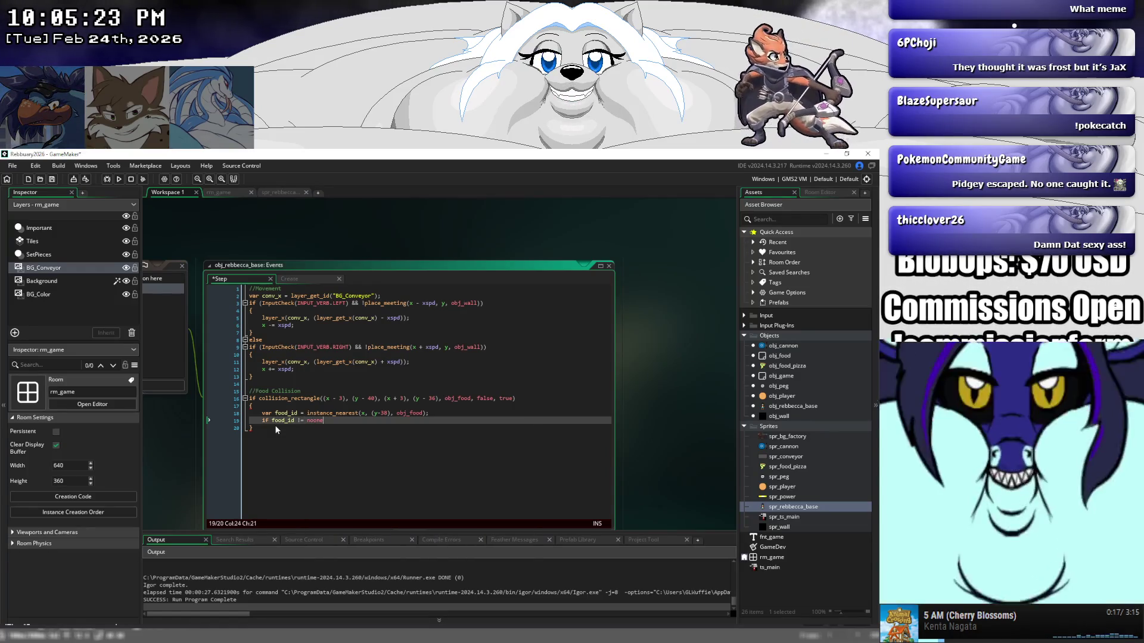
# Add braces under the condition and begin a nested if inside the block.
pyautogui.press('Return')
pyautogui.write('{')
pyautogui.press('Return')
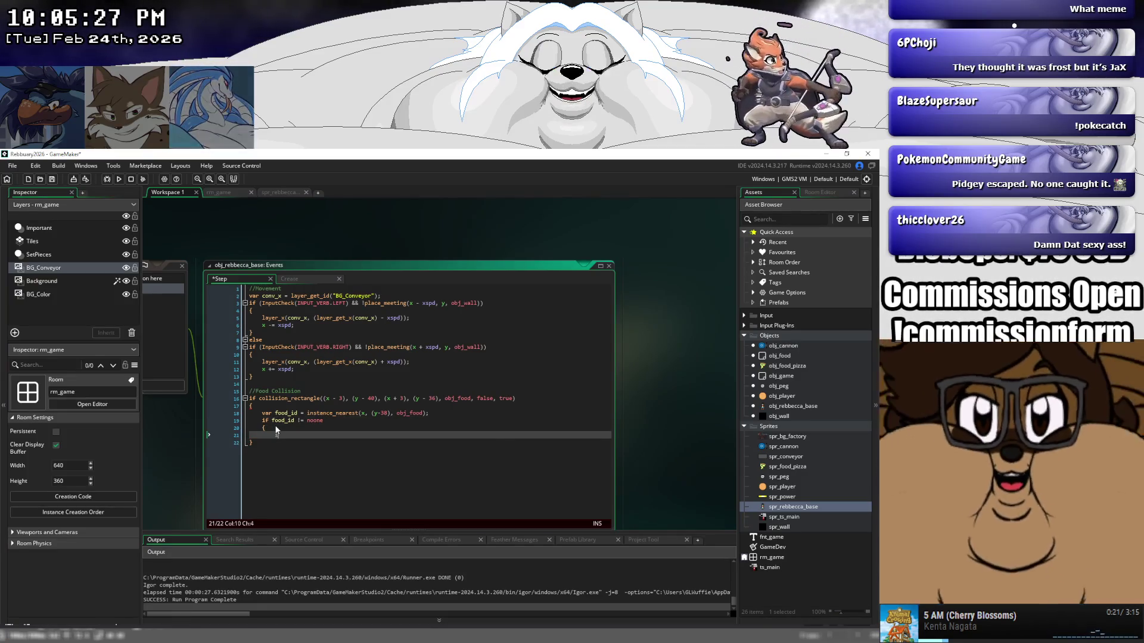
pyautogui.write('if')
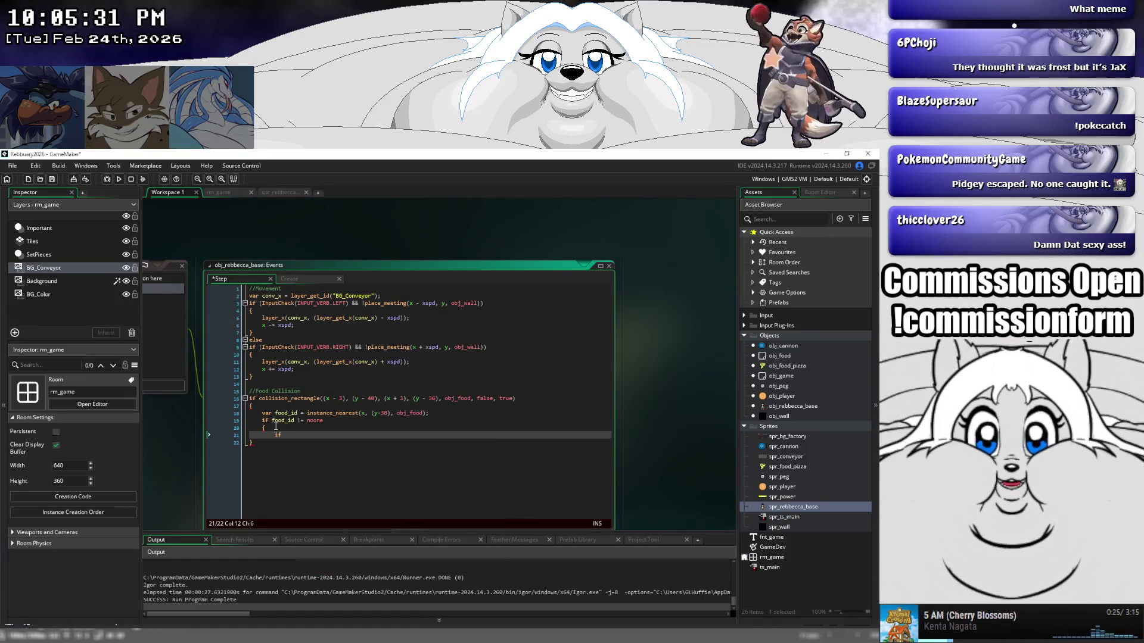
pyautogui.write(' if')
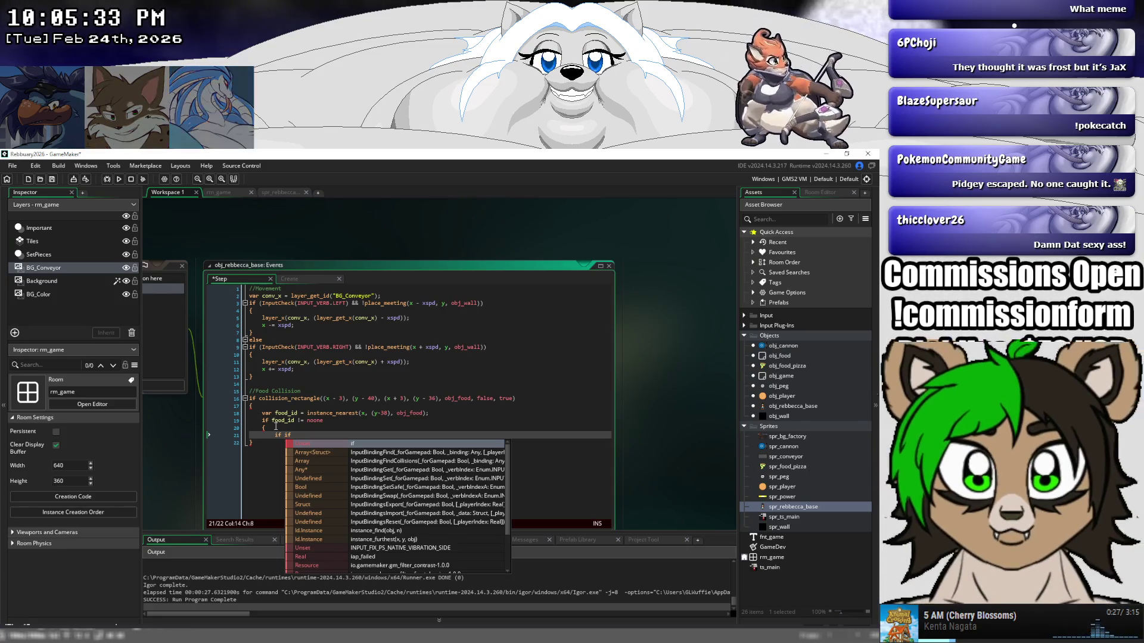
pyautogui.press('BackSpace')
pyautogui.press('BackSpace')
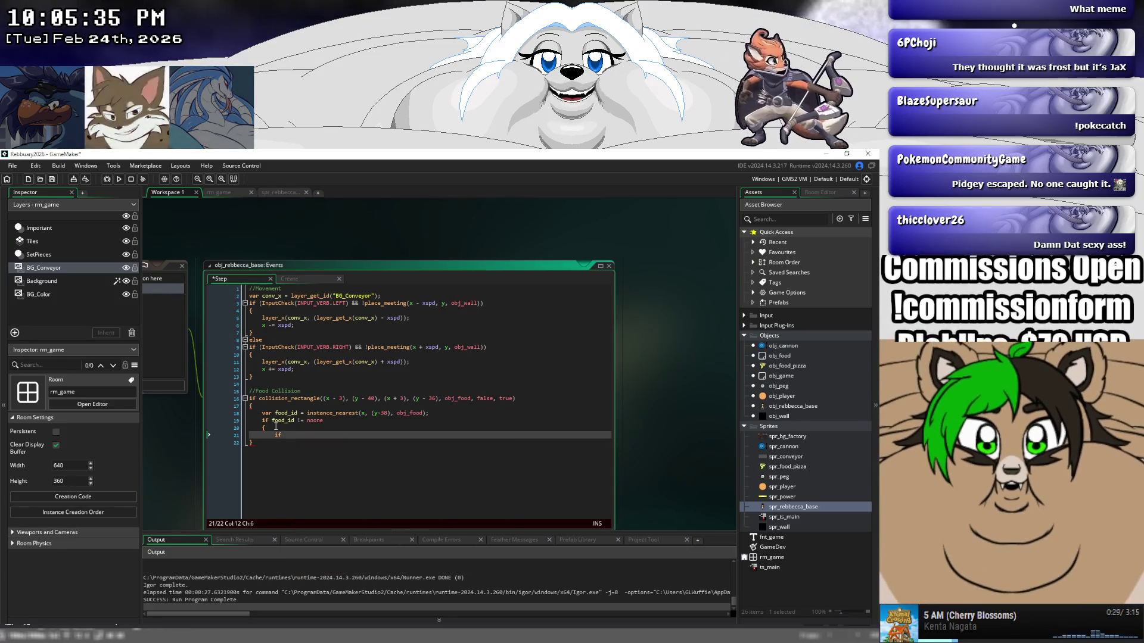
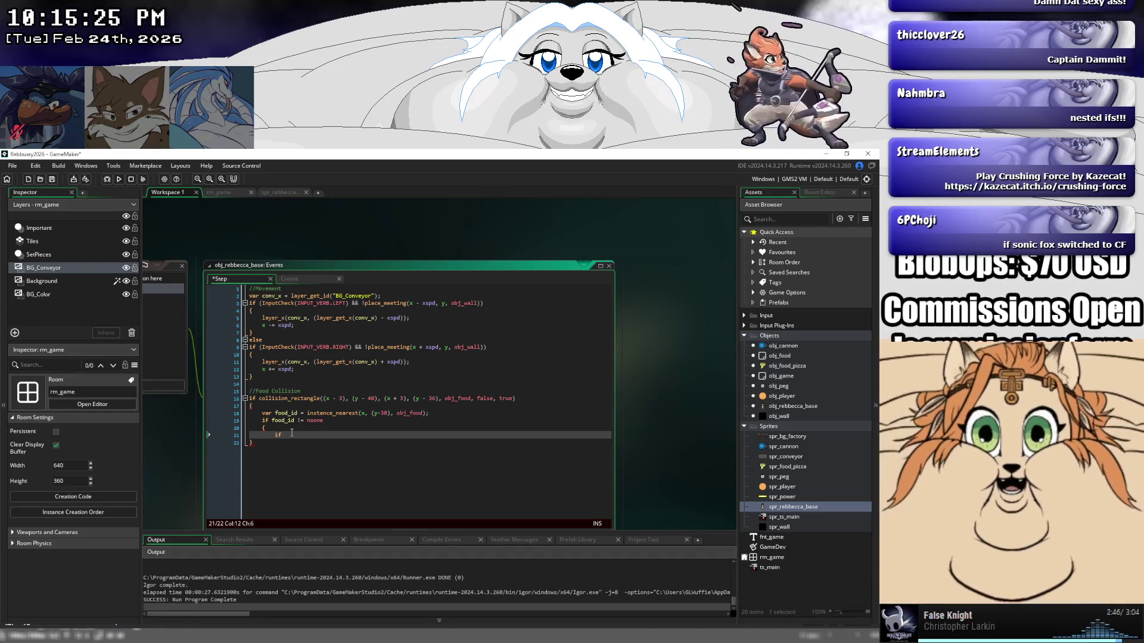
# Add a nested 'if food_id.eaten == 0;' condition inside the food_id != noone block.
pyautogui.write('food_id')
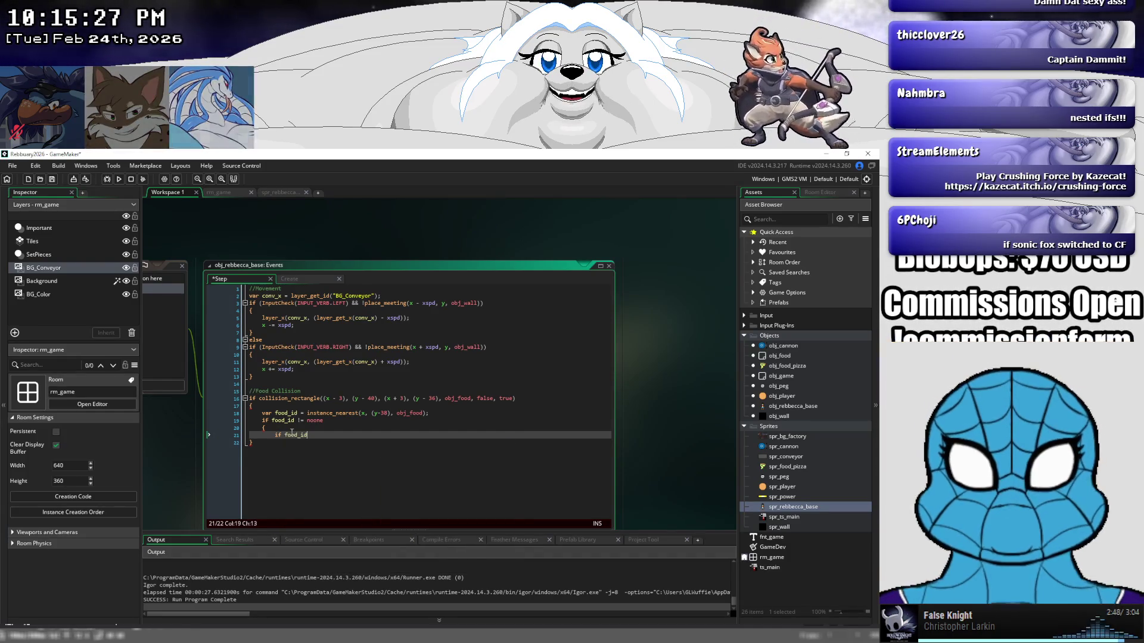
pyautogui.write('.eath')
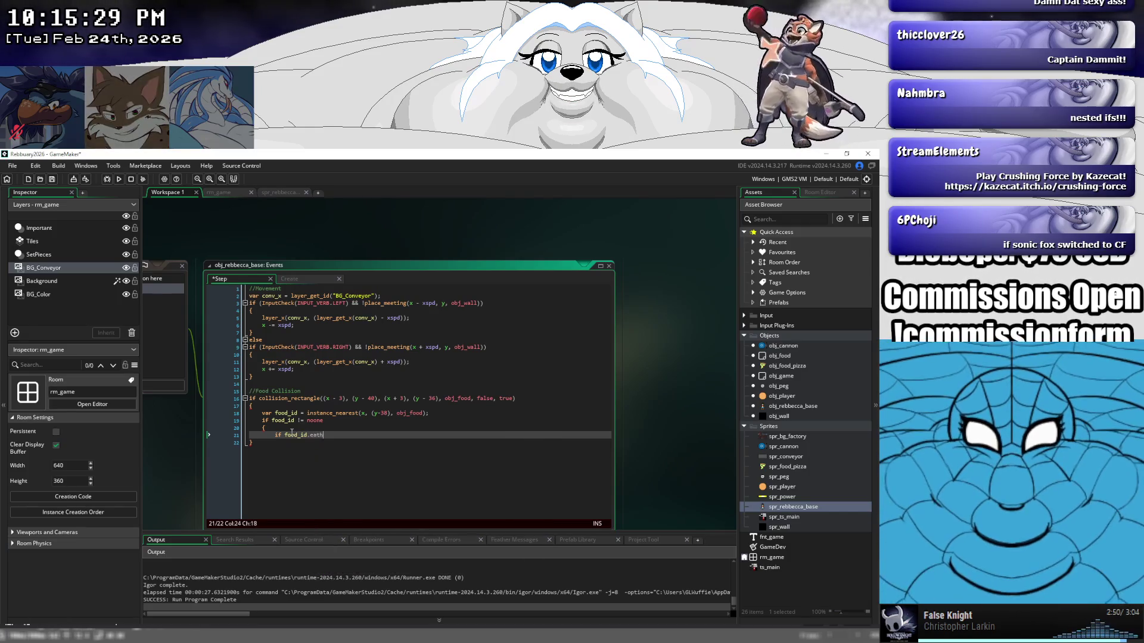
pyautogui.press('BackSpace')
pyautogui.write('en ==')
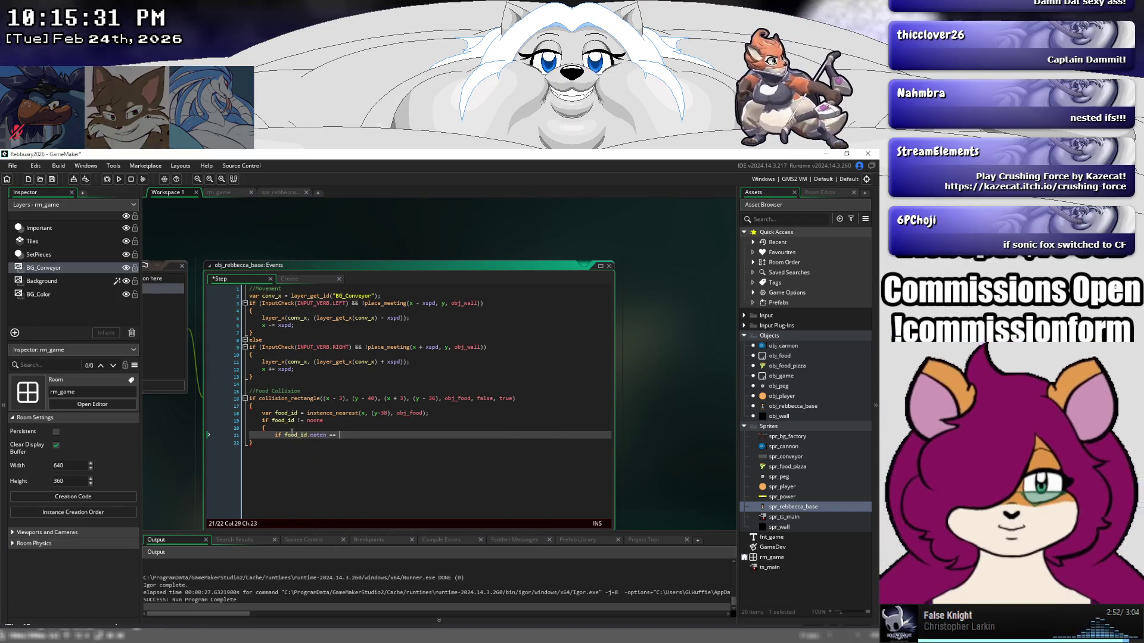
pyautogui.write(' 0;')
pyautogui.press('Return')
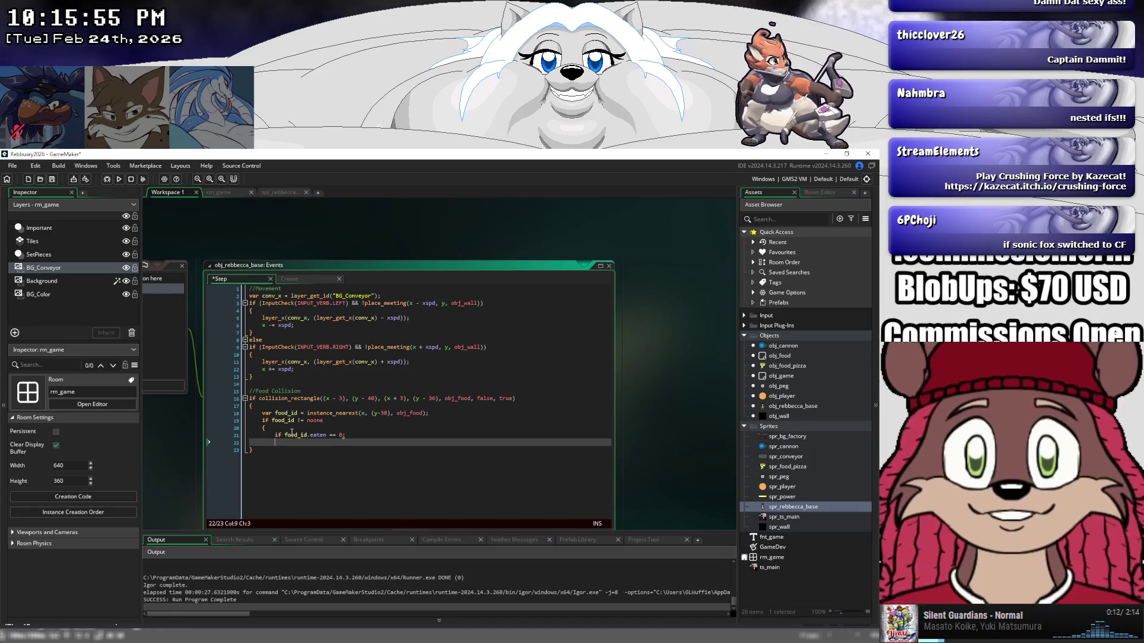
pyautogui.press('Tab')
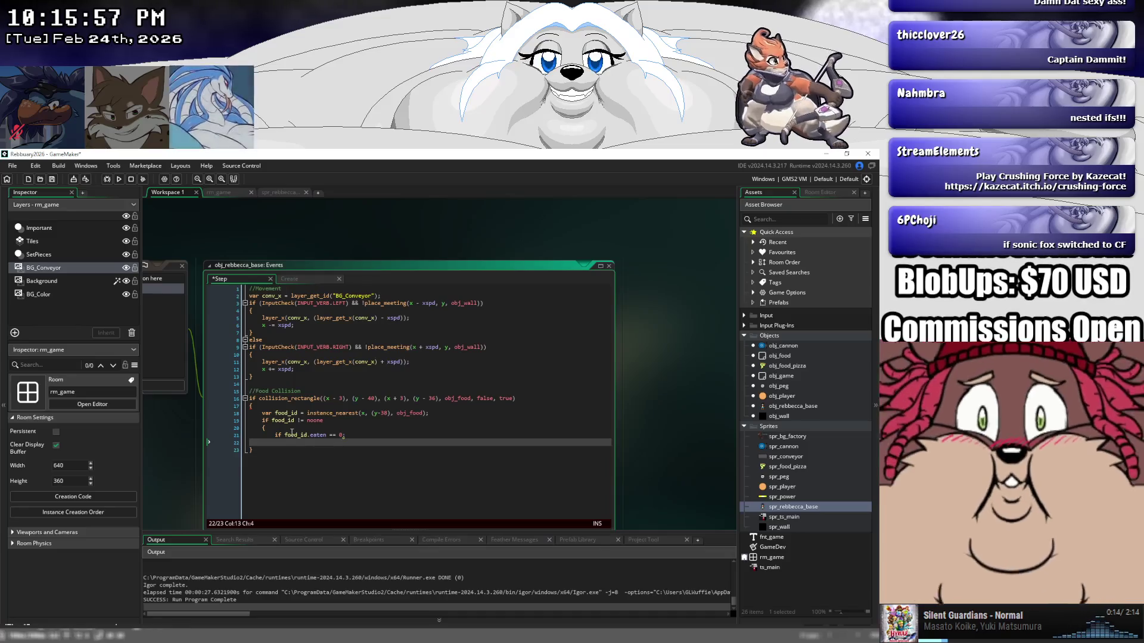
# Inside the nested eaten check, write the assignment setting food_id.eaten to 1.
pyautogui.press('BackSpace')
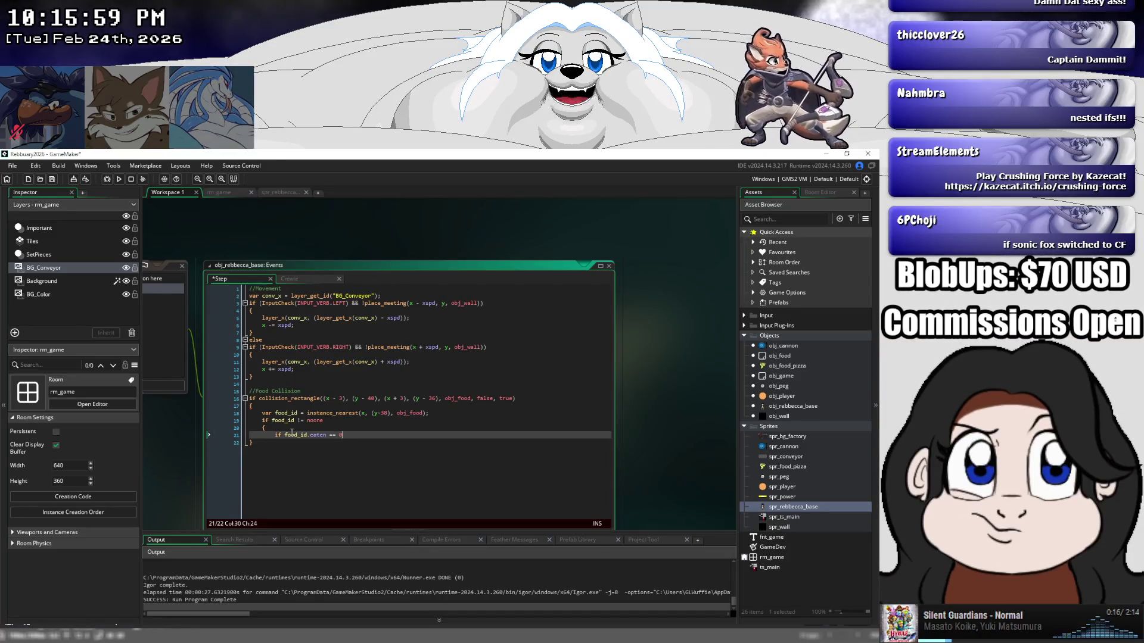
pyautogui.write('{')
pyautogui.press('Return')
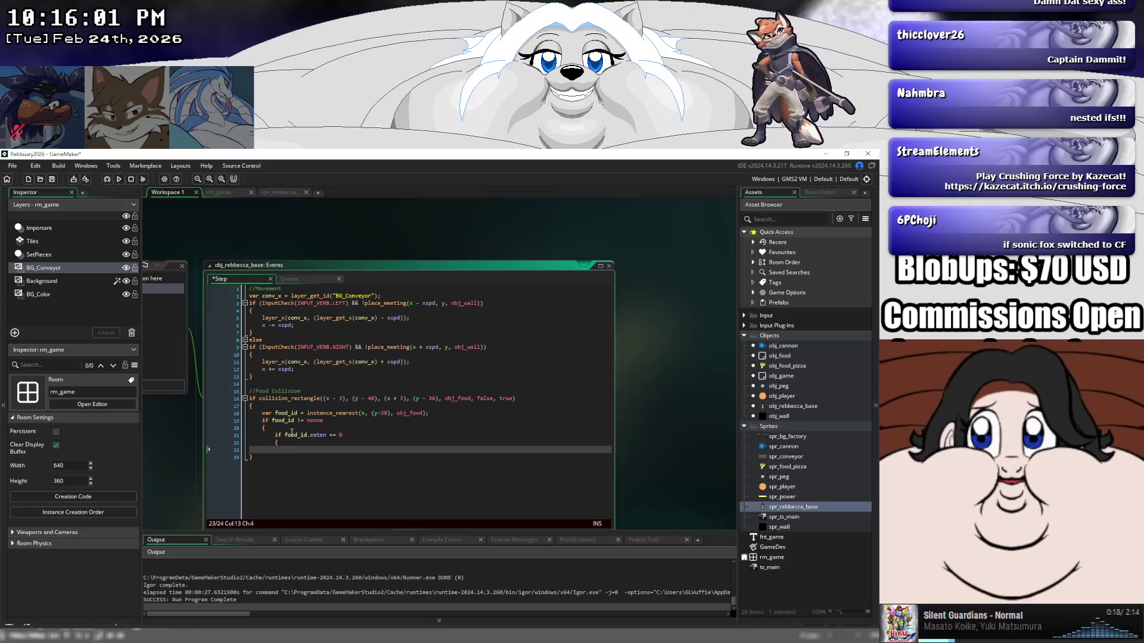
pyautogui.write('food')
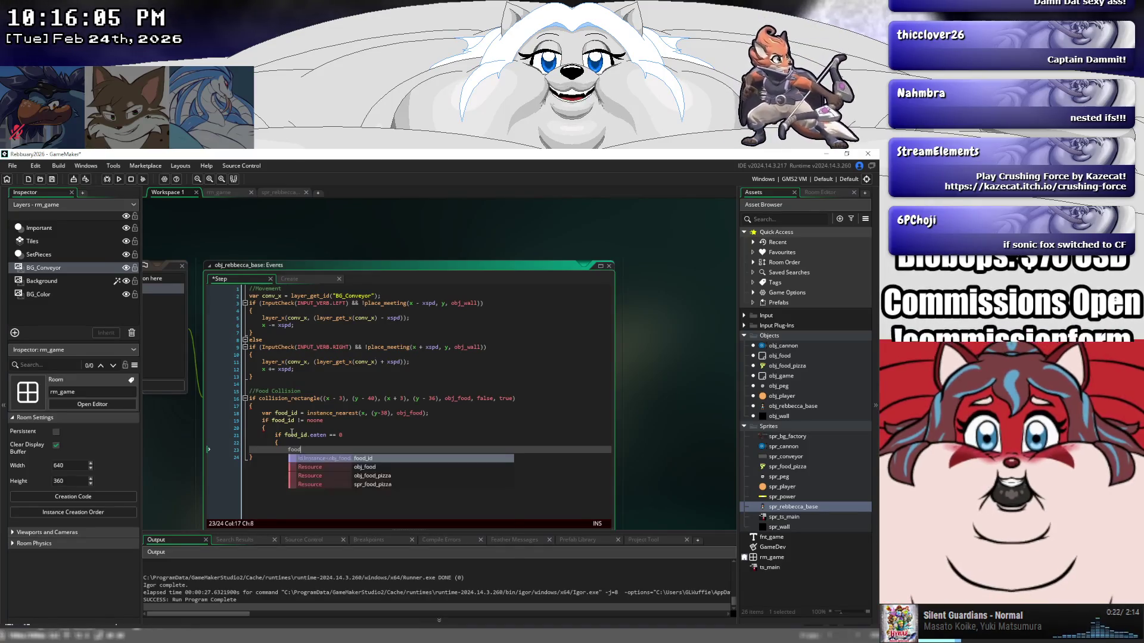
pyautogui.write('_id.t')
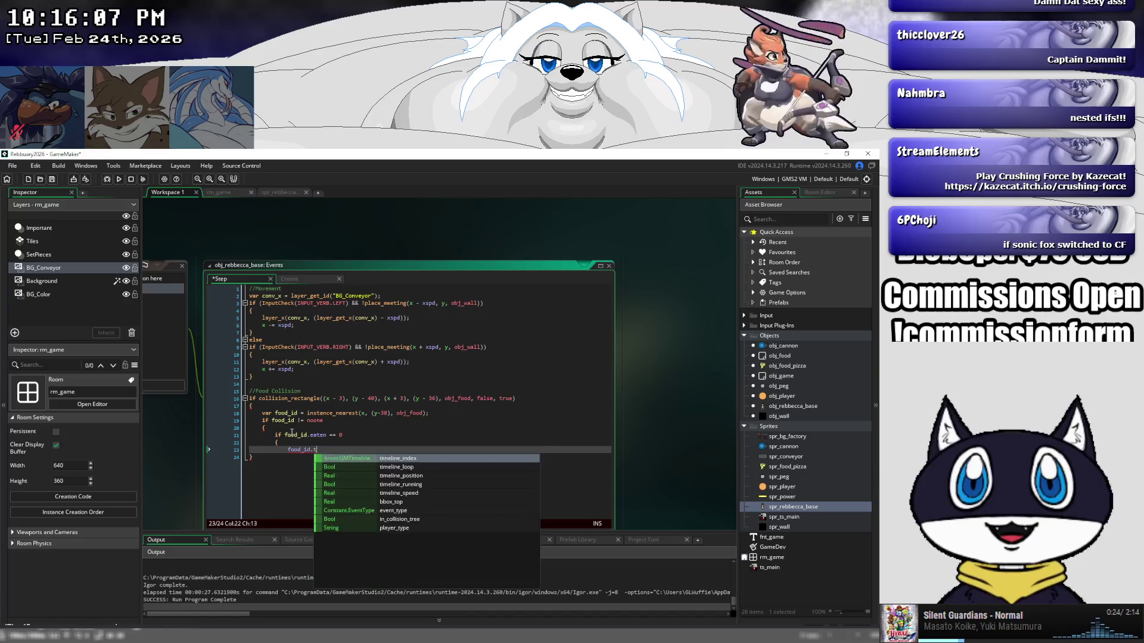
pyautogui.write('ethen =')
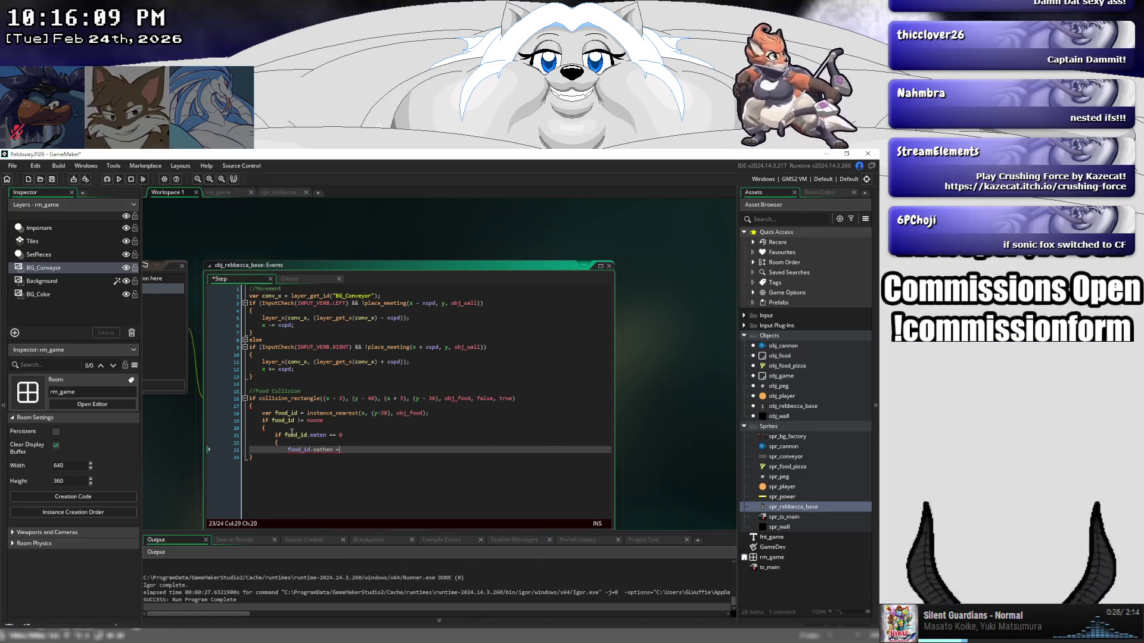
pyautogui.press('BackSpace')
pyautogui.press('BackSpace')
pyautogui.press('BackSpace')
pyautogui.write('en')
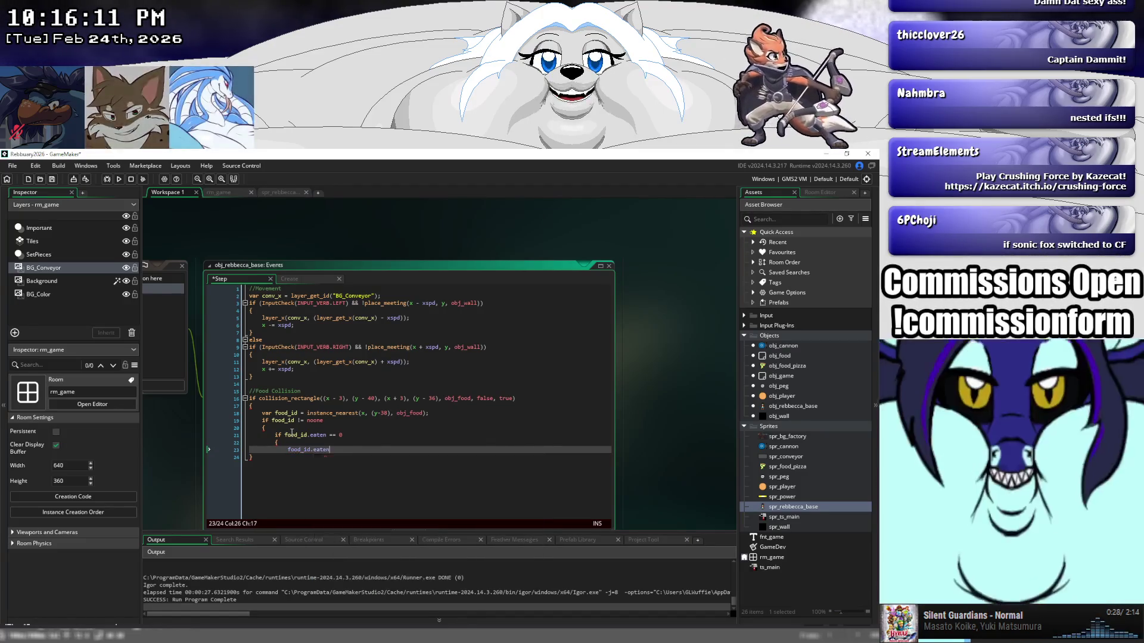
pyautogui.write(' = 1;')
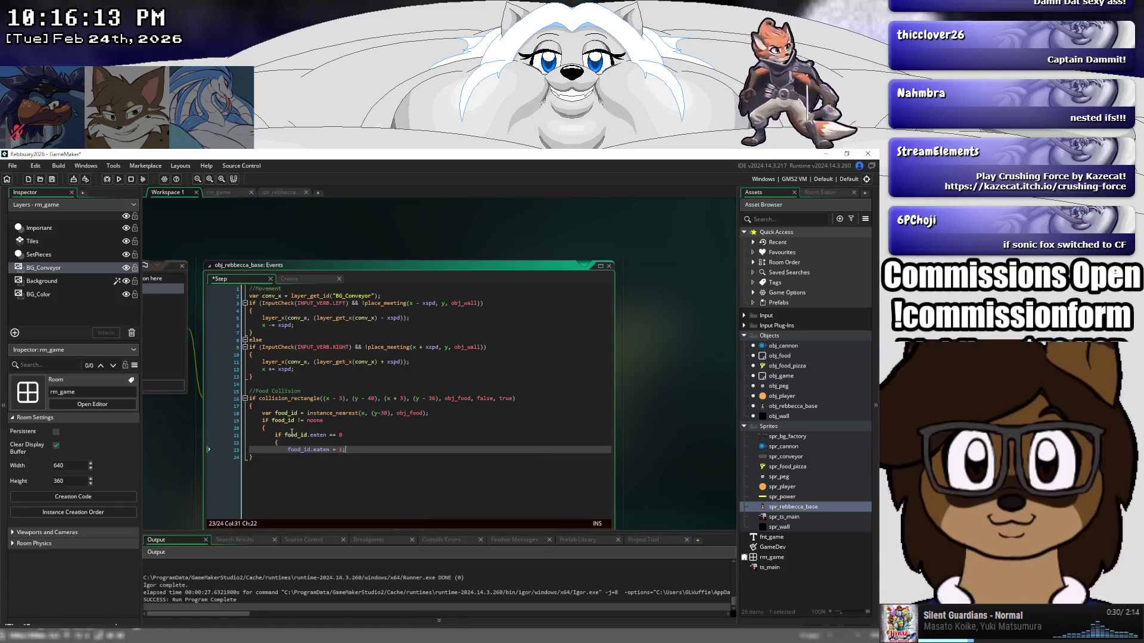
# Close the inner and outer blocks with braces and save the Step event.
pyautogui.press('Return')
pyautogui.write('}')
pyautogui.press('Return')
pyautogui.write('}')
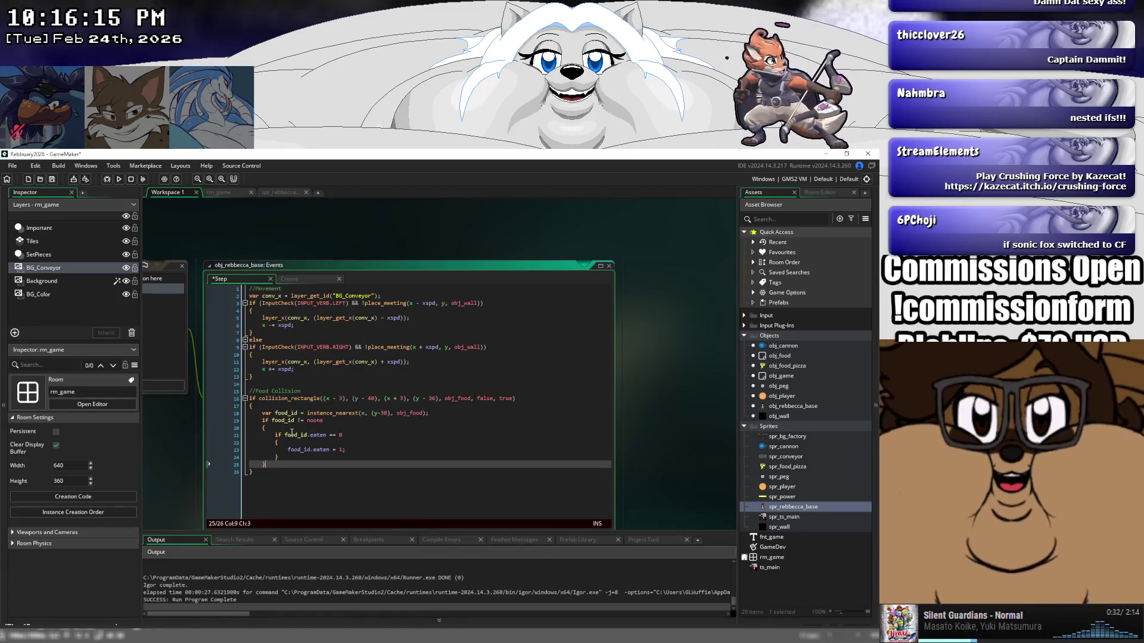
pyautogui.press('Down')
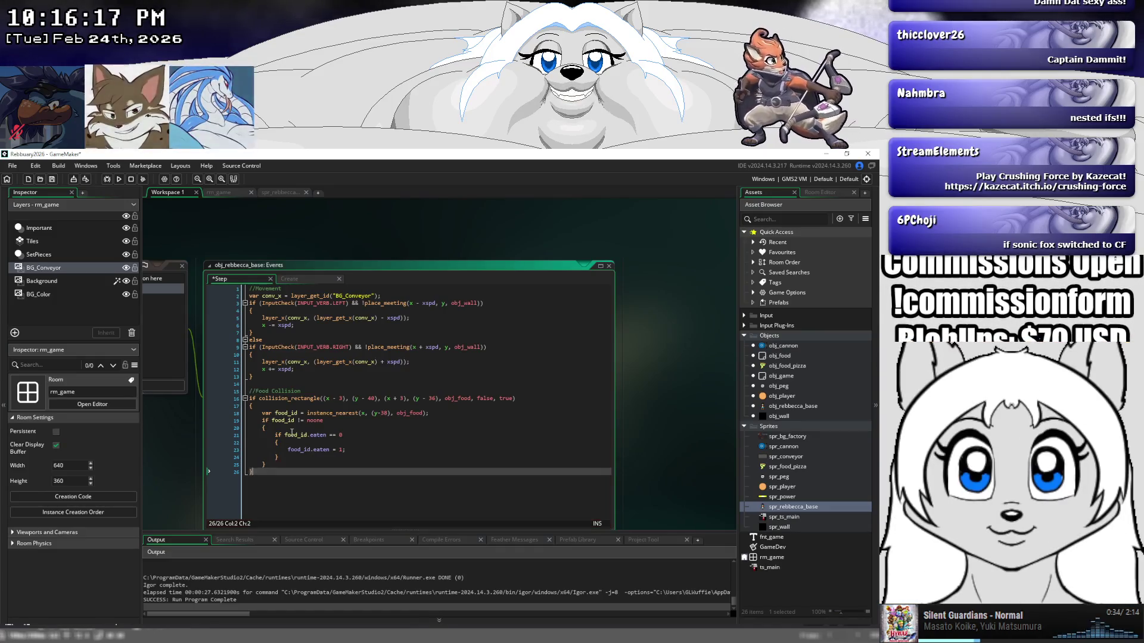
pyautogui.hotkey('ctrl', 's')
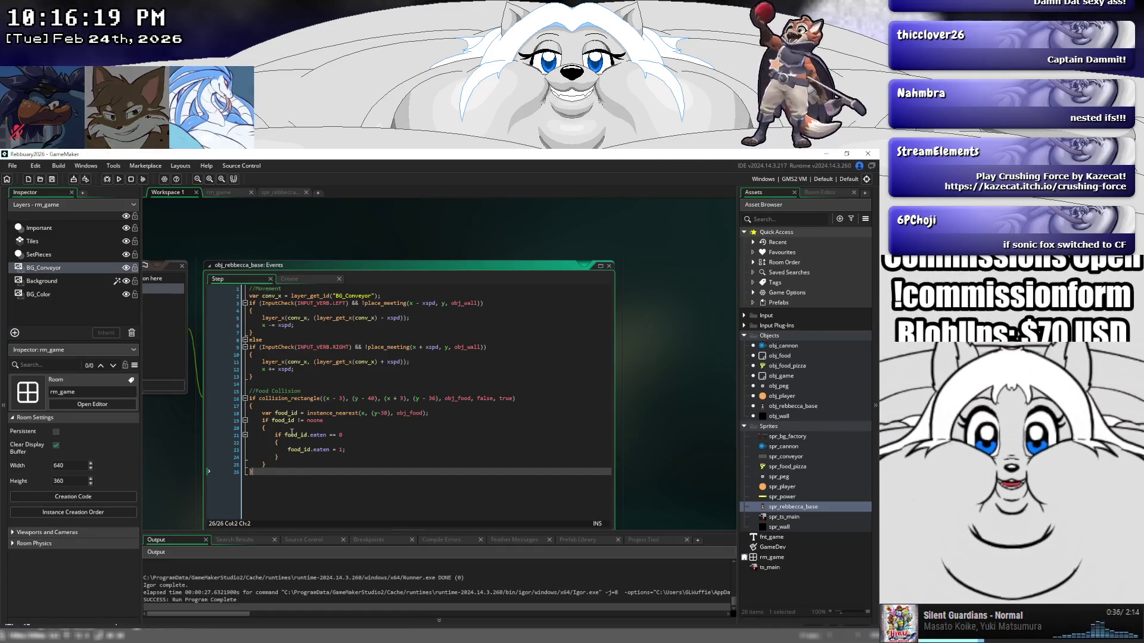